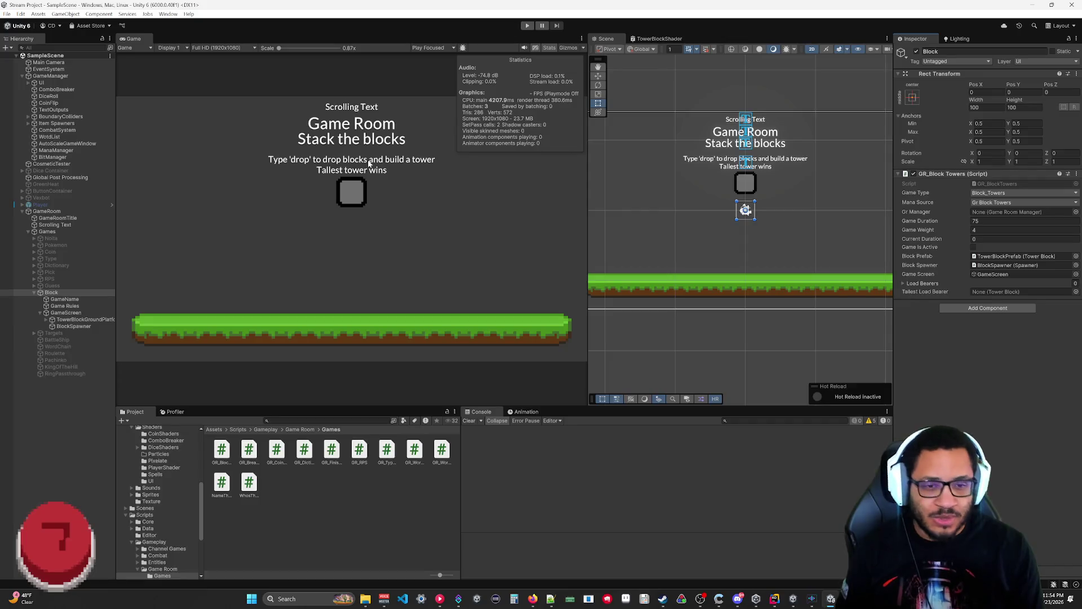
# Step: Playtest the game until a block lands on the ground, stop play mode, and bring up TowerBlock.cs
pyautogui.click(526, 26)
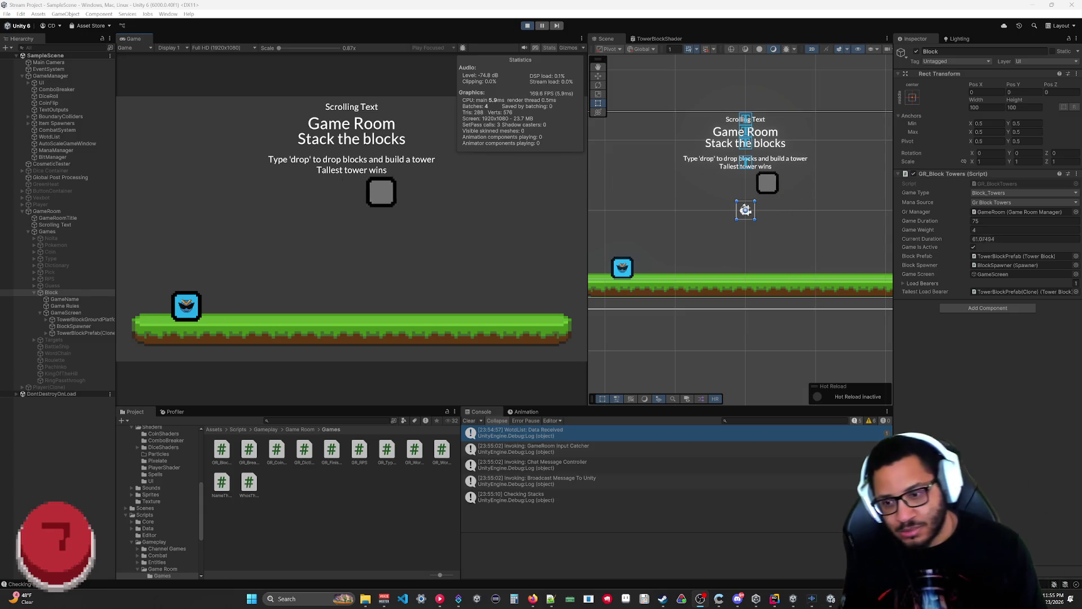
pyautogui.hotkey('ctrl', 'p')
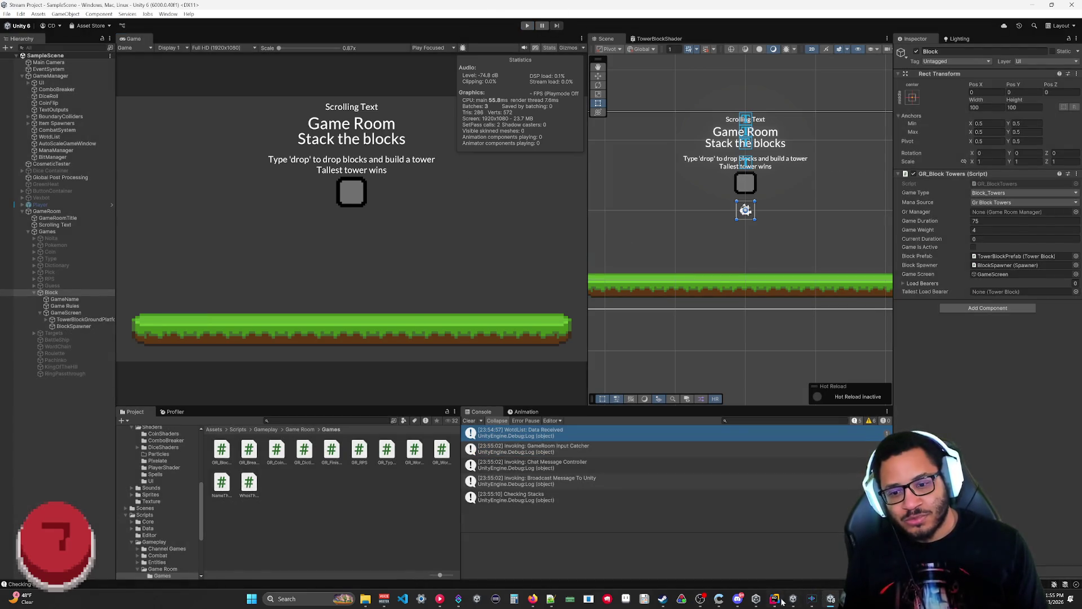
pyautogui.click(775, 599)
pyautogui.scroll(-5, 473, 271)
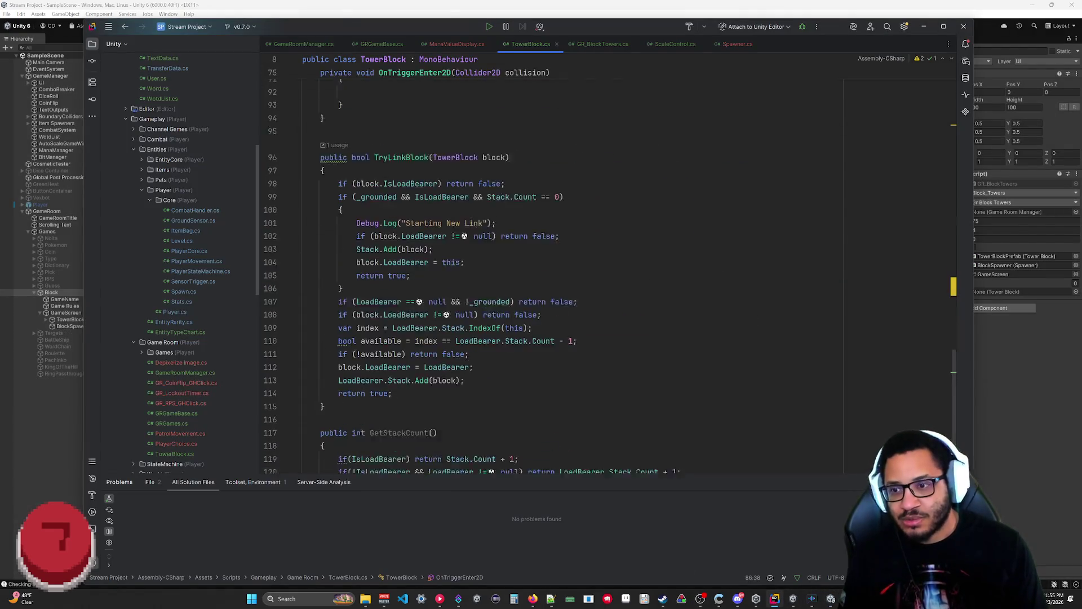
# Step: Uncomment lines 86–102 of FindTallestTower in GR_BlockTowers.cs
pyautogui.click(600, 44)
pyautogui.scroll(-6, 541, 259)
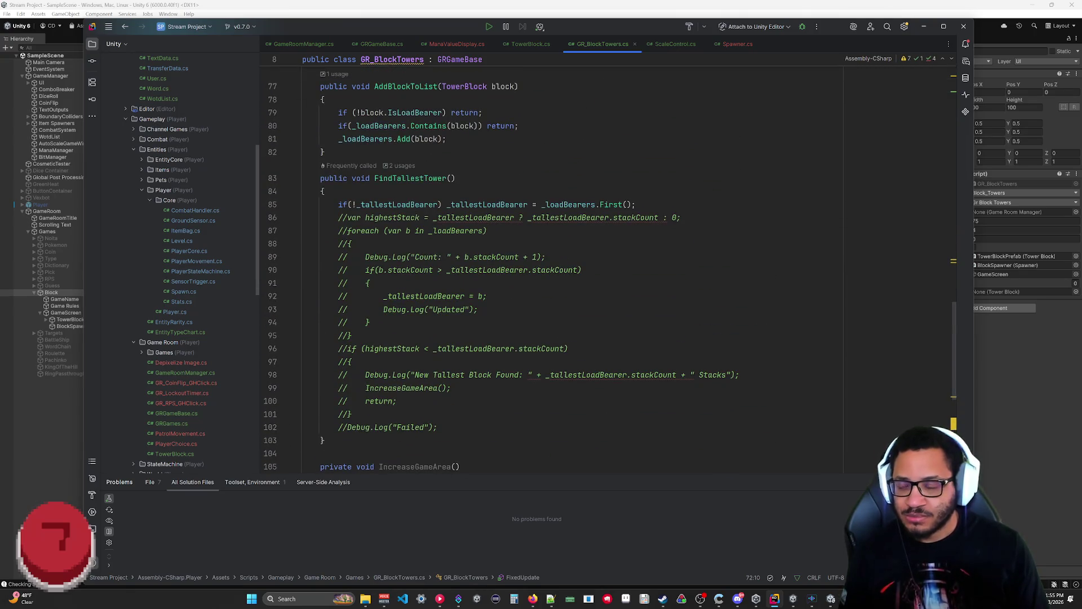
pyautogui.moveTo(338, 426)
pyautogui.mouseDown()
pyautogui.moveTo(352, 283)
pyautogui.moveTo(339, 218)
pyautogui.mouseUp()
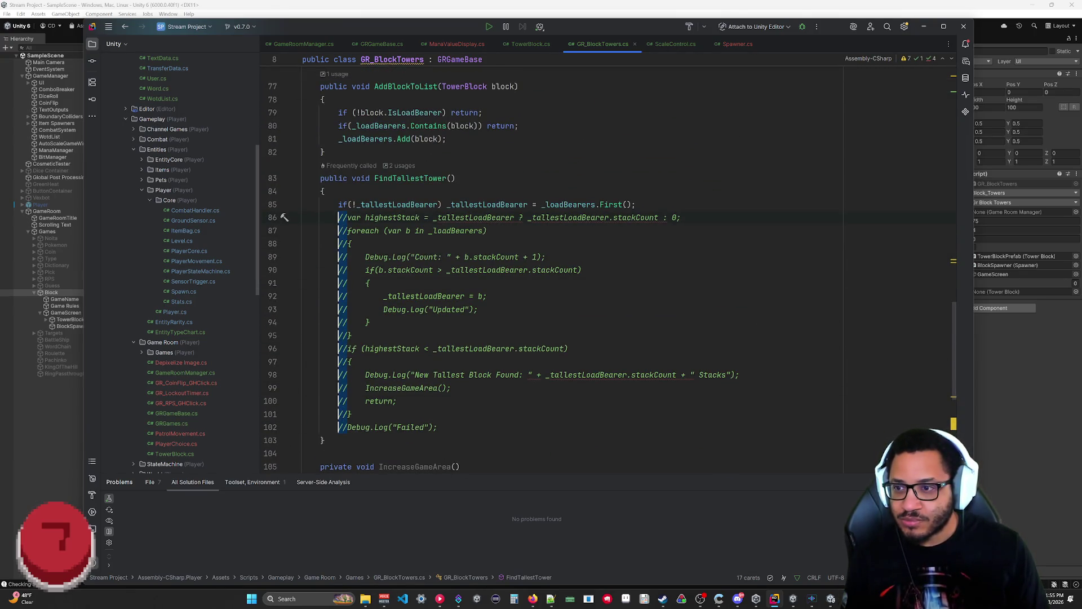
pyautogui.press('Delete')
pyautogui.press('Delete')
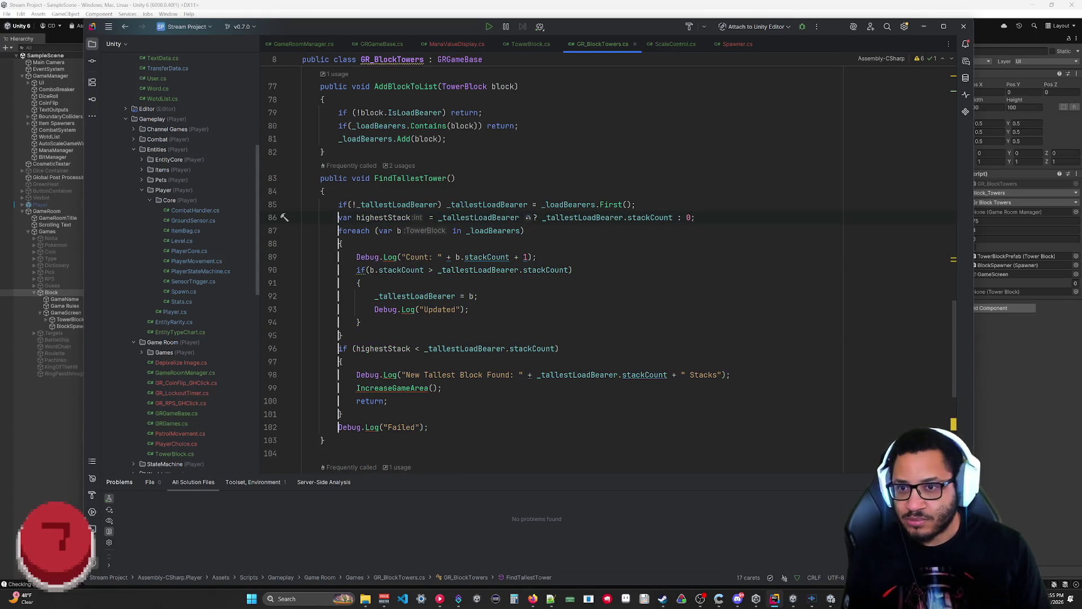
pyautogui.click(304, 453)
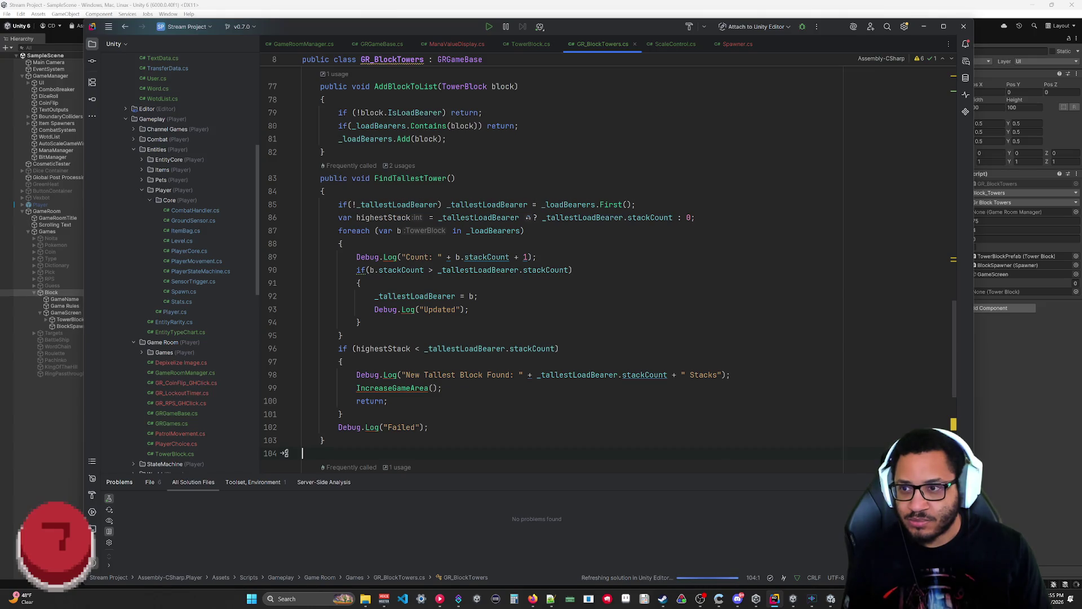
# Step: Add '&& _loadBearers.Count > 0' to the first check on line 85
pyautogui.hotkey('shift', 'Up')
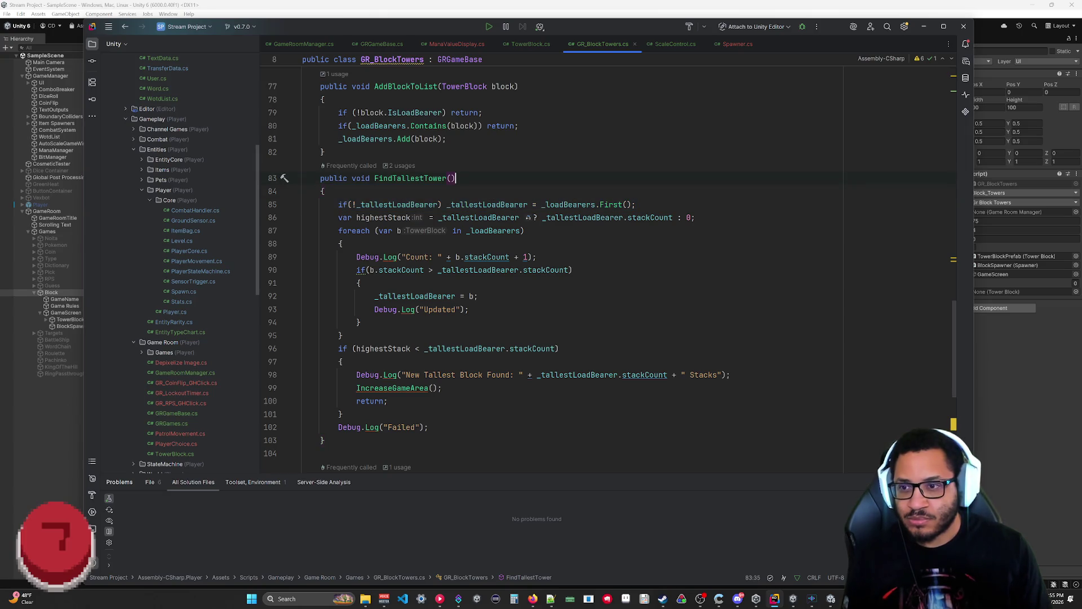
pyautogui.write('&& ')
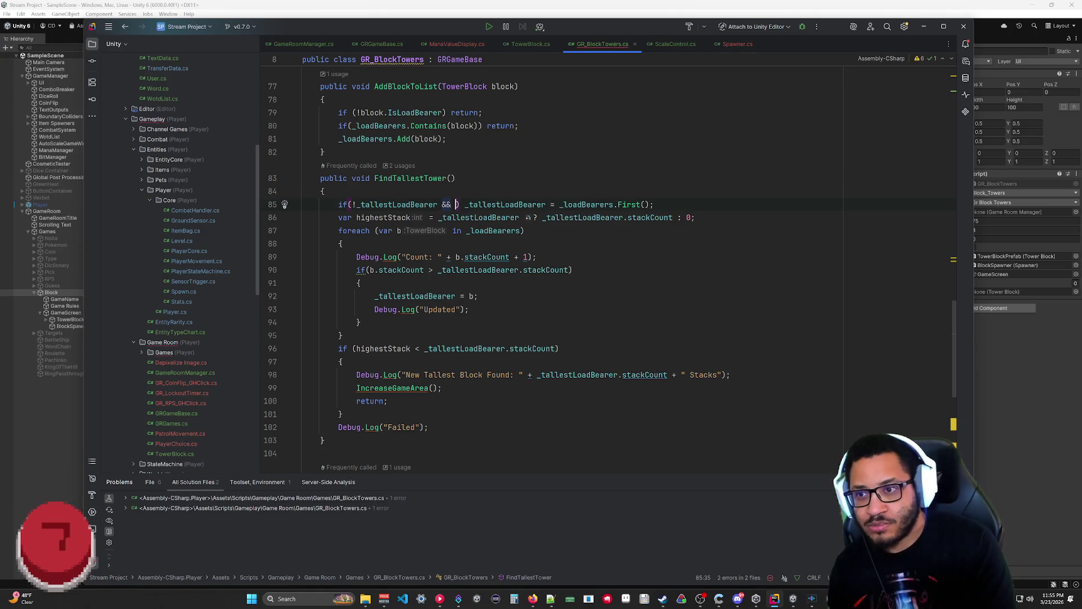
pyautogui.write('_load')
pyautogui.press('Return')
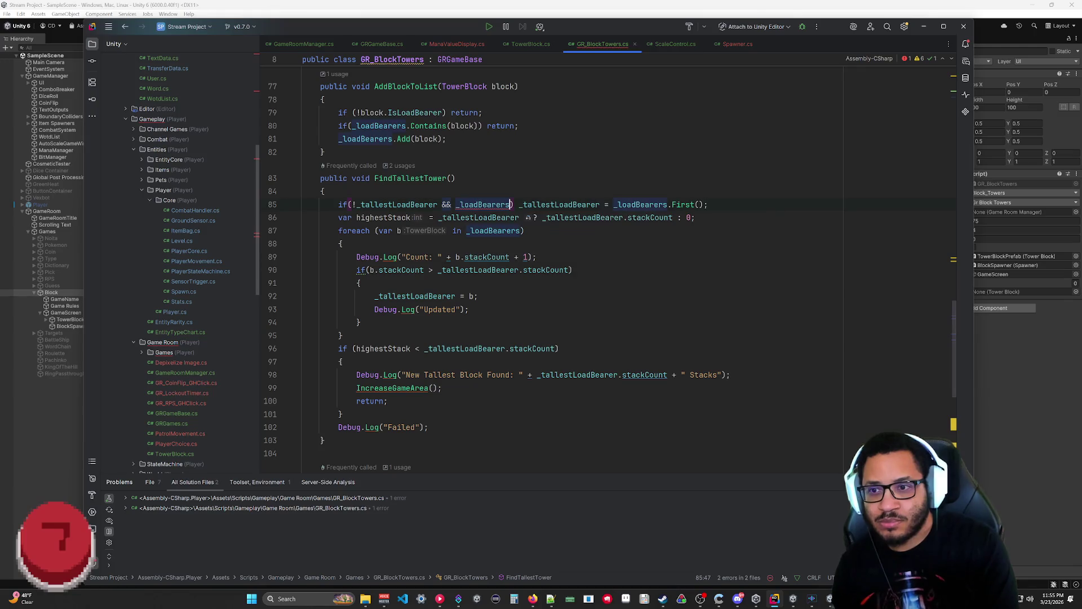
pyautogui.write('.Co')
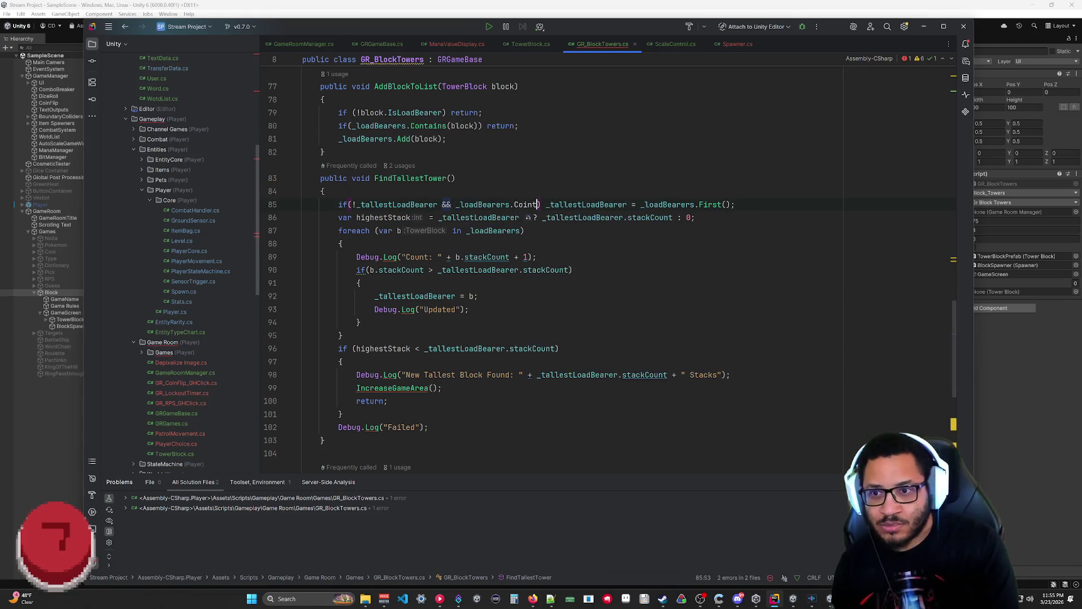
pyautogui.write('unt > 0')
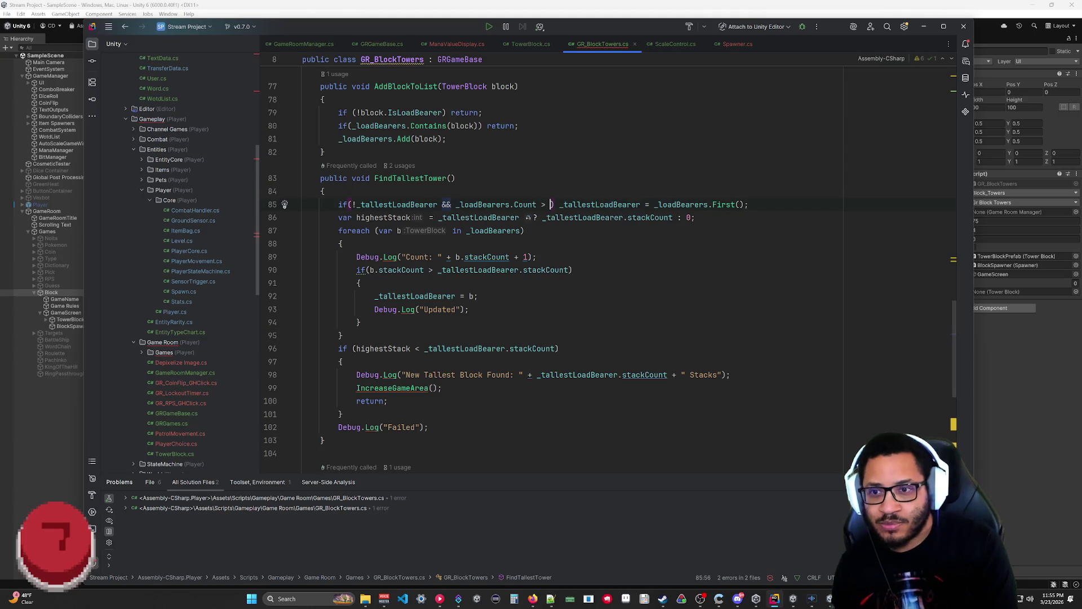
pyautogui.click(361, 283)
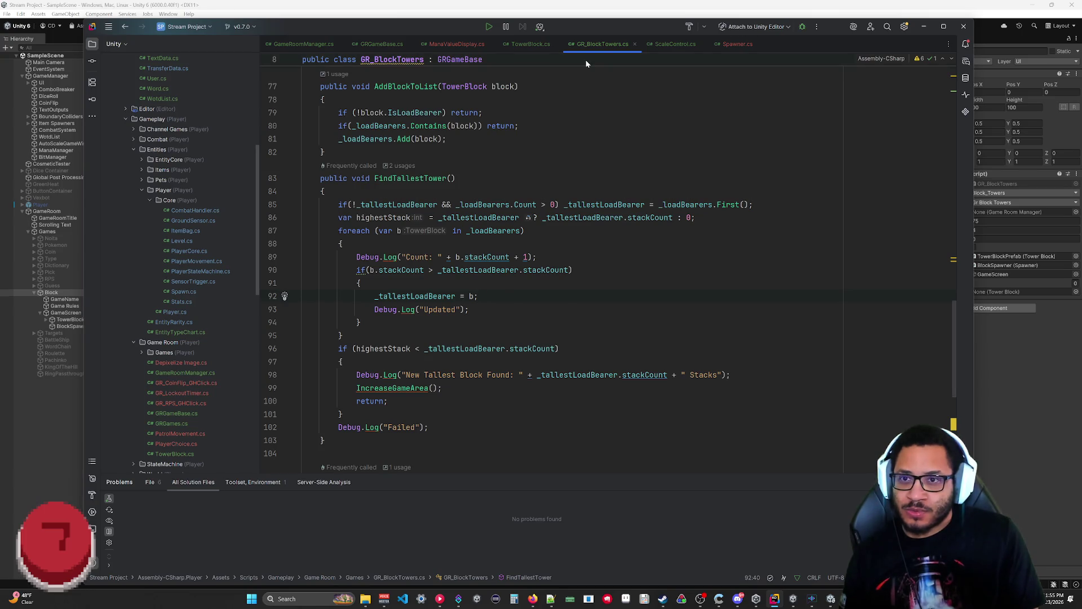
# Step: Comment out the _game.FindTallestTower() call in TowerBlock.cs and return to Unity to recompile
pyautogui.click(529, 44)
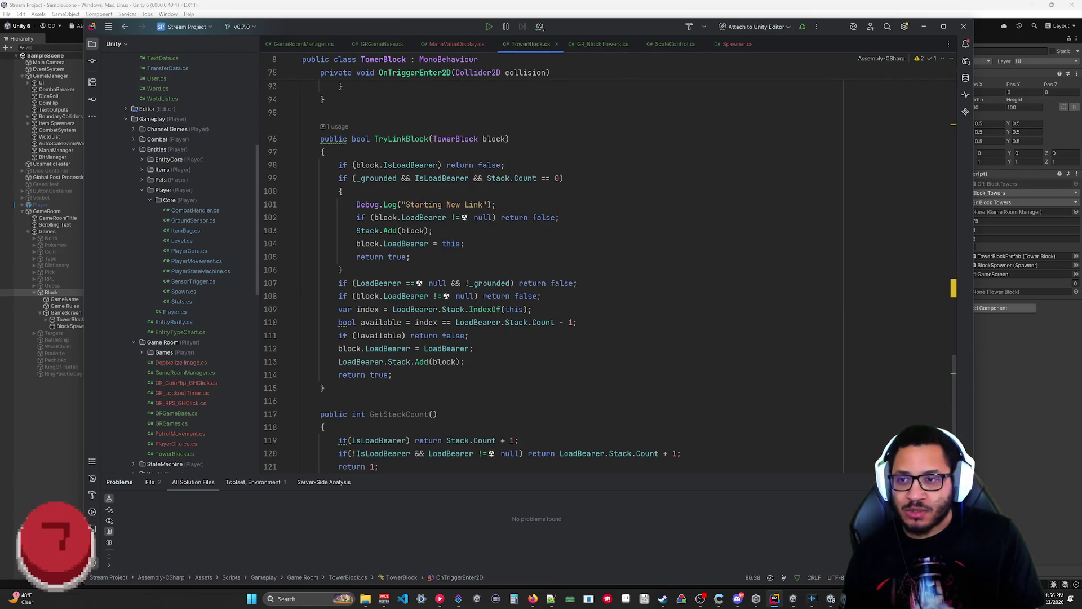
pyautogui.scroll(7, 564, 265)
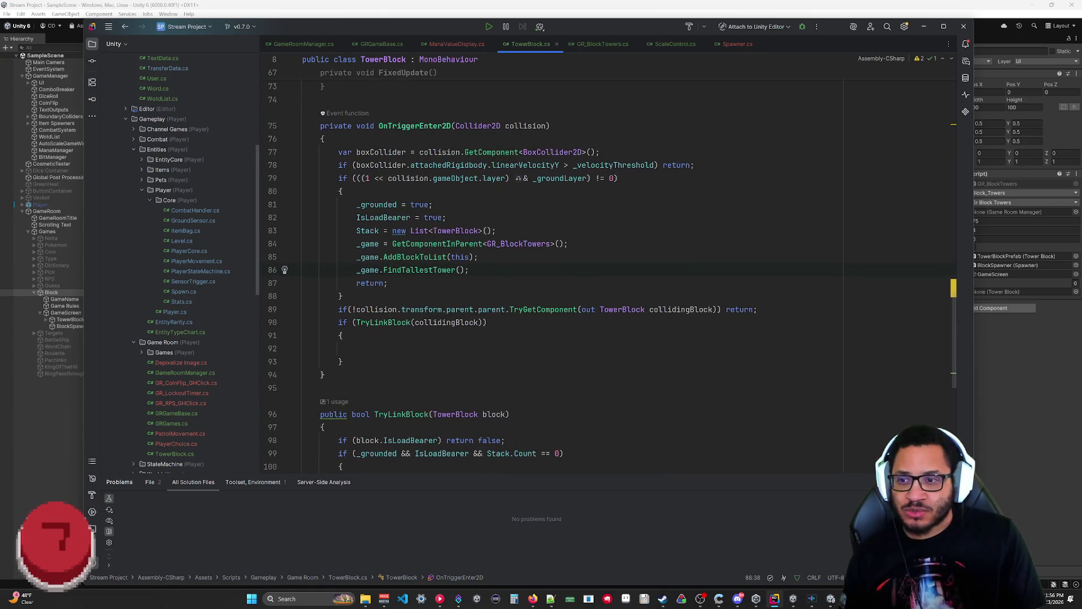
pyautogui.write('//')
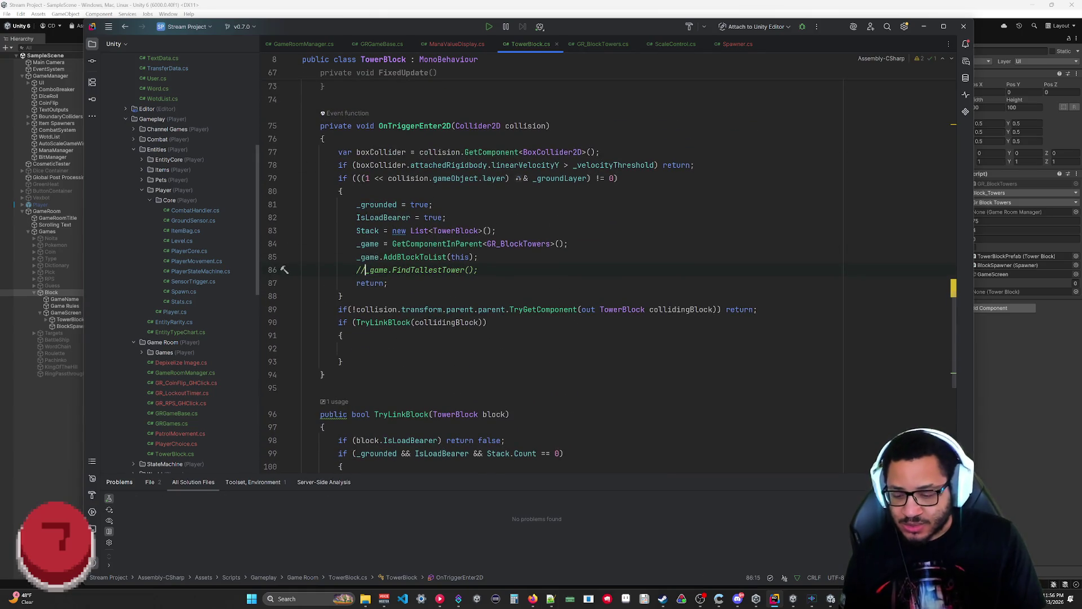
pyautogui.click(973, 383)
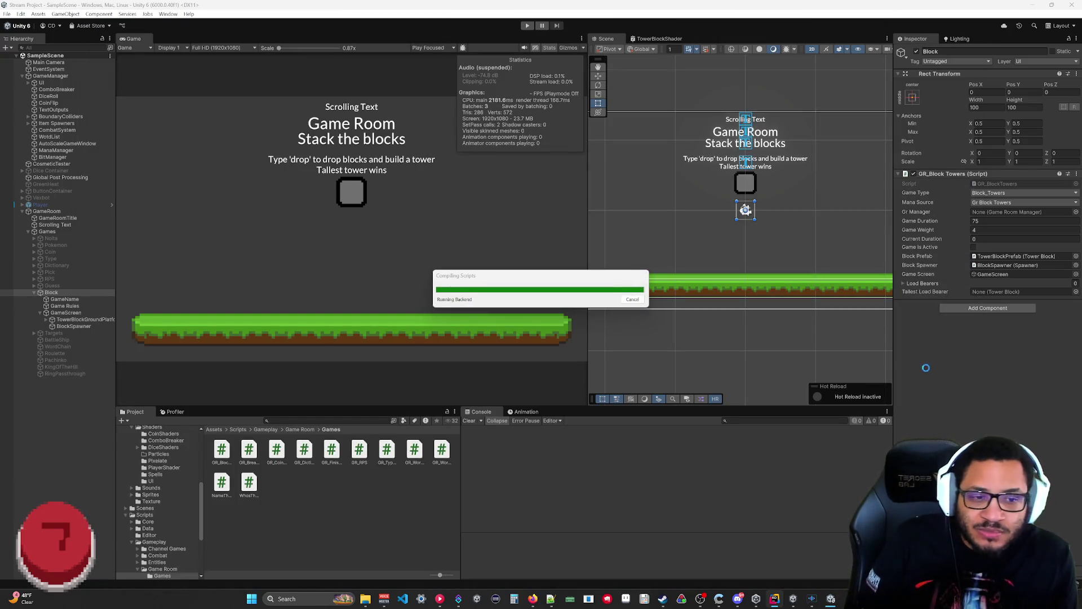
# Step: Playtest the recompiled game as a block drops, stop it, and return to Rider
pyautogui.click(528, 26)
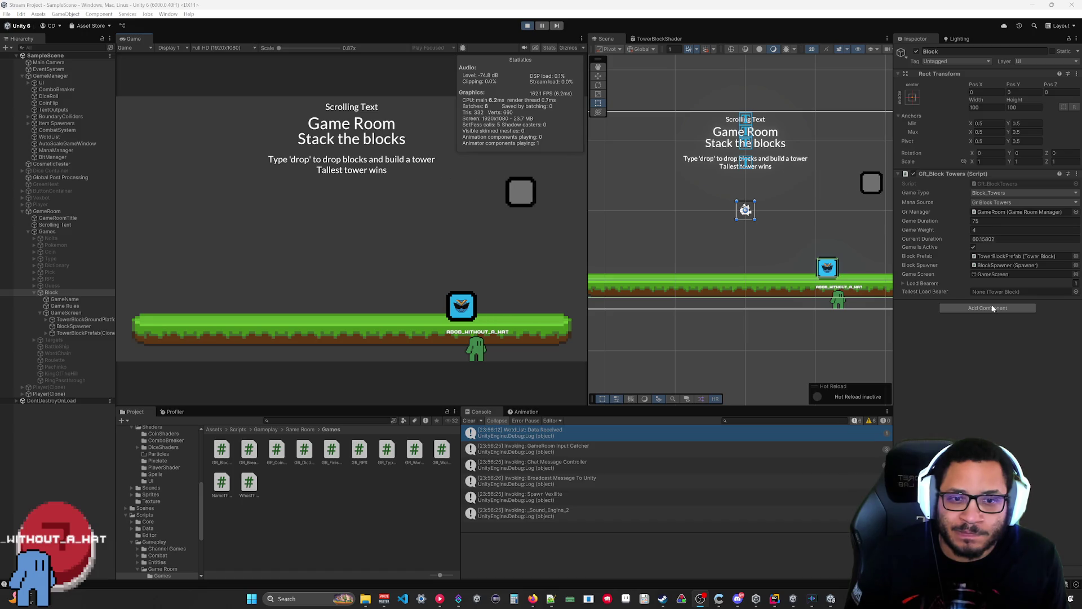
pyautogui.click(528, 25)
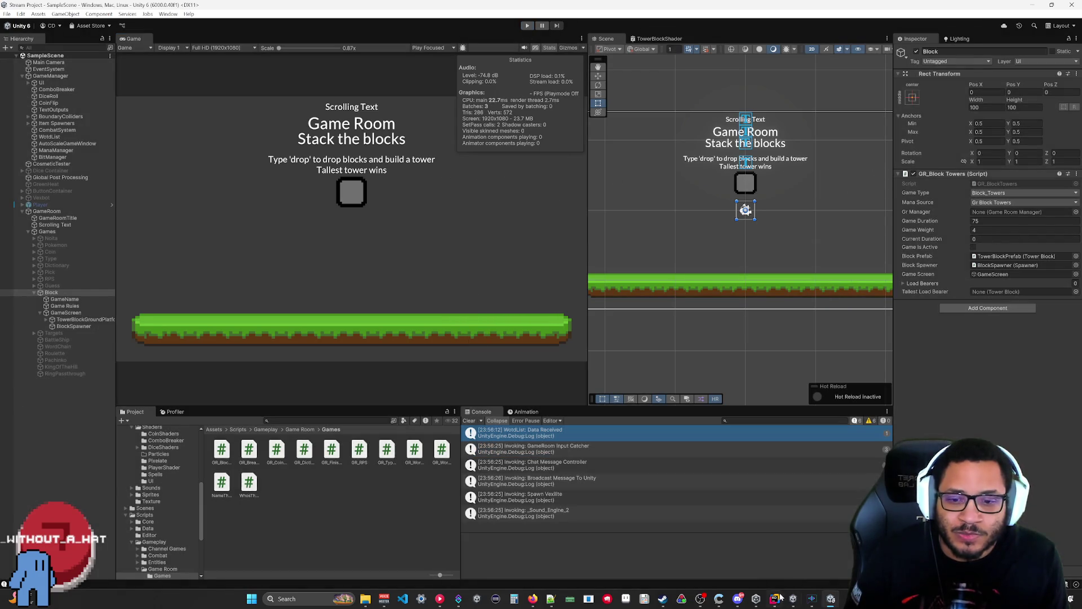
pyautogui.click(775, 599)
# Step: Review TowerBlock.cs, then open GR_BlockTowers.cs at its FixedUpdate method
pyautogui.scroll(10, 285, 269)
pyautogui.scroll(-10, 284, 269)
pyautogui.scroll(10, 285, 270)
pyautogui.scroll(14, 558, 269)
pyautogui.scroll(-20, 558, 269)
pyautogui.click(603, 44)
# Step: Remove the ' && _tallestLoadBearer' condition from line 67's FixedUpdate check
pyautogui.scroll(10, 558, 269)
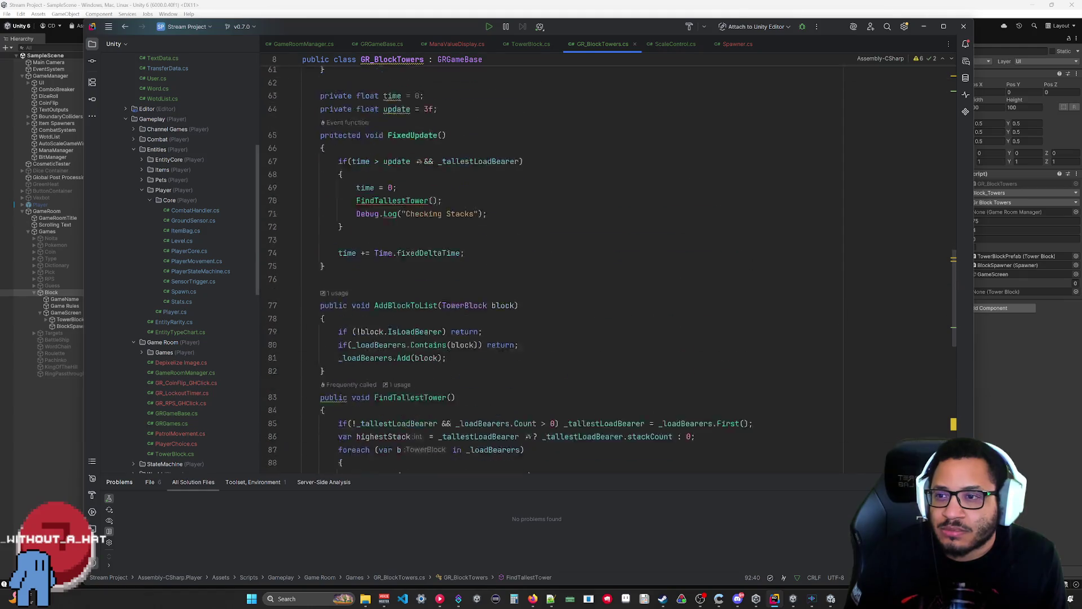
pyautogui.scroll(5, 558, 270)
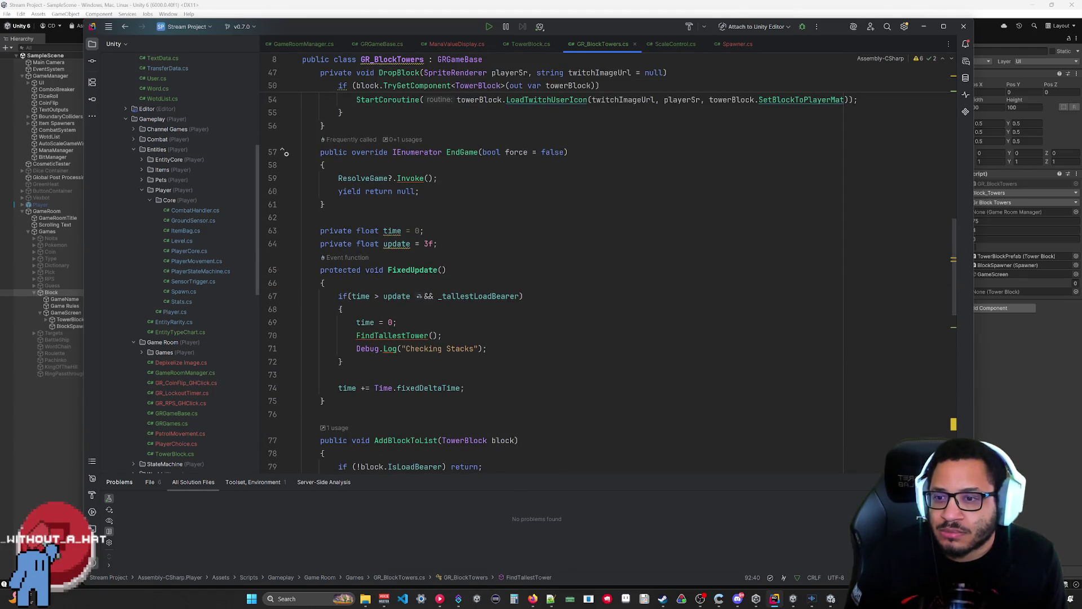
pyautogui.moveTo(519, 296); pyautogui.dragTo(412, 296)
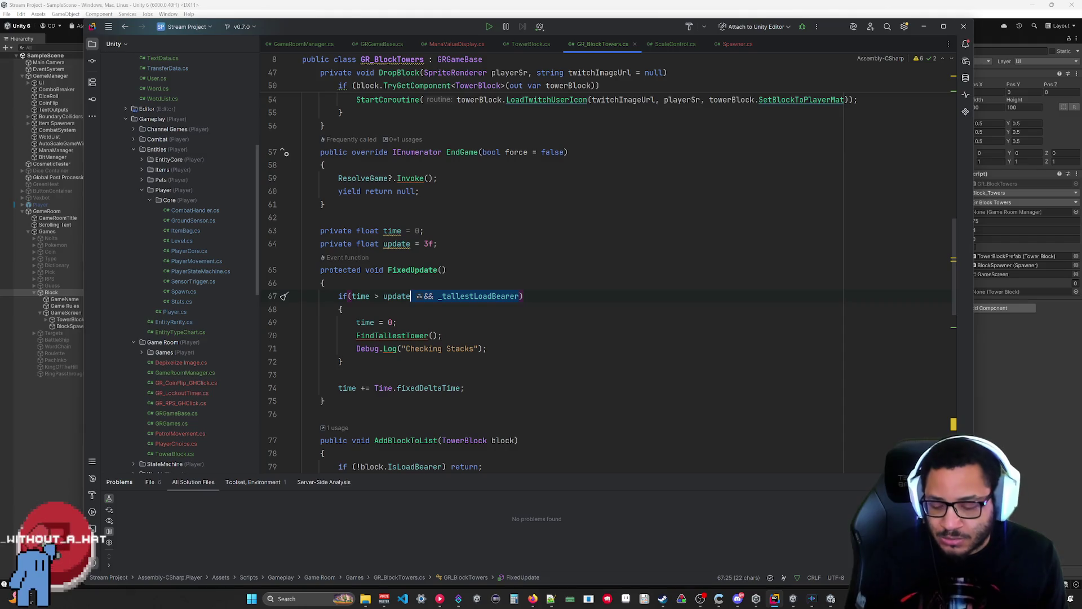
pyautogui.press('BackSpace')
# Step: Delete the "Checking Stacks" Debug.Log line and switch back to Unity
pyautogui.moveTo(563, 296); pyautogui.dragTo(564, 388)
pyautogui.click(564, 361)
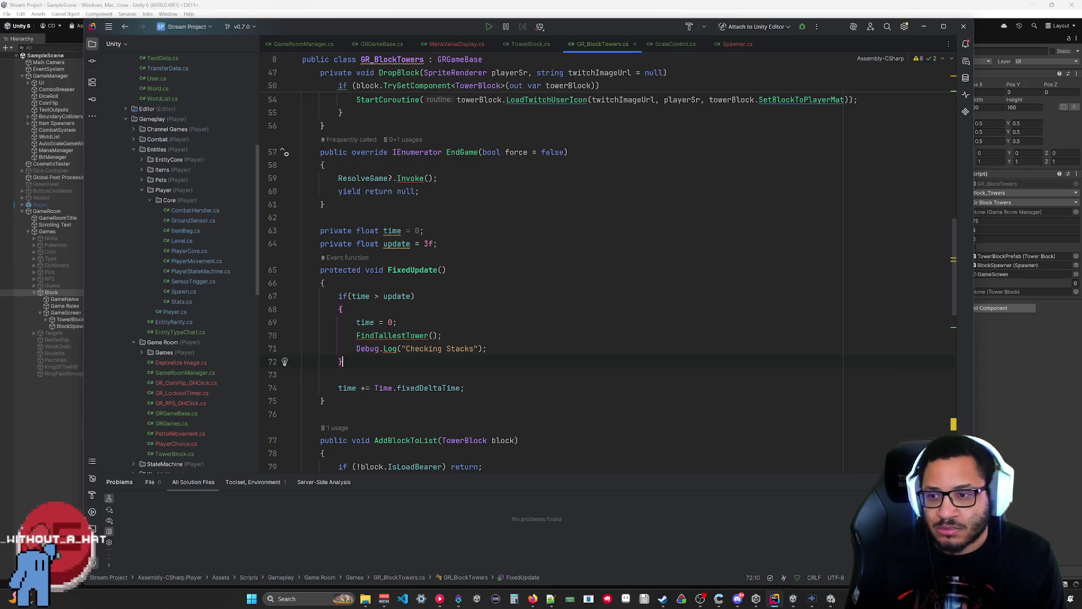
pyautogui.press('BackSpace')
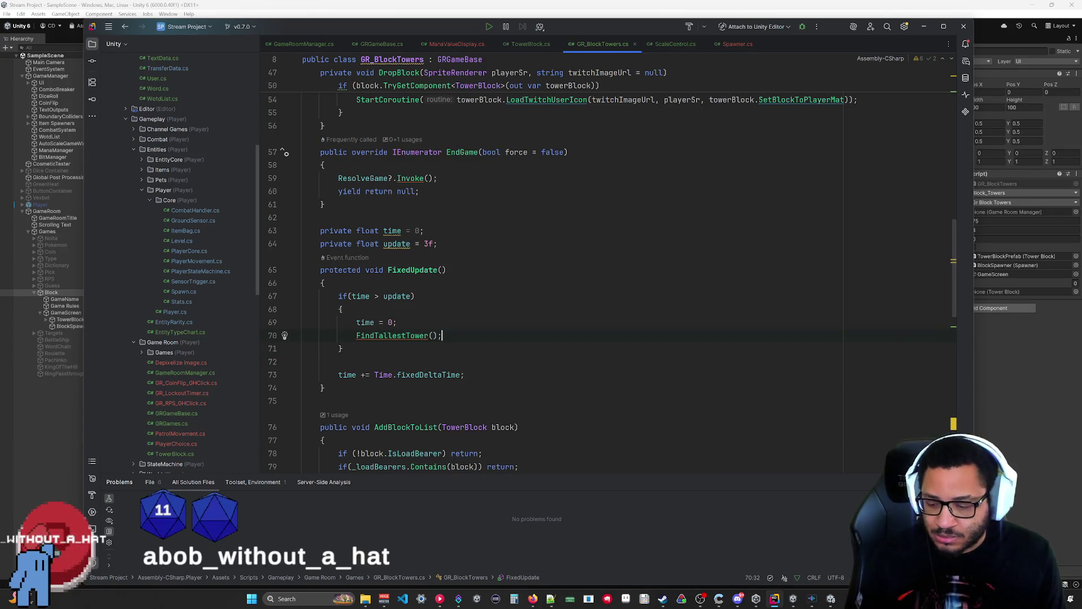
pyautogui.click(1042, 377)
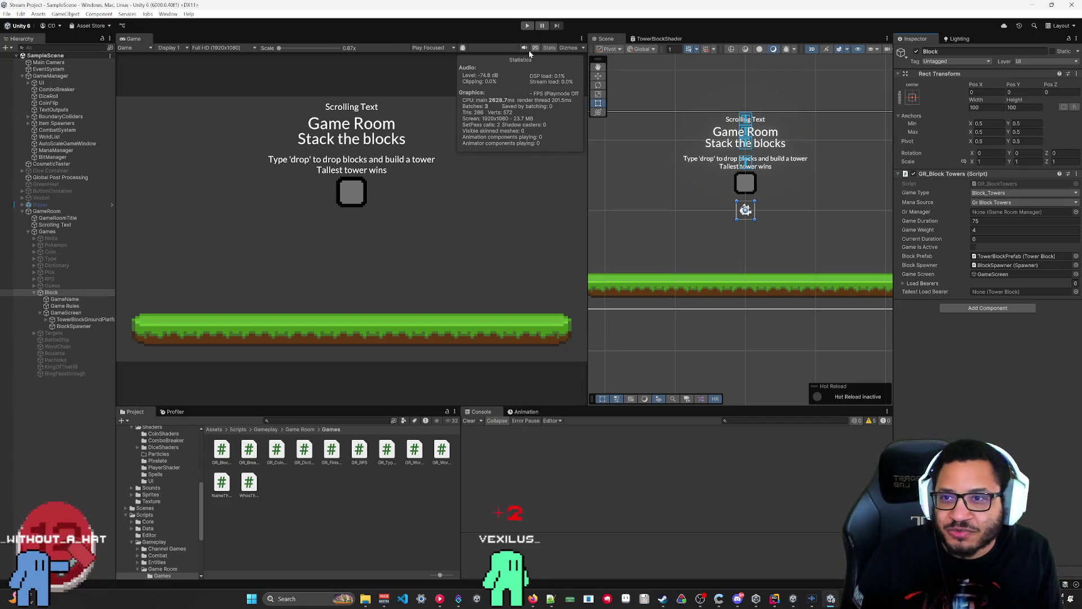
# Step: Playtest again and jump from the Console's 'Count: 11' entry to its GR_BlockTowers.cs line
pyautogui.click(527, 25)
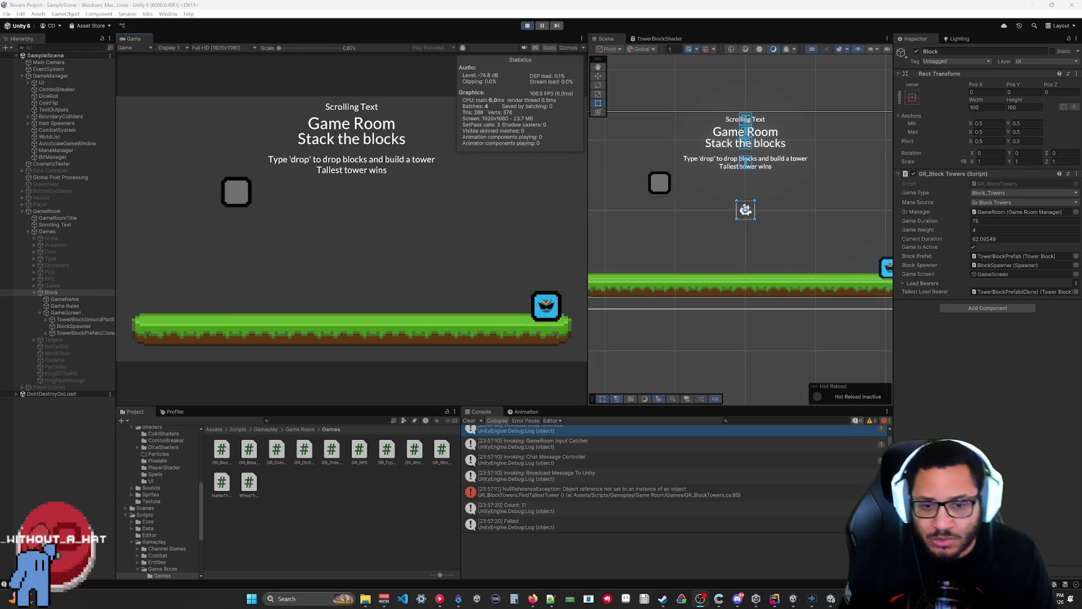
pyautogui.click(669, 505)
pyautogui.click(692, 548)
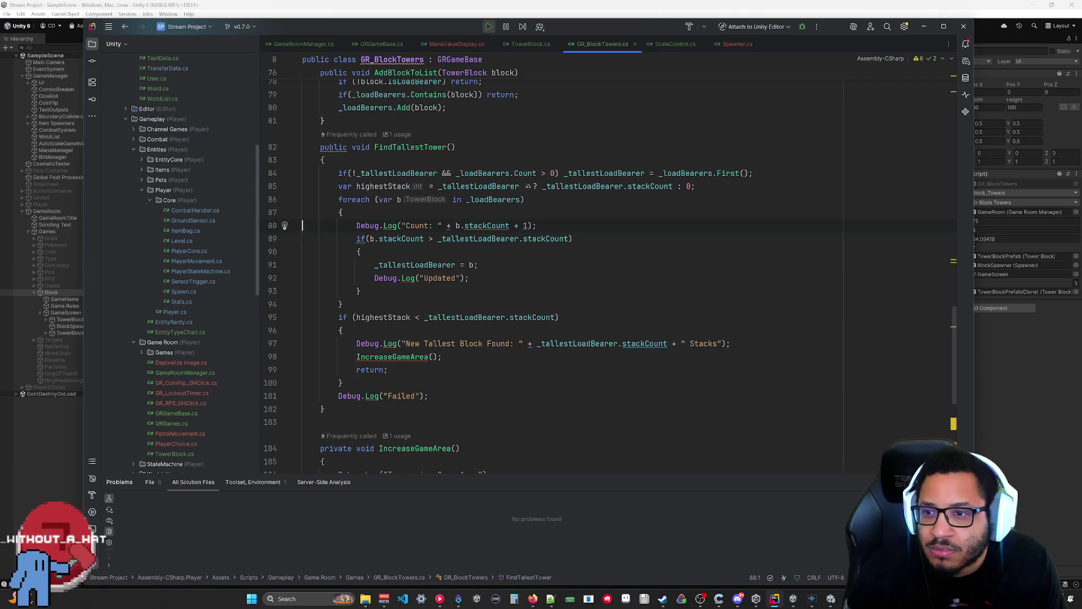
# Step: Check the game in Unity, stop the playtest, and bring Rider back
pyautogui.click(924, 27)
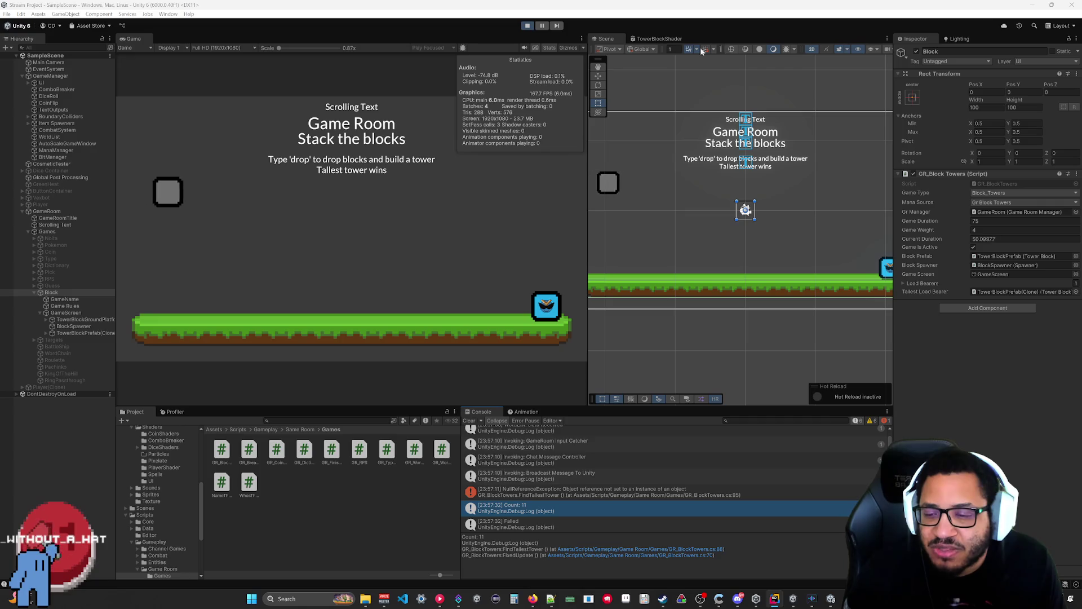
pyautogui.click(528, 25)
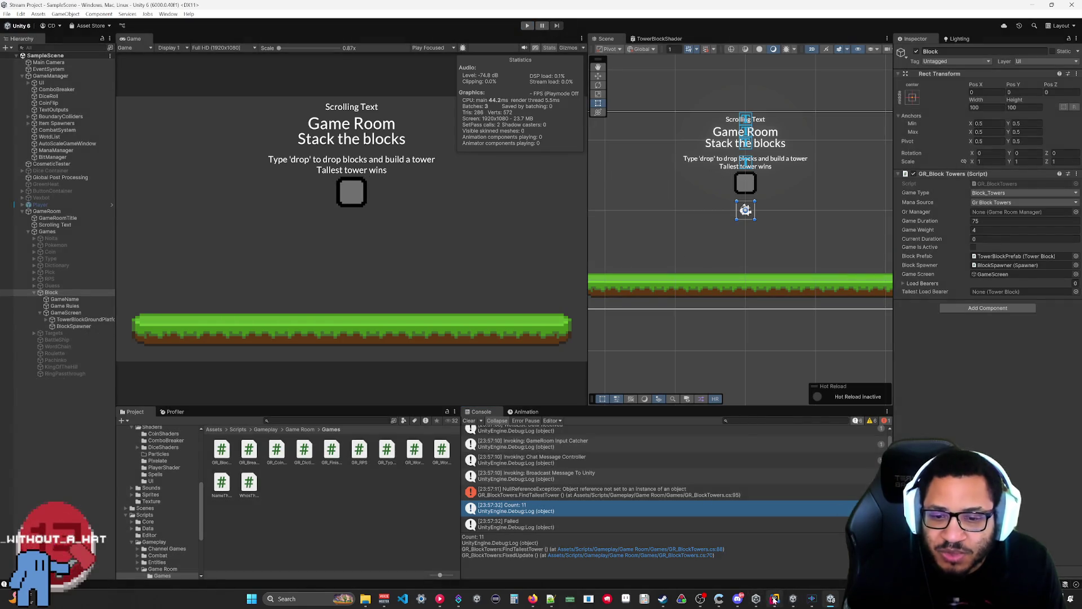
pyautogui.click(774, 598)
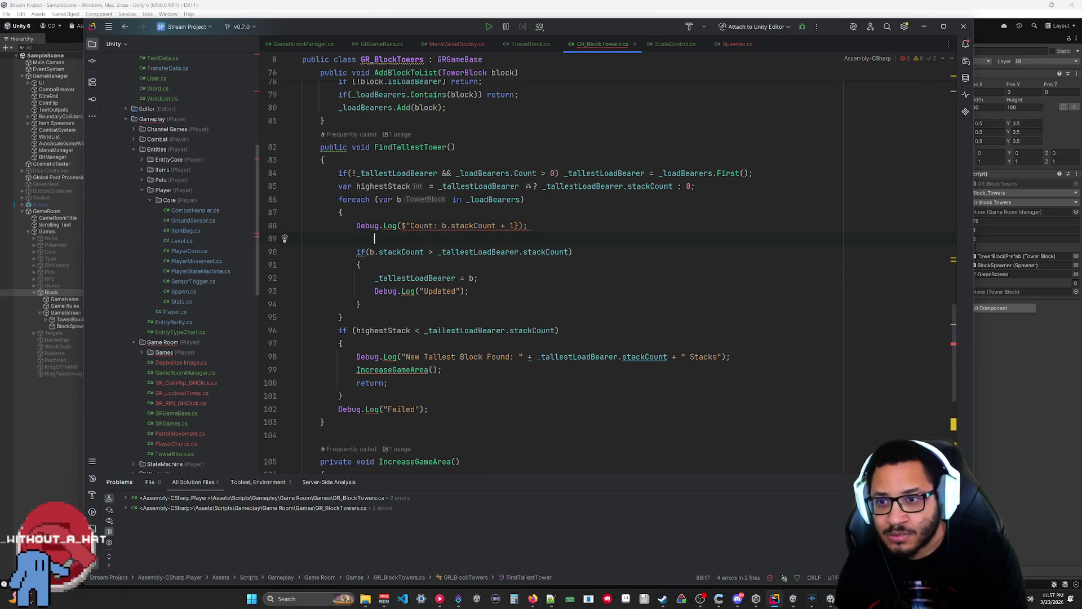
# Step: Add the closing quote and {} interpolation to line 88's Count Debug.Log, then let Unity recompile
pyautogui.write('"')
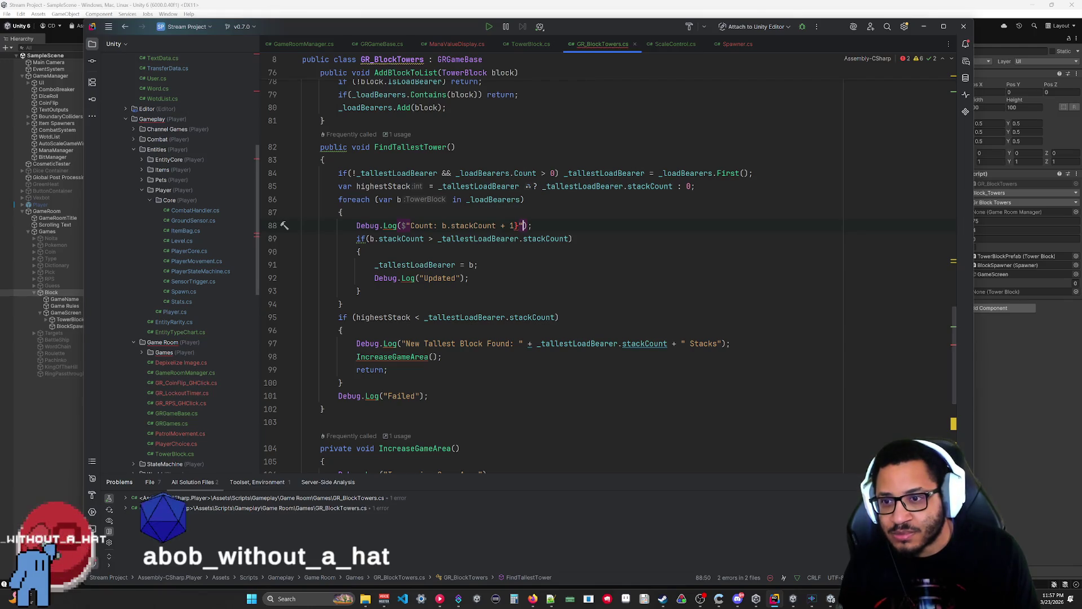
pyautogui.click(442, 225)
pyautogui.write('{P')
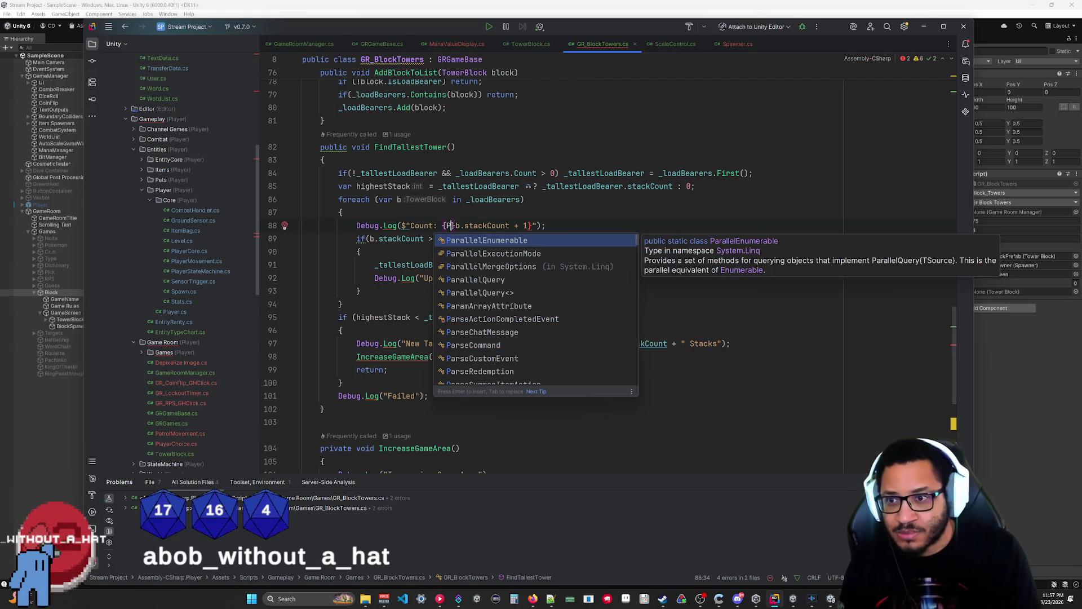
pyautogui.press('Escape')
pyautogui.press('BackSpace')
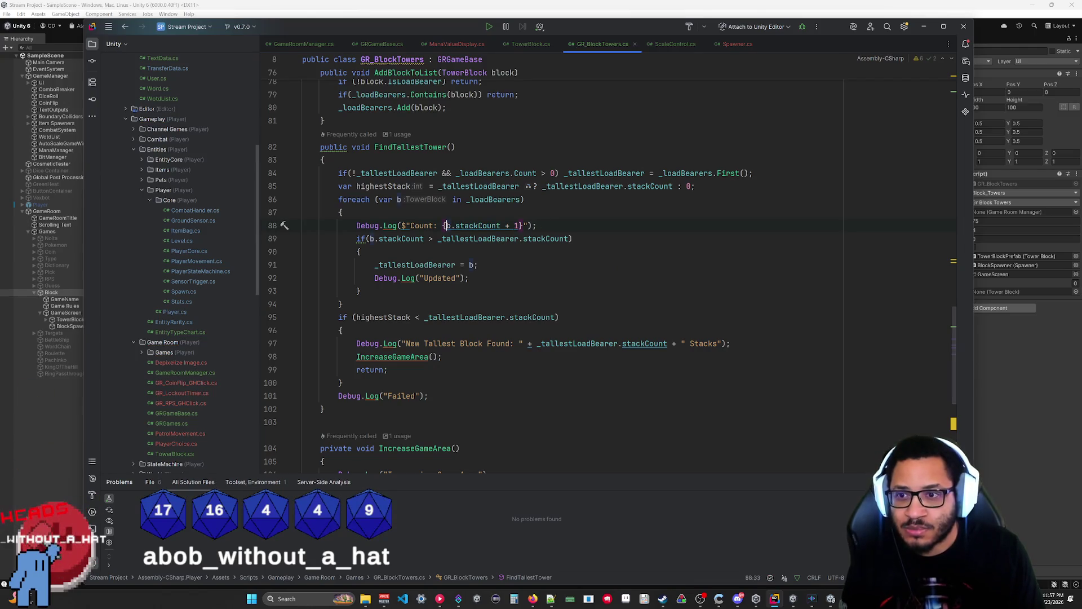
pyautogui.click(360, 291)
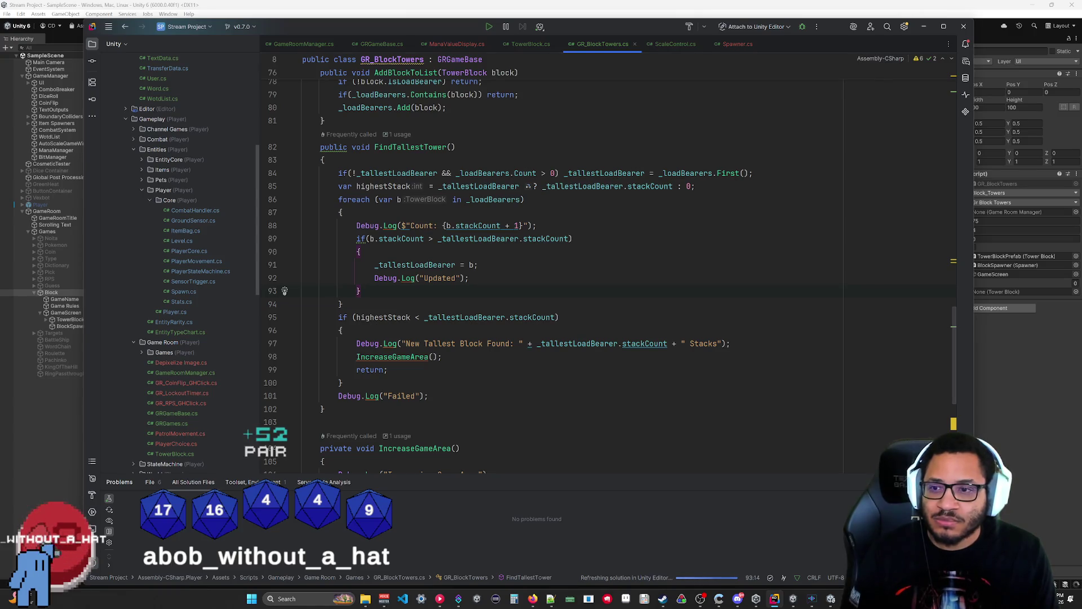
pyautogui.hotkey('alt', 'Tab')
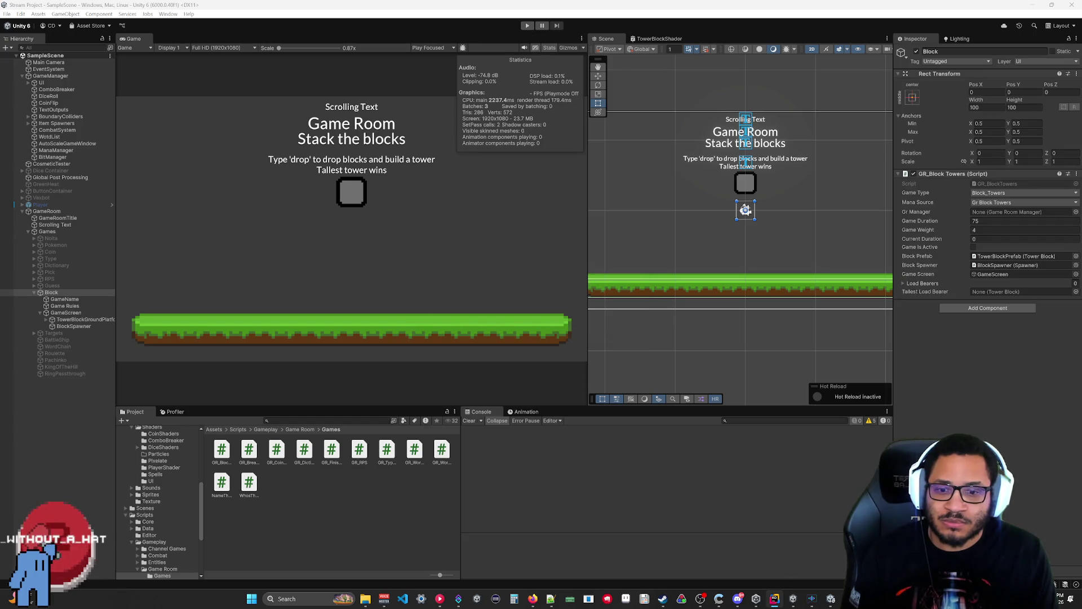
pyautogui.click(774, 591)
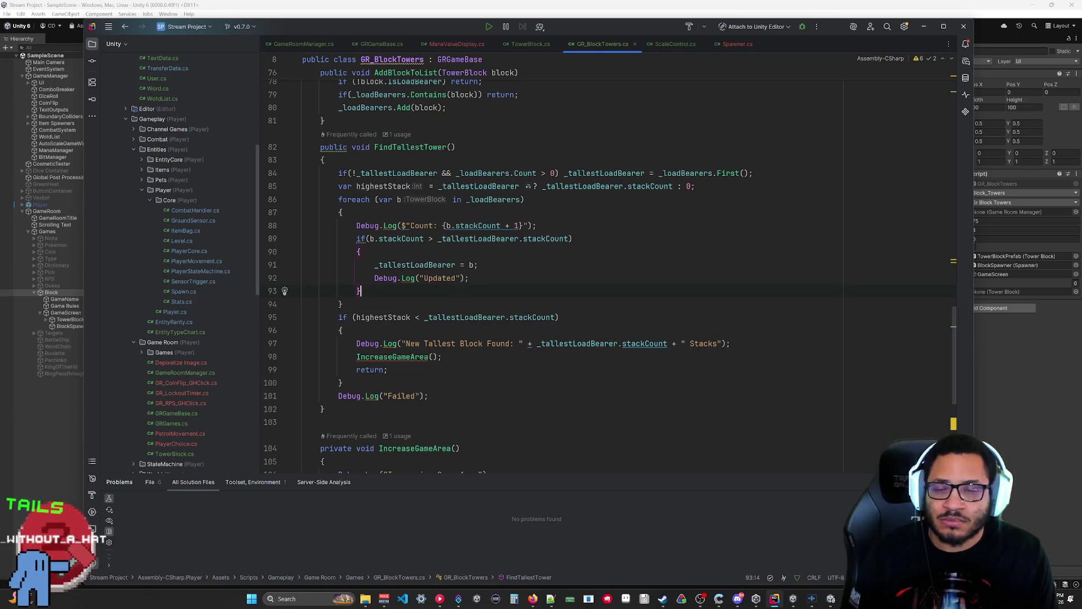
# Step: Try 'else return;' at the end of line 84, save, then delete it and return to Unity
pyautogui.click(754, 173)
pyautogui.write('else return;')
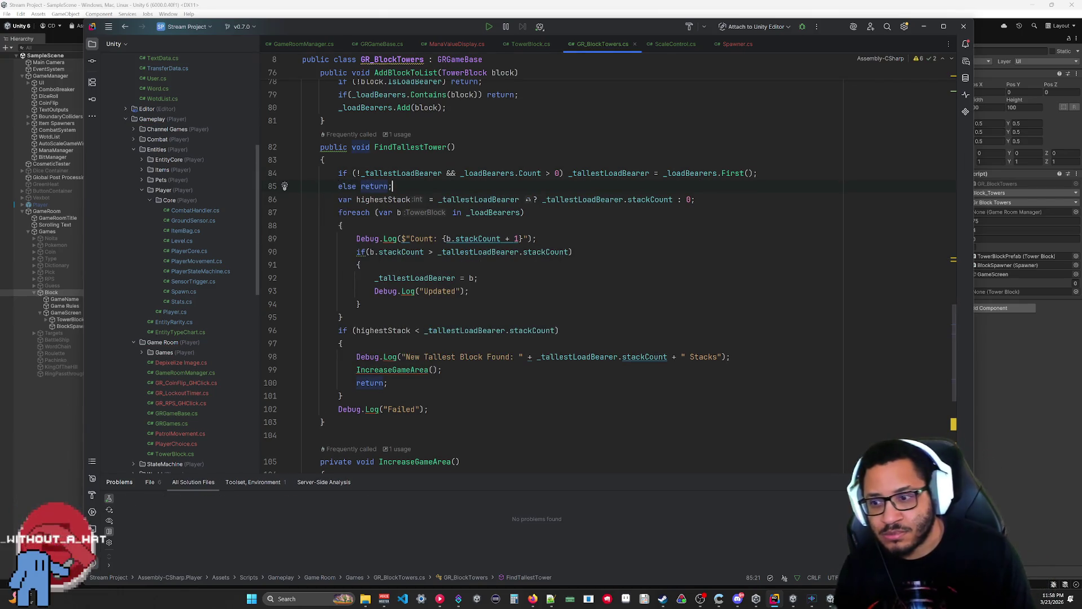
pyautogui.hotkey('ctrl', 's')
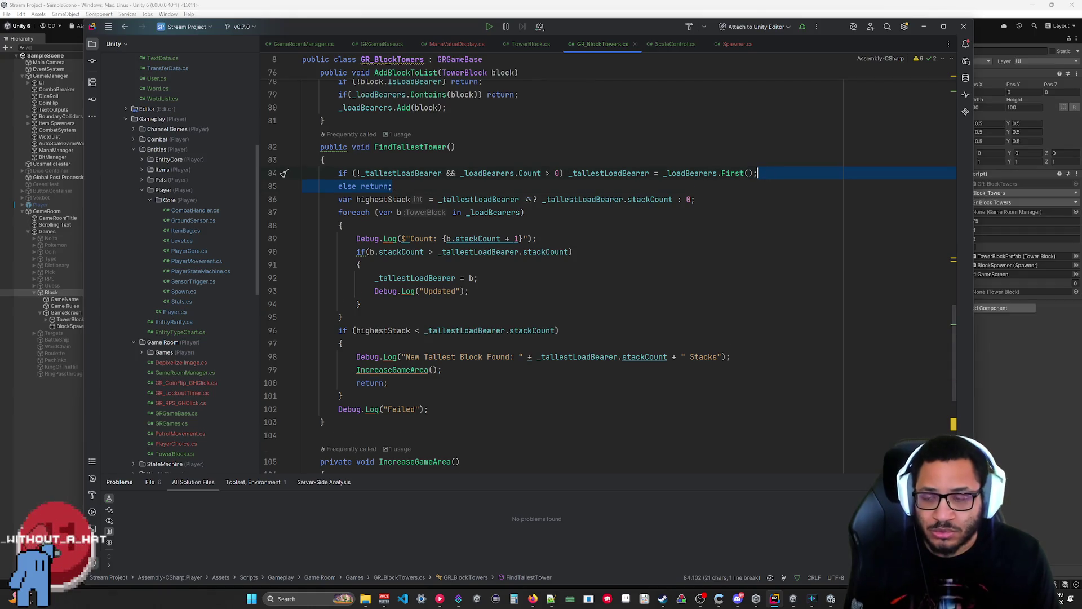
pyautogui.press('Delete')
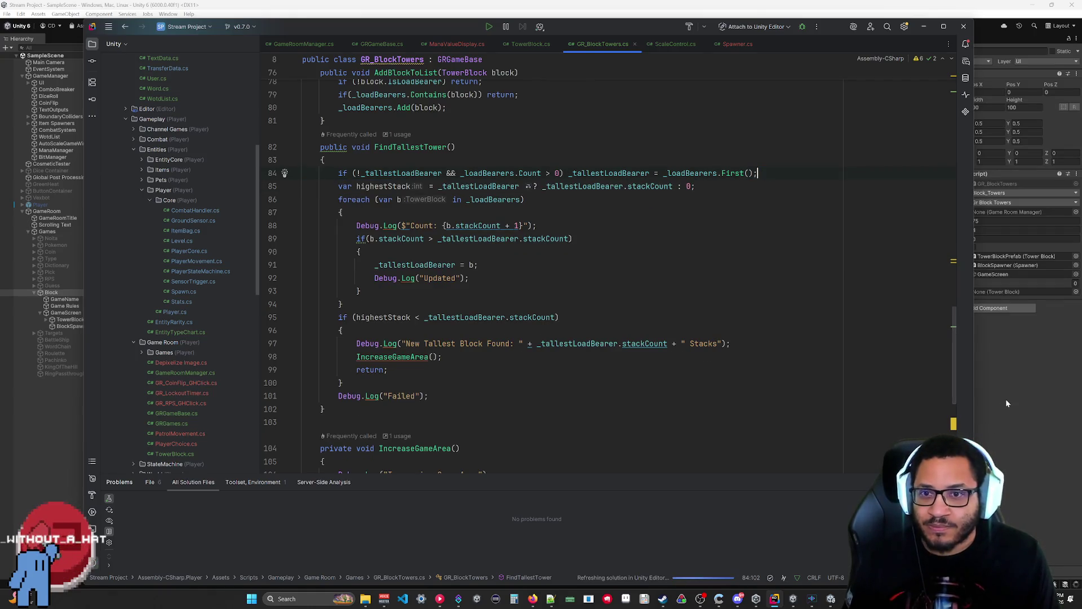
pyautogui.click(1006, 398)
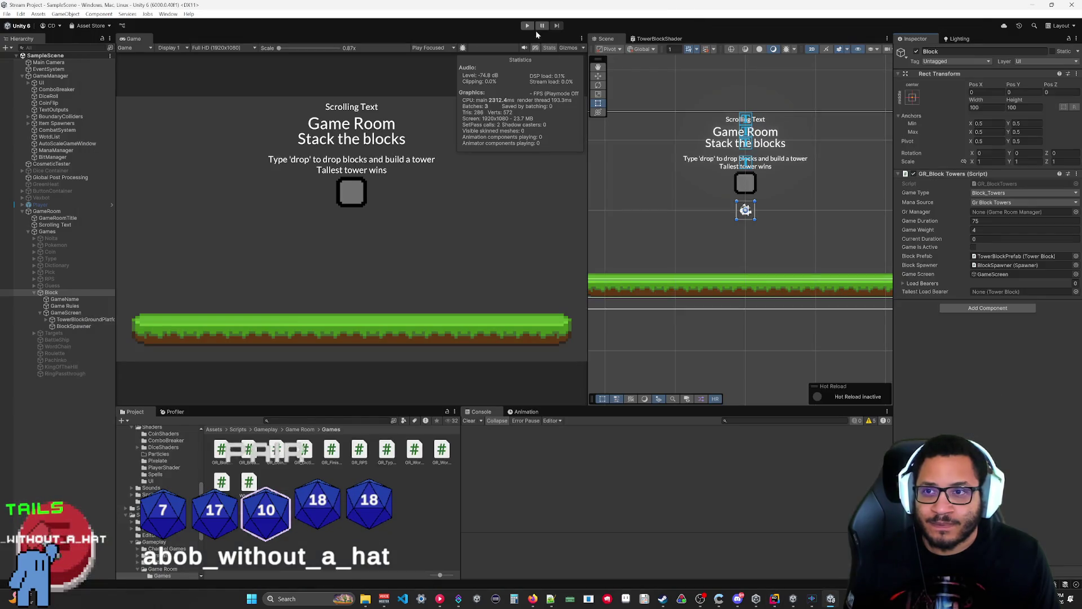
# Step: Playtest with Ctrl+P and trace the NullReferenceException to line 95 of GR_BlockTowers.cs
pyautogui.hotkey('ctrl', 'p')
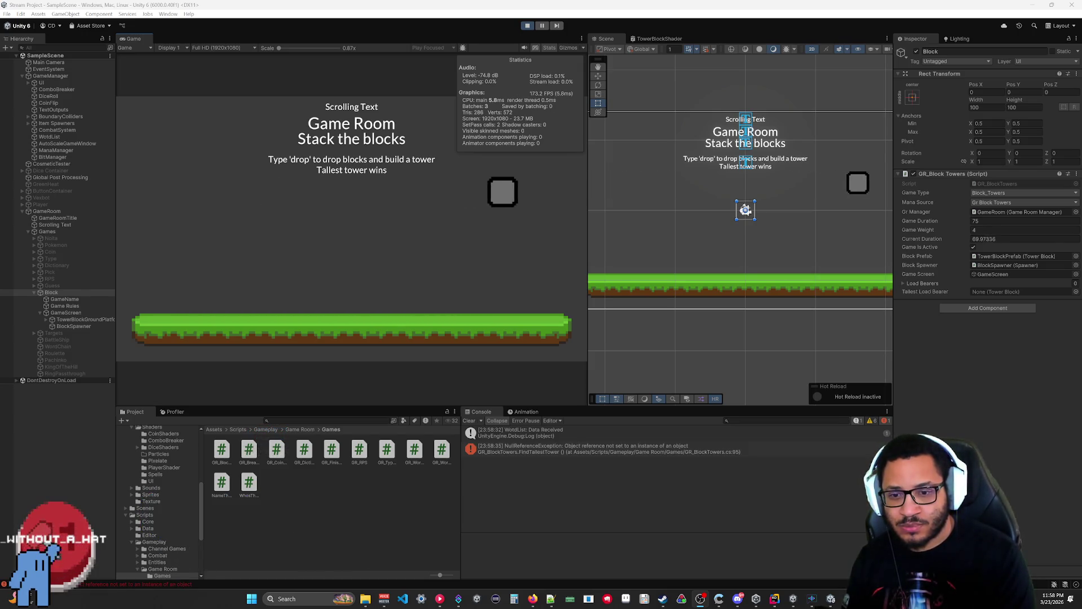
pyautogui.click(783, 445)
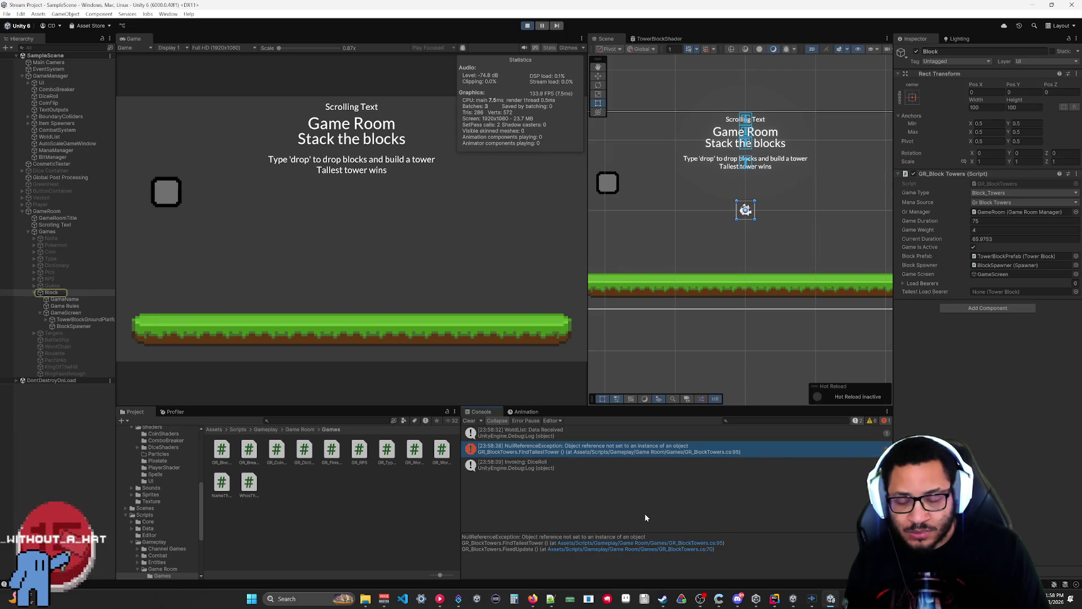
pyautogui.click(723, 542)
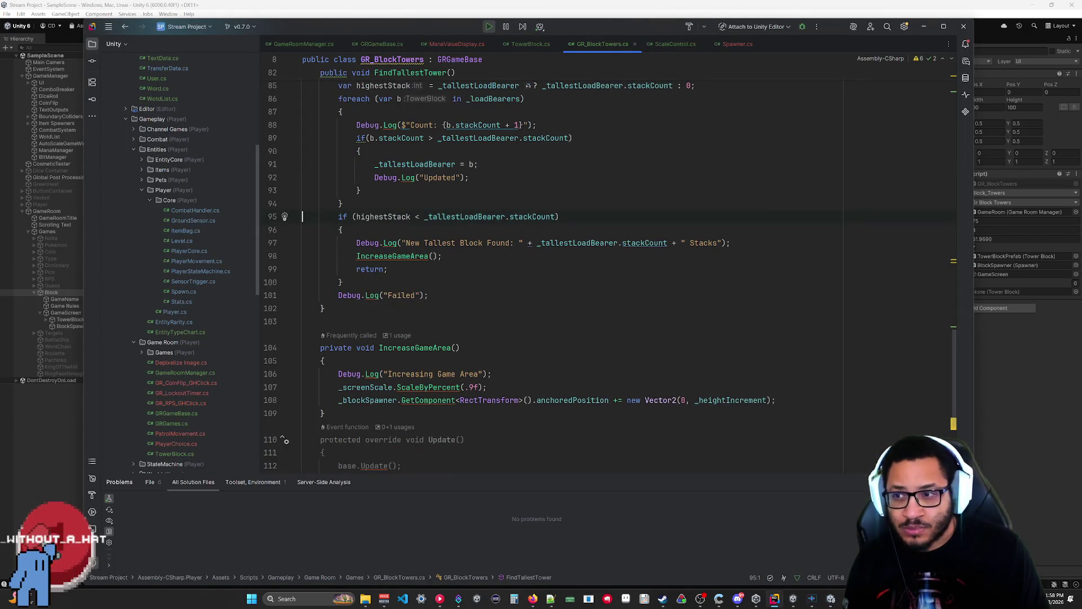
# Step: Insert '_tallestLoadBearer &&' before highestStack in line 95's if condition, then switch to Unity
pyautogui.scroll(5, 564, 265)
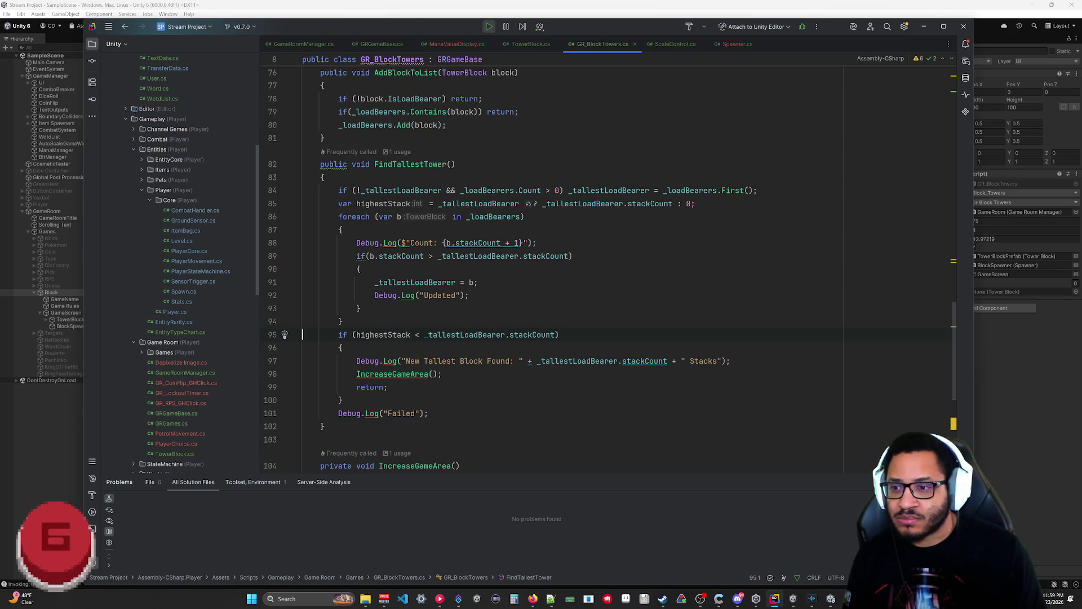
pyautogui.write('_tallet')
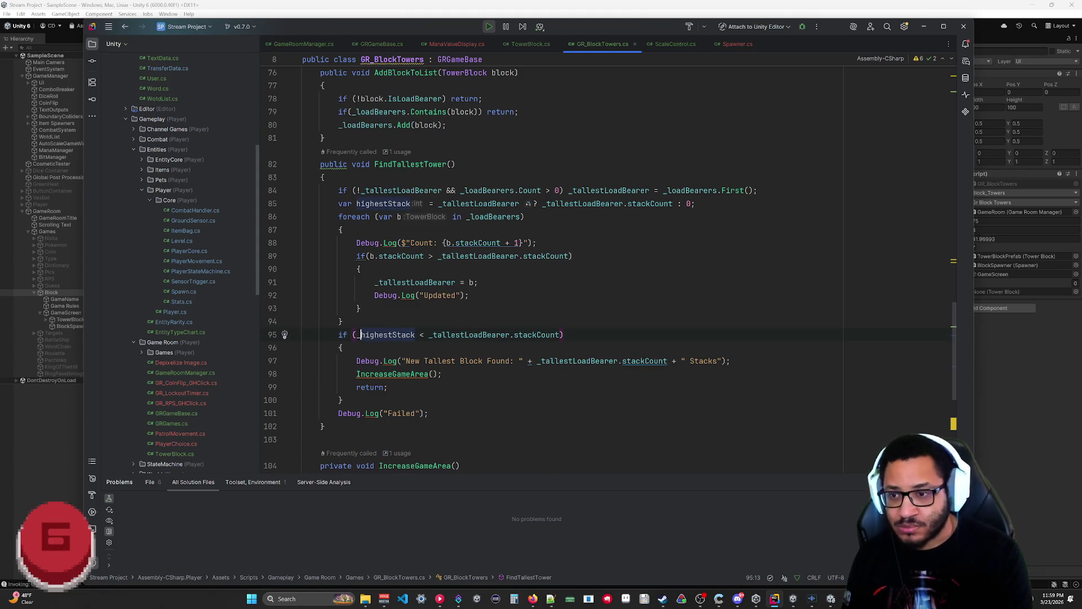
pyautogui.press('BackSpace')
pyautogui.write('stLoadBe')
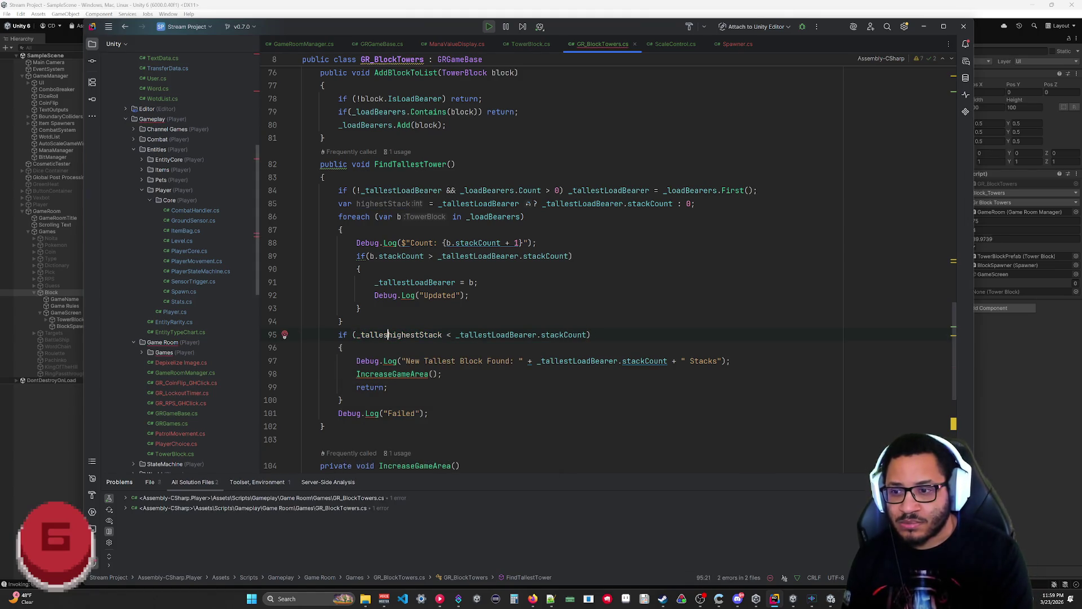
pyautogui.write('arer')
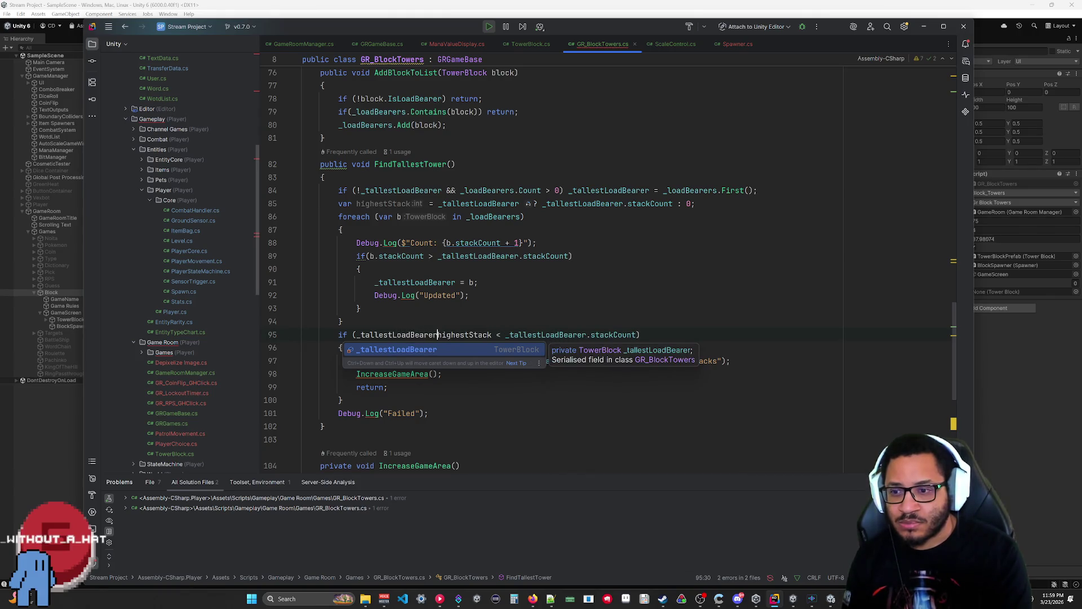
pyautogui.write(' &&')
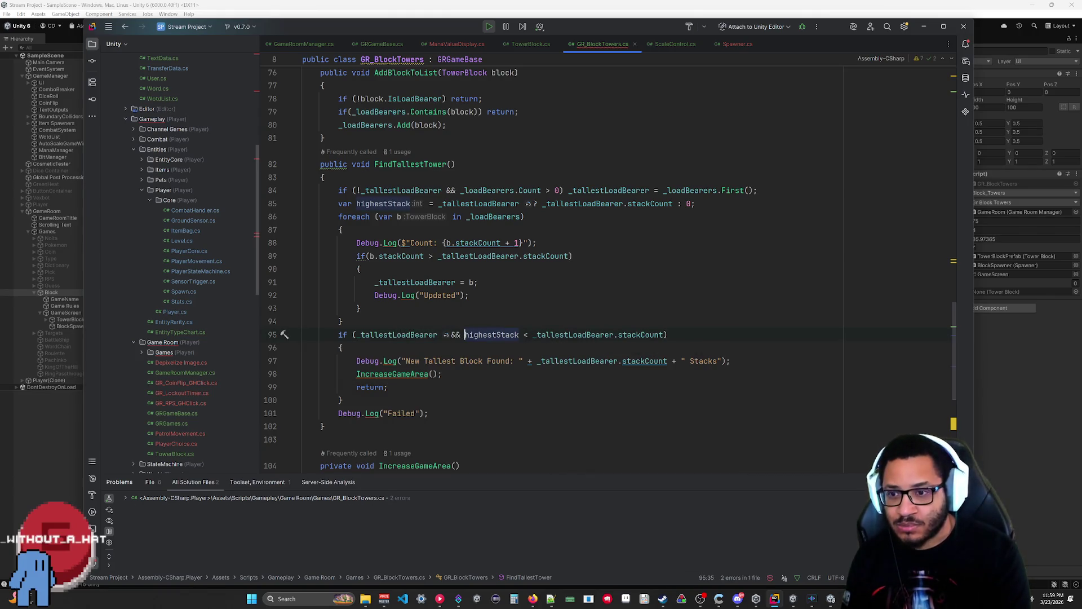
pyautogui.click(303, 439)
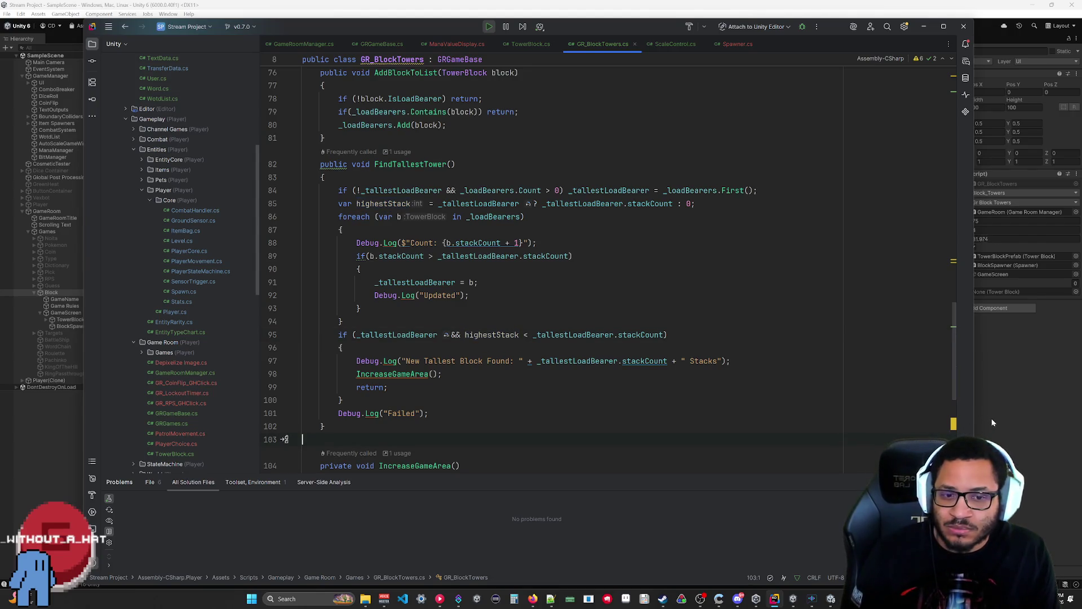
pyautogui.click(352, 335)
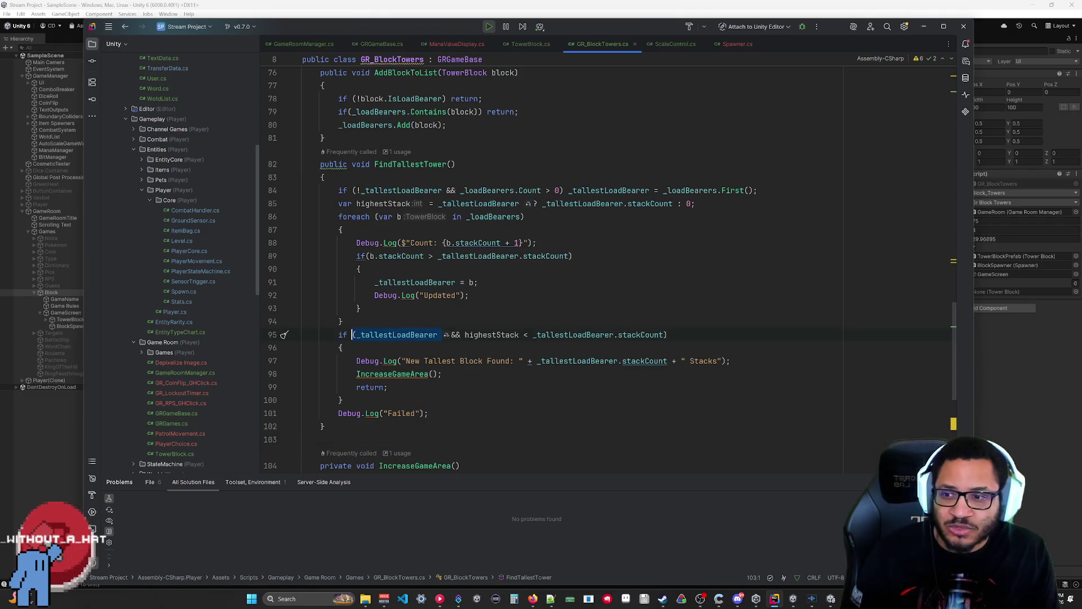
pyautogui.click(977, 404)
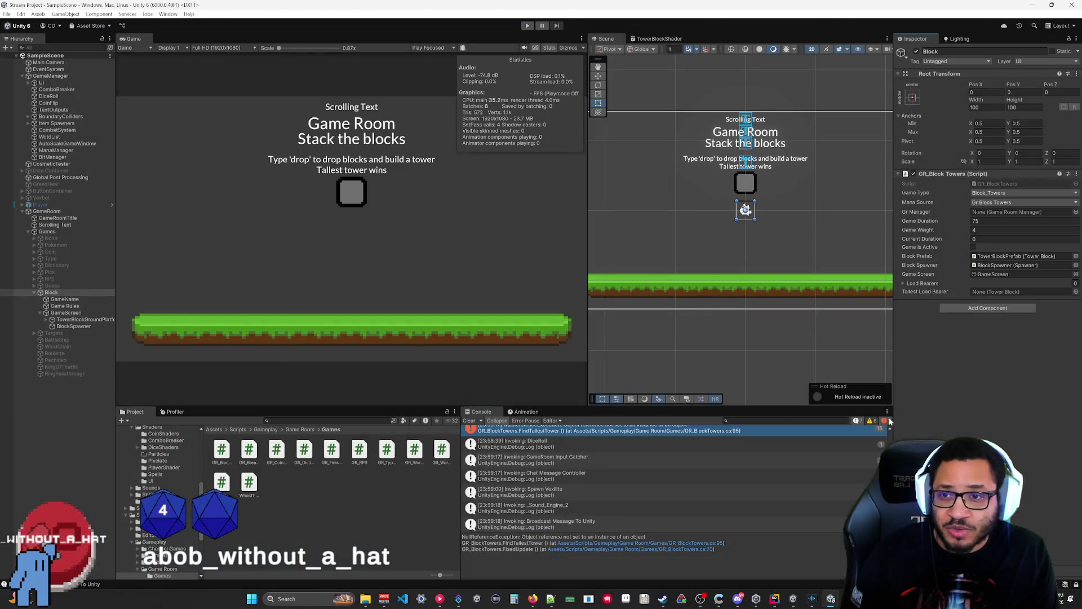
# Step: Playtest until a block lands and logs 'Count: 2' and 'Failed', then return to Rider
pyautogui.click(528, 25)
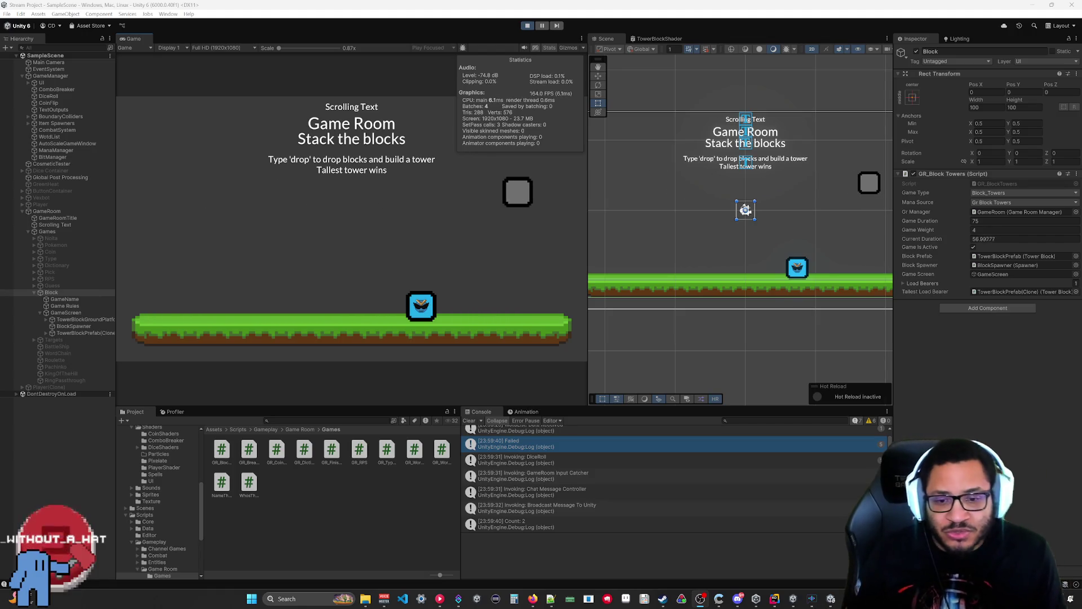
pyautogui.click(769, 563)
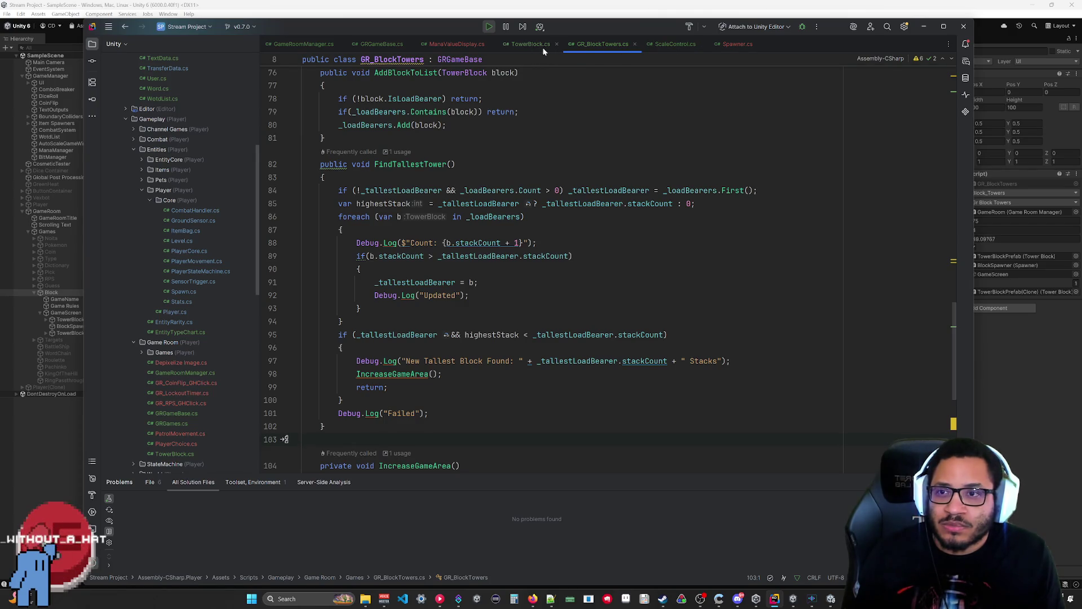
# Step: Compare the TowerBlock.cs and GR_BlockTowers.cs code, briefly checking the Unity scene
pyautogui.click(519, 44)
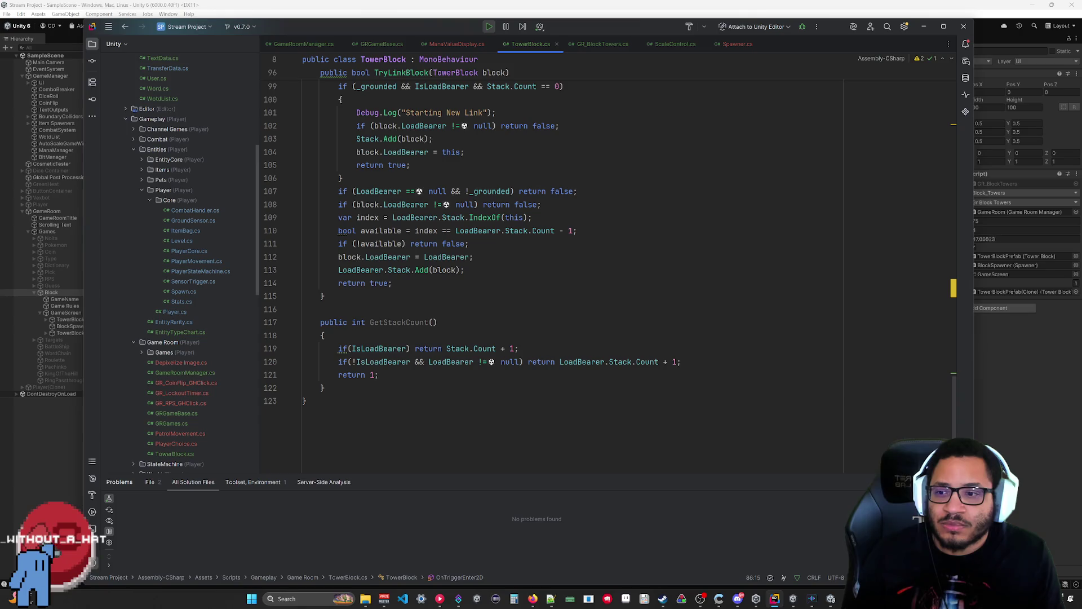
pyautogui.click(600, 44)
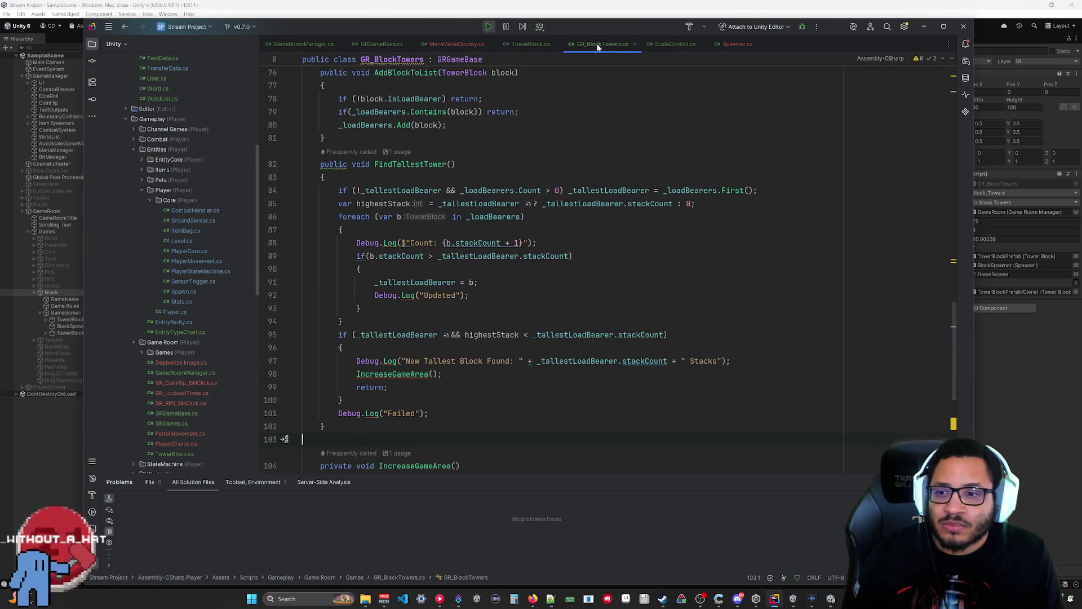
pyautogui.click(530, 44)
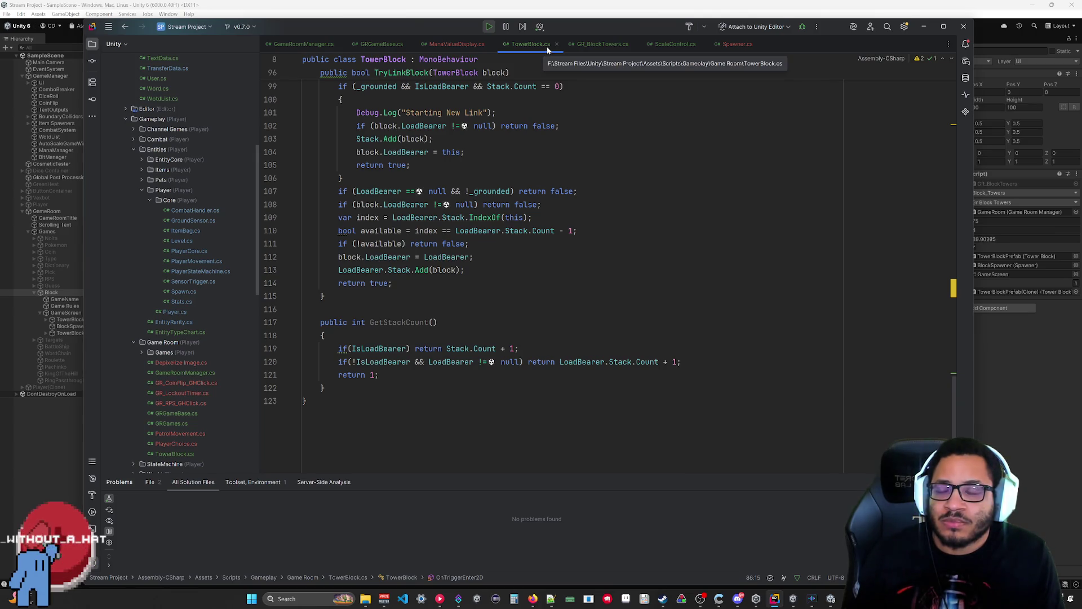
pyautogui.click(601, 44)
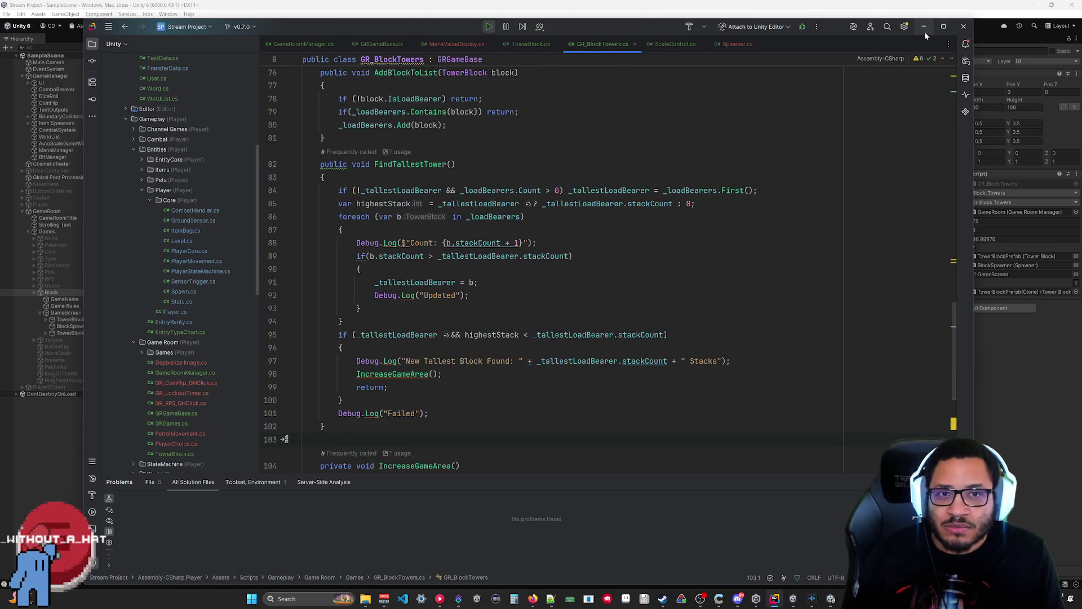
pyautogui.click(923, 27)
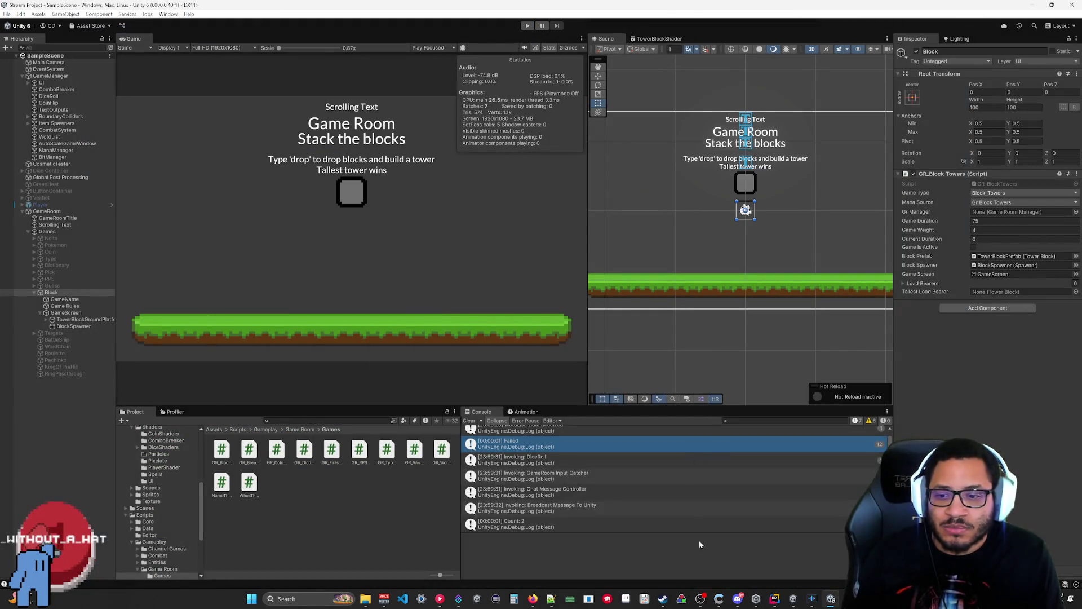
pyautogui.click(775, 601)
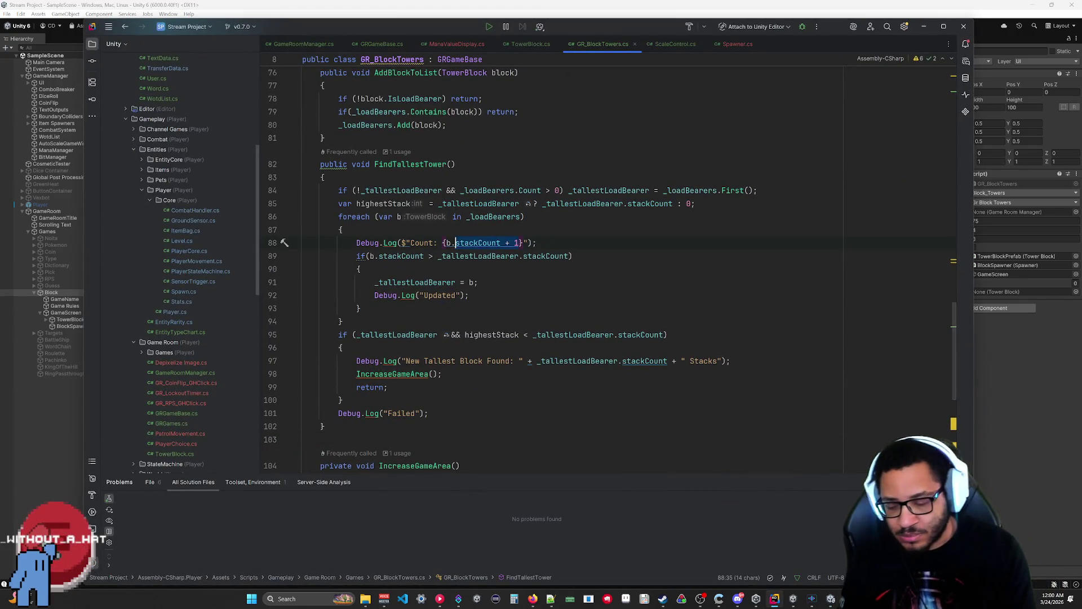
# Step: Make line 88's Count message log b.GetStackCount(), then switch to Unity
pyautogui.write('G')
pyautogui.press('Return')
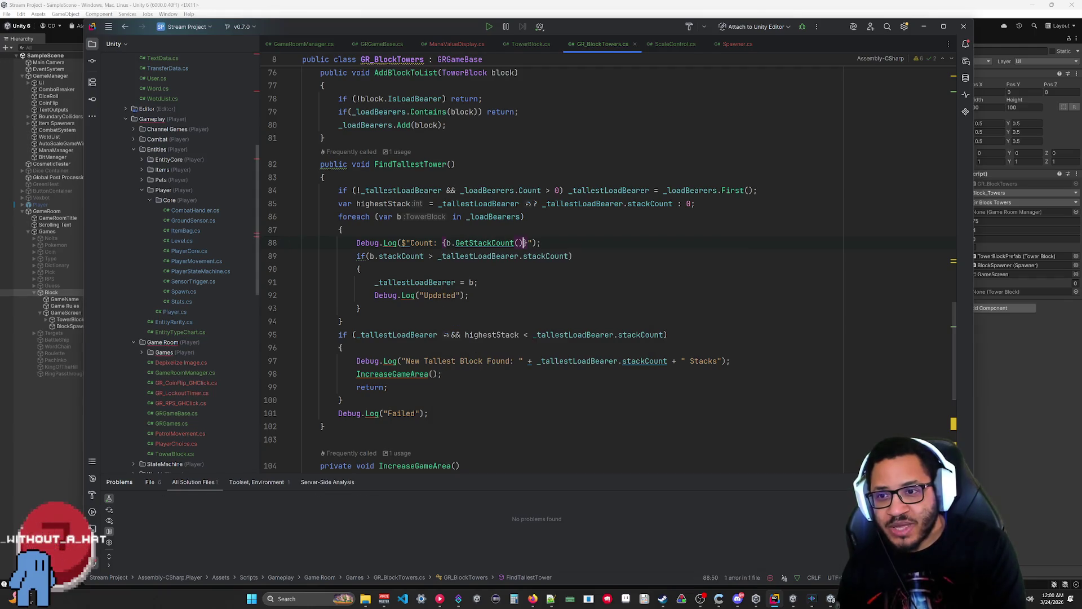
pyautogui.click(1007, 343)
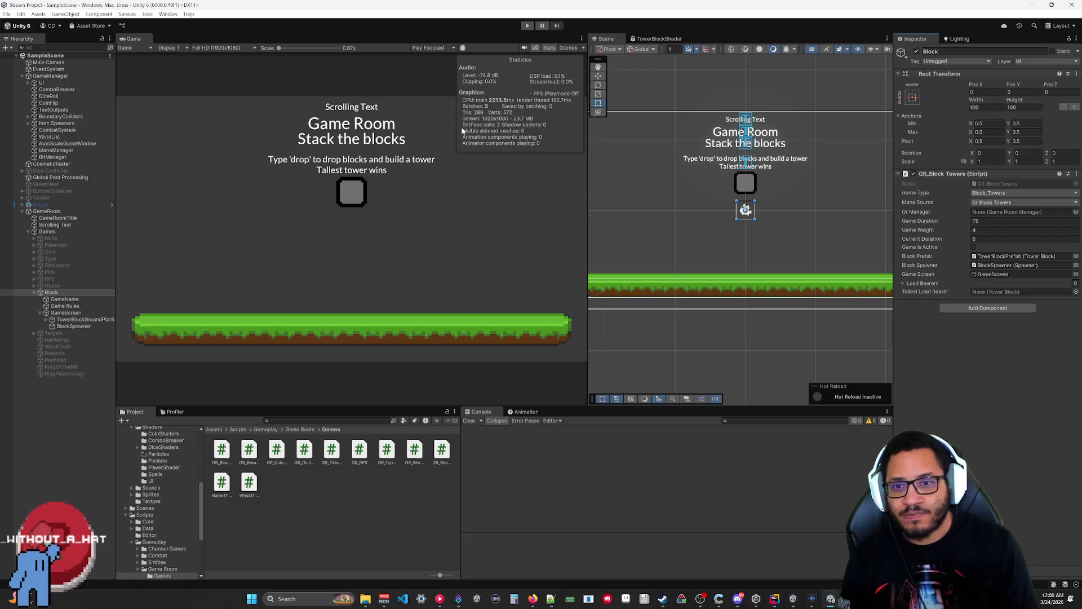
# Step: Playtest the game, inspect the 'Count: 1' Console entry's stack trace, and return to Rider
pyautogui.click(528, 25)
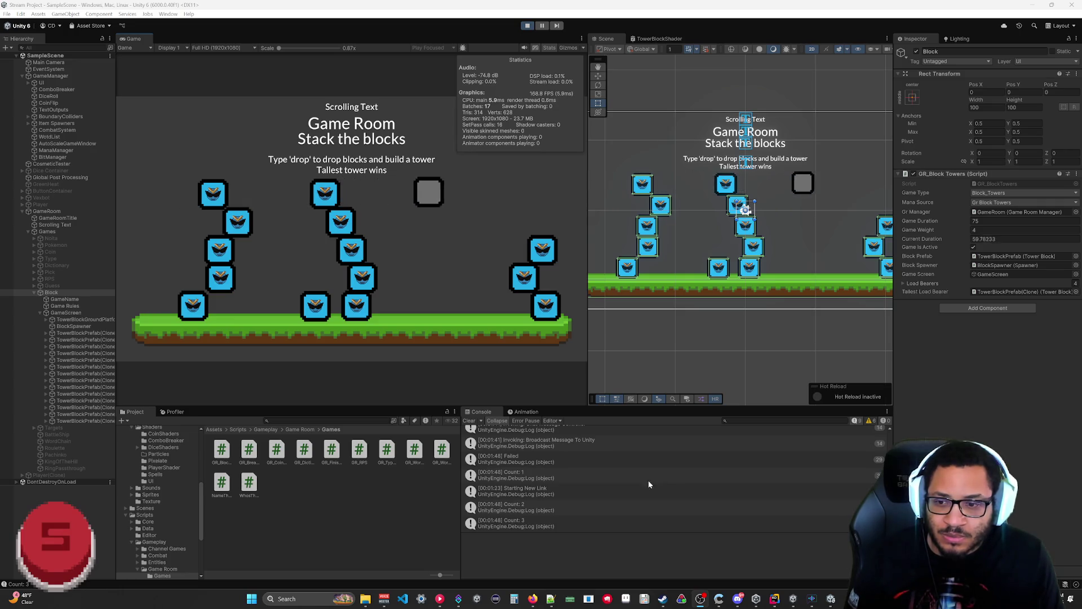
pyautogui.click(557, 477)
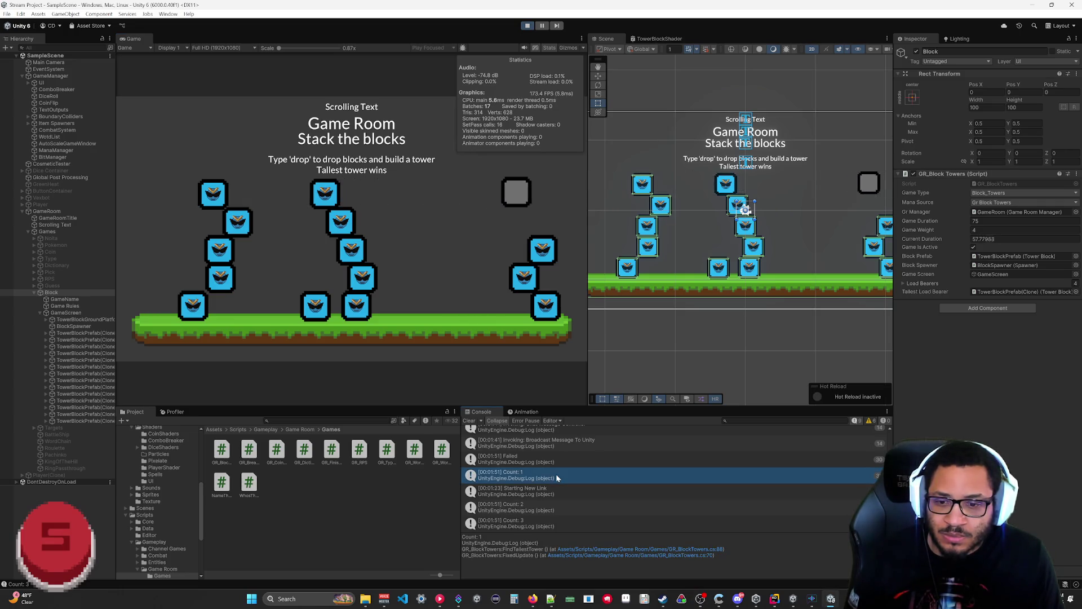
pyautogui.click(774, 598)
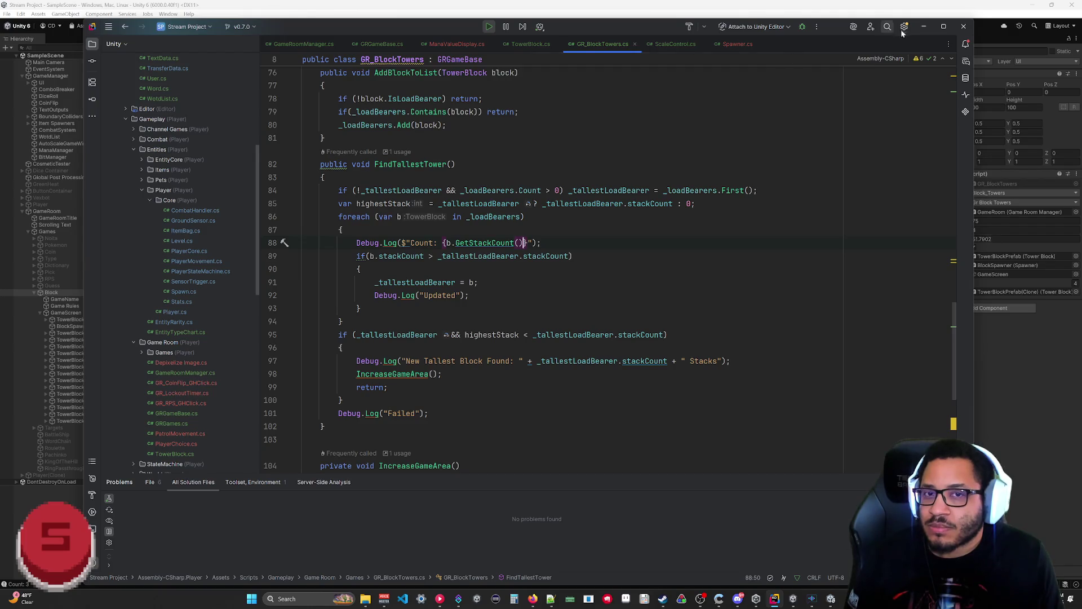
# Step: Delete the Count and Updated Debug.Log lines from FindTallestTower
pyautogui.click(922, 27)
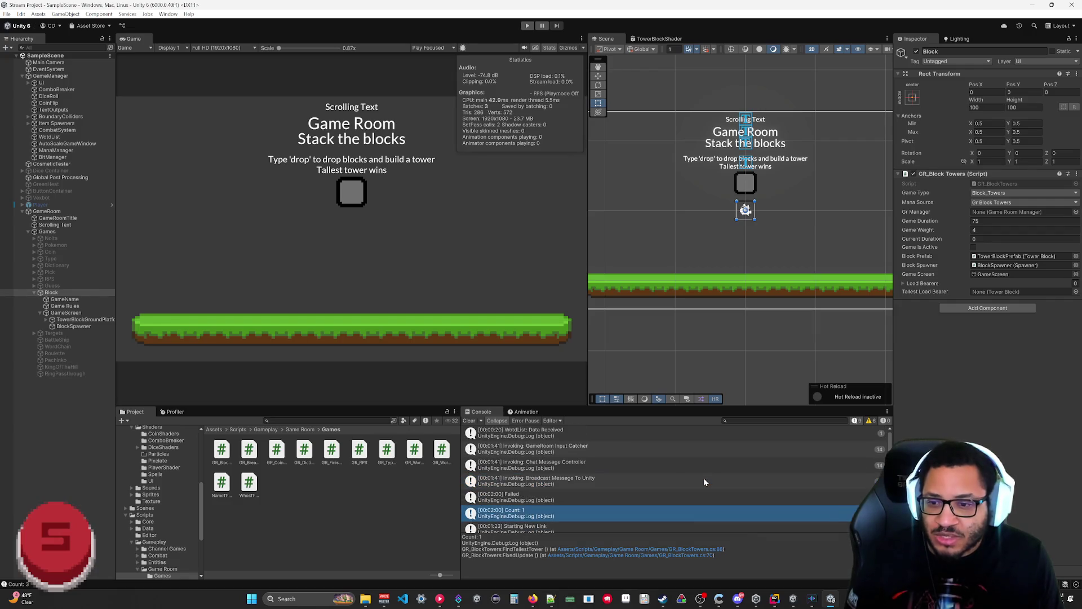
pyautogui.click(775, 599)
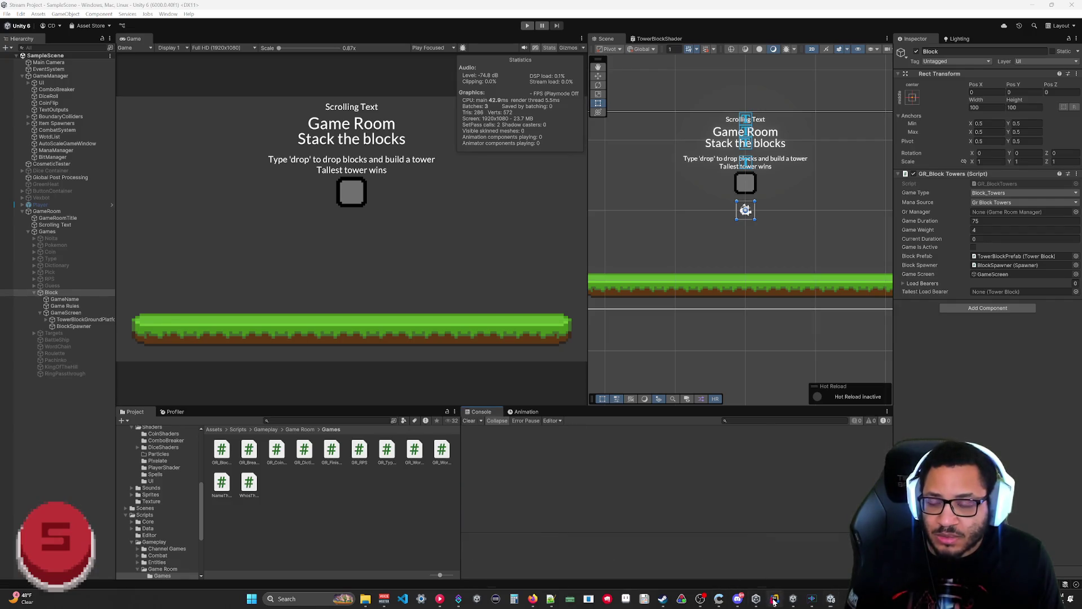
pyautogui.press('Down')
pyautogui.press('Down')
pyautogui.press('Down')
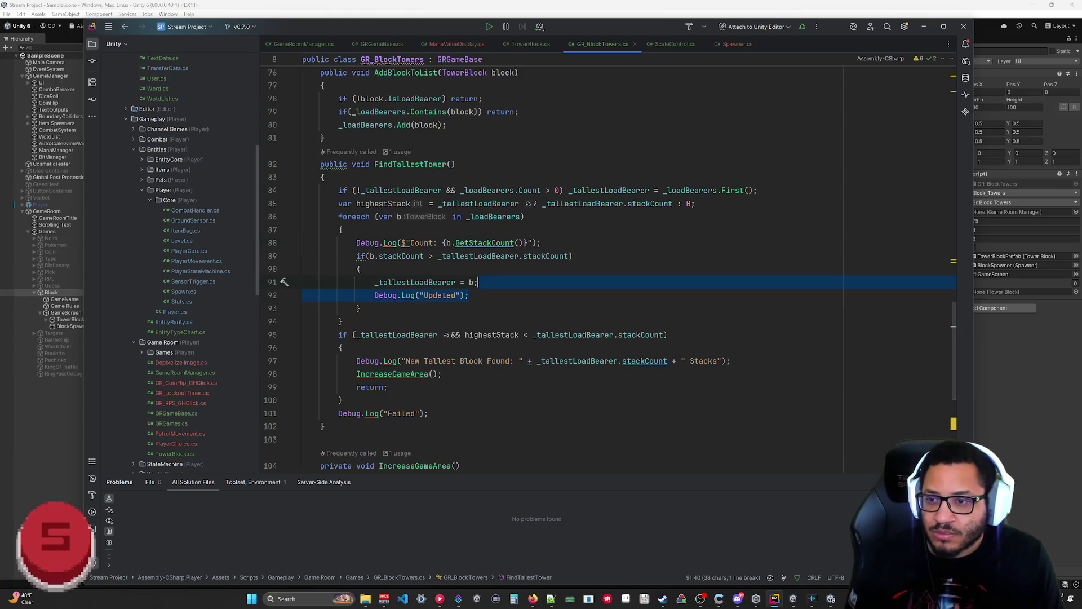
pyautogui.press('Up')
pyautogui.press('Up')
pyautogui.press('Up')
pyautogui.hotkey('shift', 'Up')
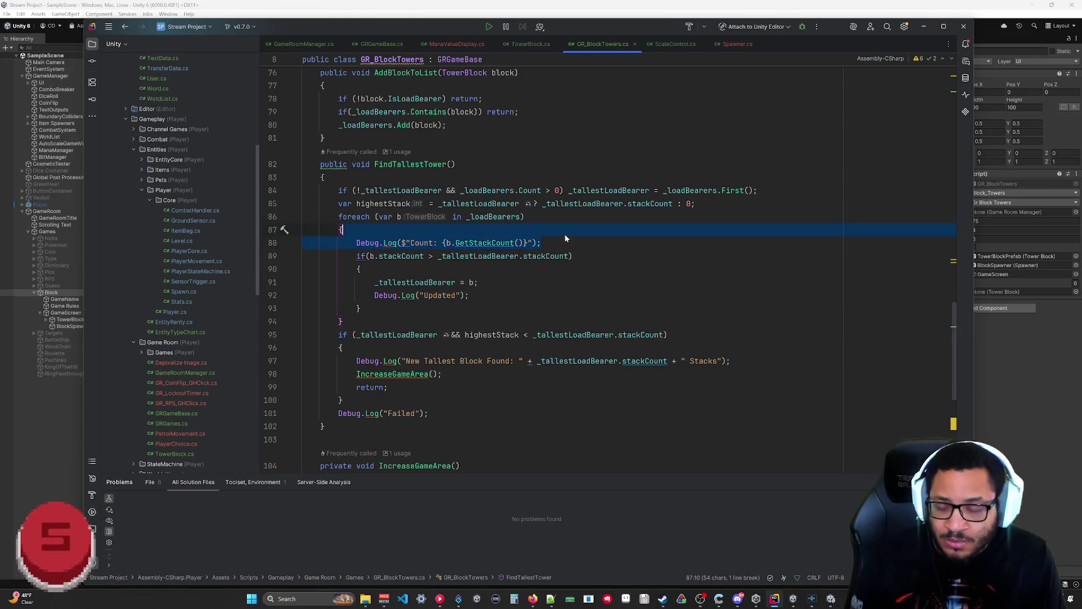
pyautogui.press('Delete')
pyautogui.press('Down')
pyautogui.press('Down')
pyautogui.press('Down')
pyautogui.hotkey('shift', 'Up')
pyautogui.press('Delete')
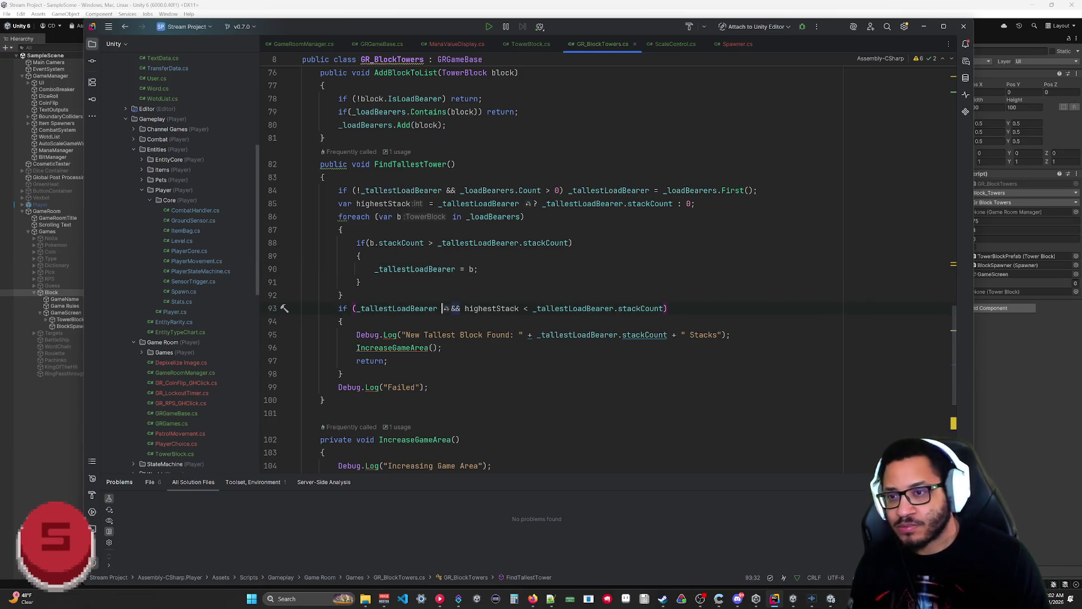
# Step: Make the line 93 check require _tallestLoadBearer != null, leaving Rider's suggested fixes unapplied
pyautogui.write('!= byt')
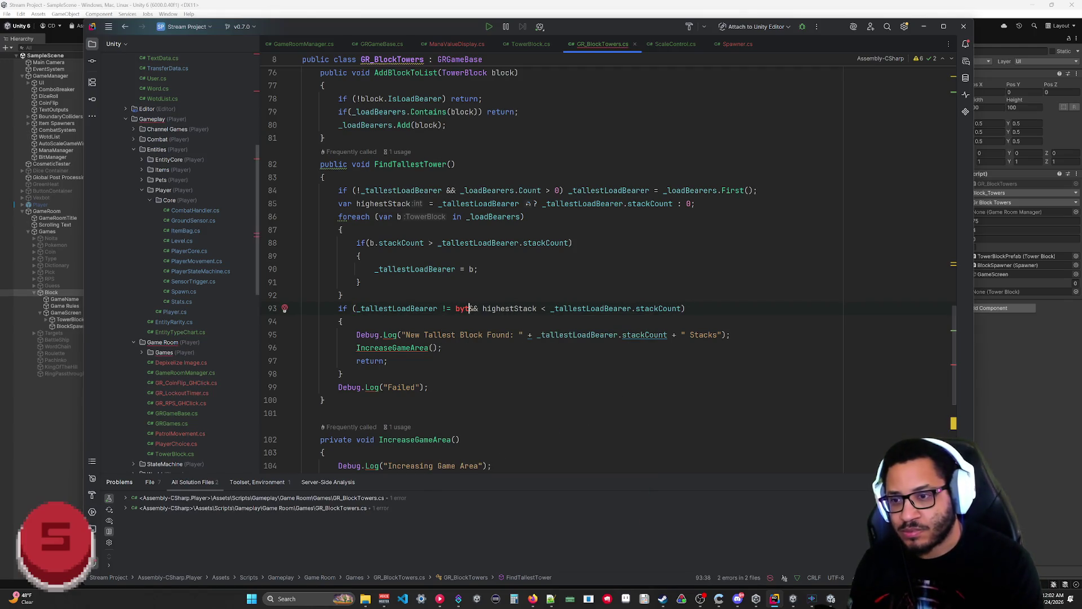
pyautogui.press('BackSpace')
pyautogui.write('BlendShapeBufferRa')
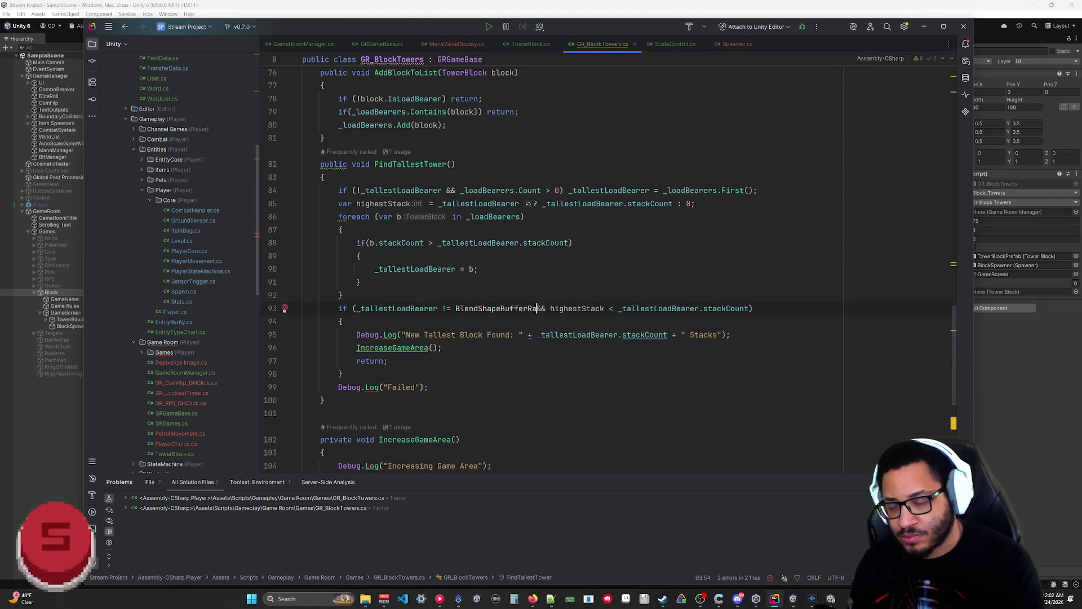
pyautogui.press('BackSpace')
pyautogui.press('BackSpace')
pyautogui.press('BackSpace')
pyautogui.write('null')
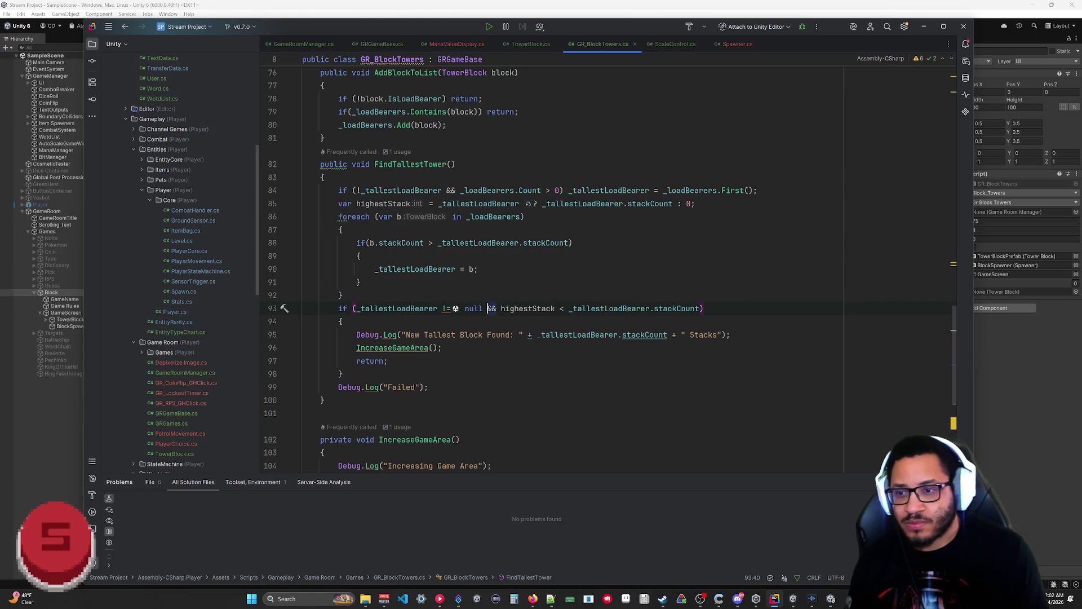
pyautogui.moveTo(442, 308); pyautogui.dragTo(461, 308)
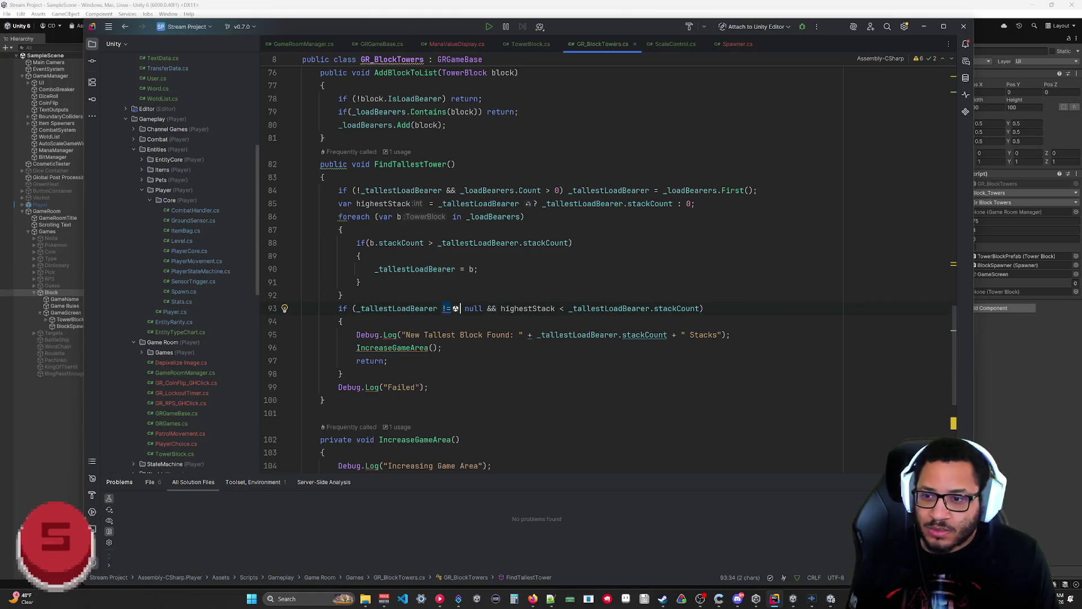
pyautogui.click(285, 309)
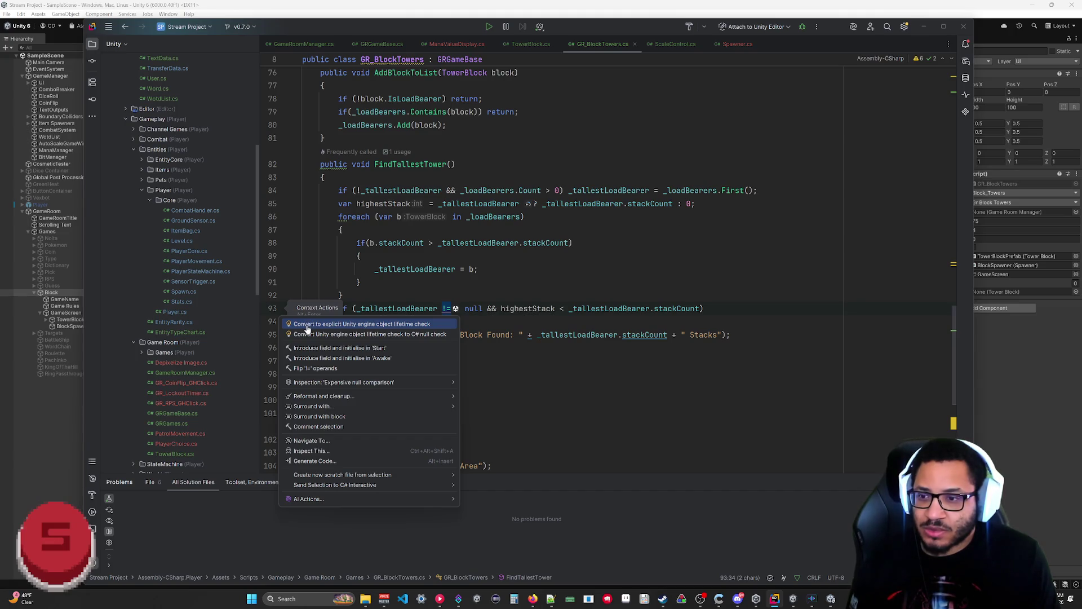
pyautogui.press('Down')
pyautogui.press('Down')
pyautogui.press('Down')
pyautogui.click(285, 414)
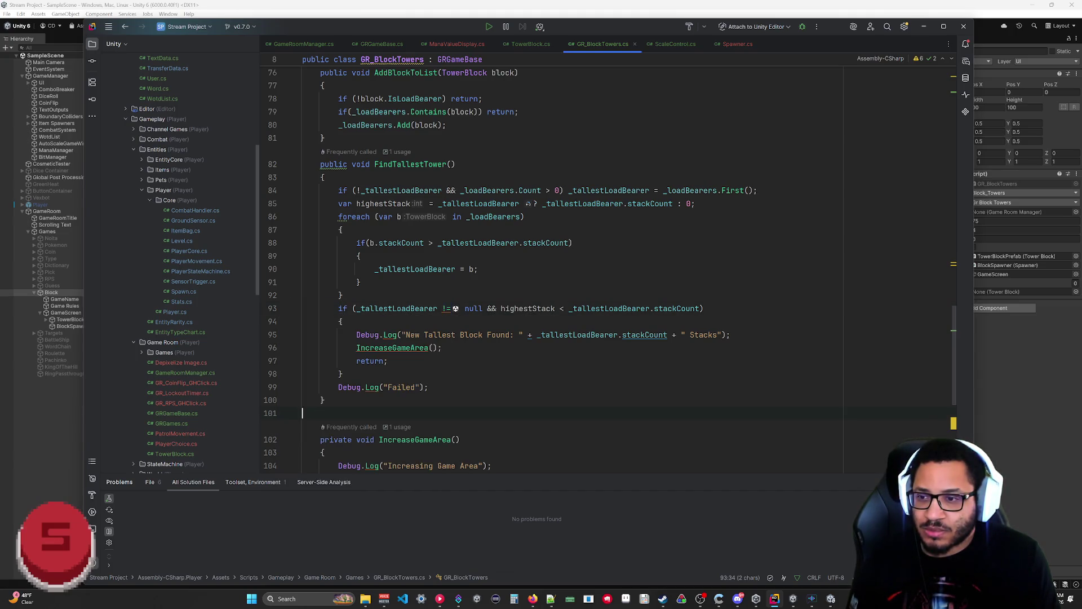
pyautogui.click(533, 598)
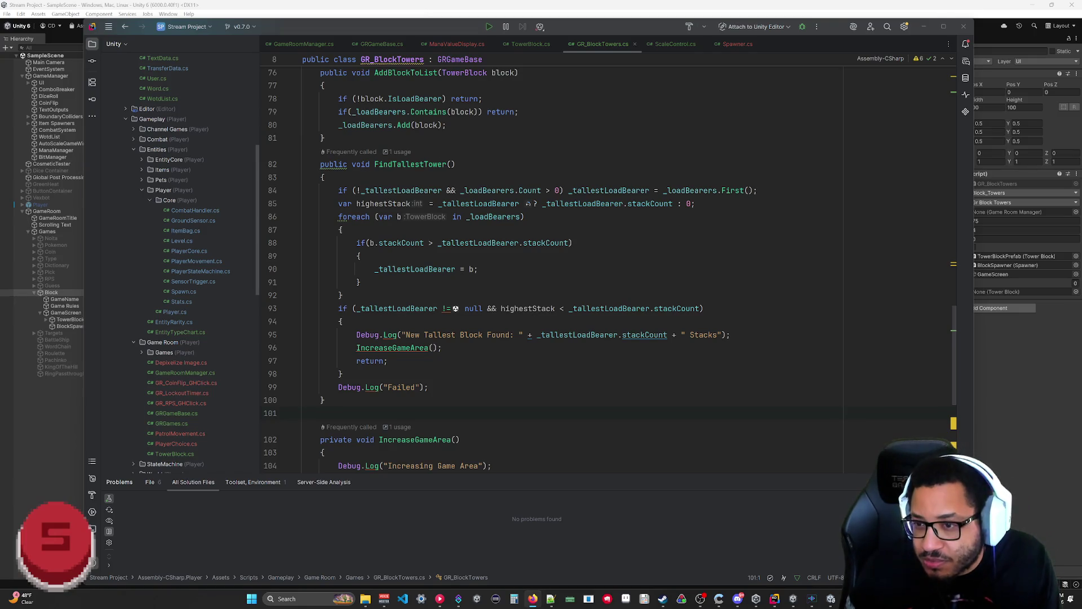
pyautogui.moveTo(485, 308); pyautogui.dragTo(442, 309)
# Step: Clear the if condition and declare 'bool updated = false;' after the highestStack declaration
pyautogui.press('BackSpace')
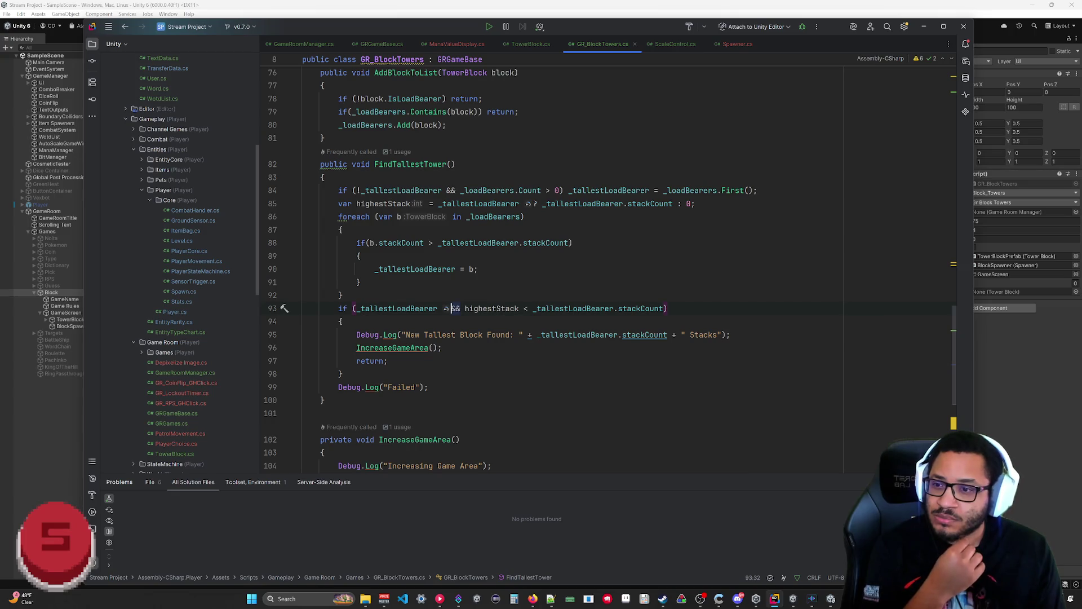
pyautogui.press('End')
pyautogui.press('Left')
pyautogui.hotkey('ctrl', 'shift', 'Left')
pyautogui.hotkey('ctrl', 'shift', 'Left')
pyautogui.hotkey('ctrl', 'shift', 'Left')
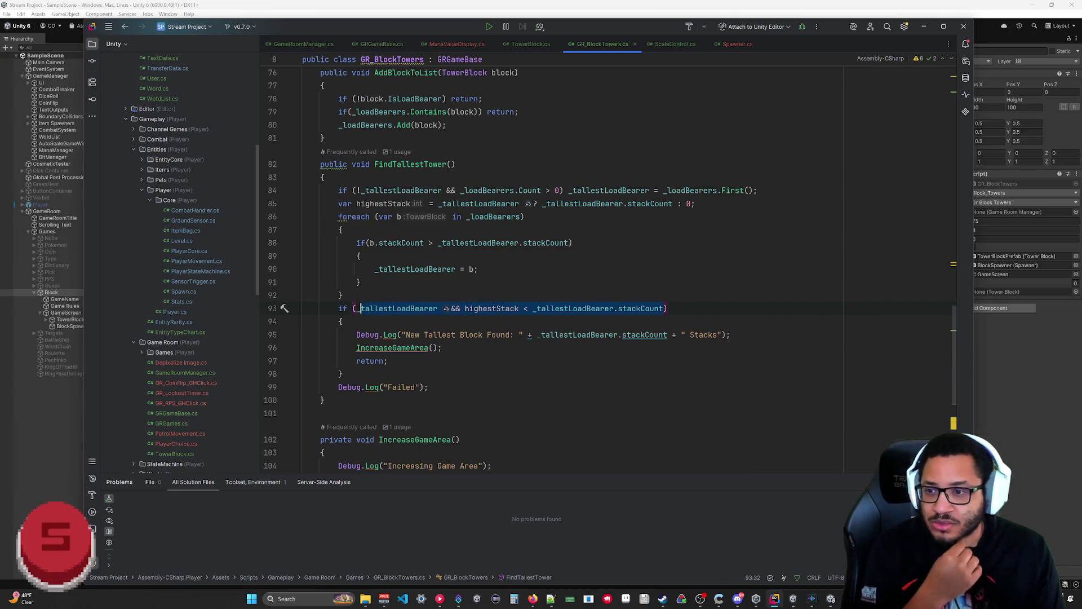
pyautogui.press('BackSpace')
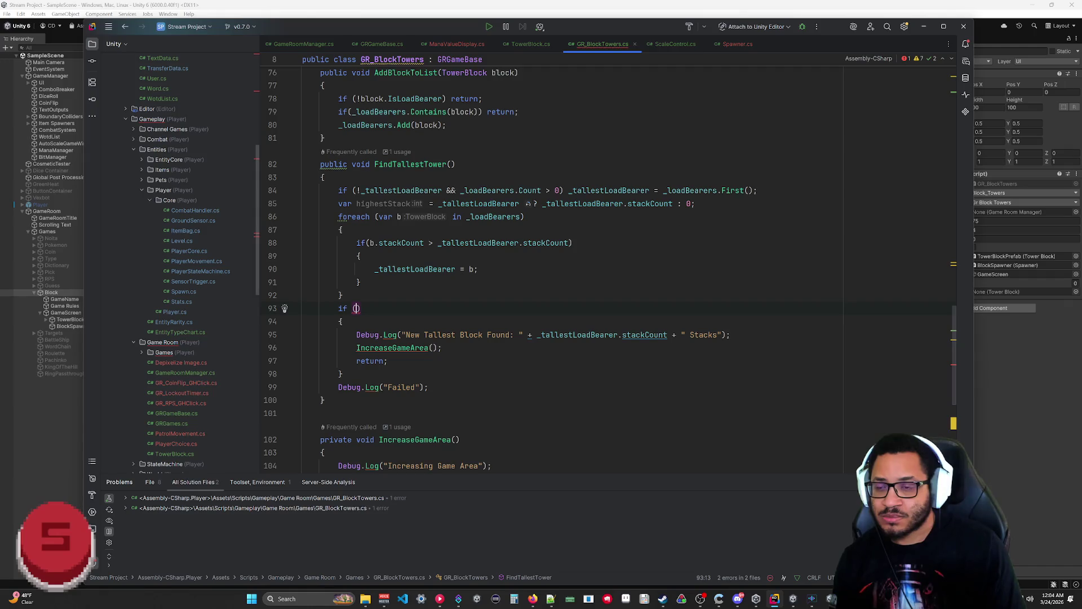
pyautogui.click(697, 204)
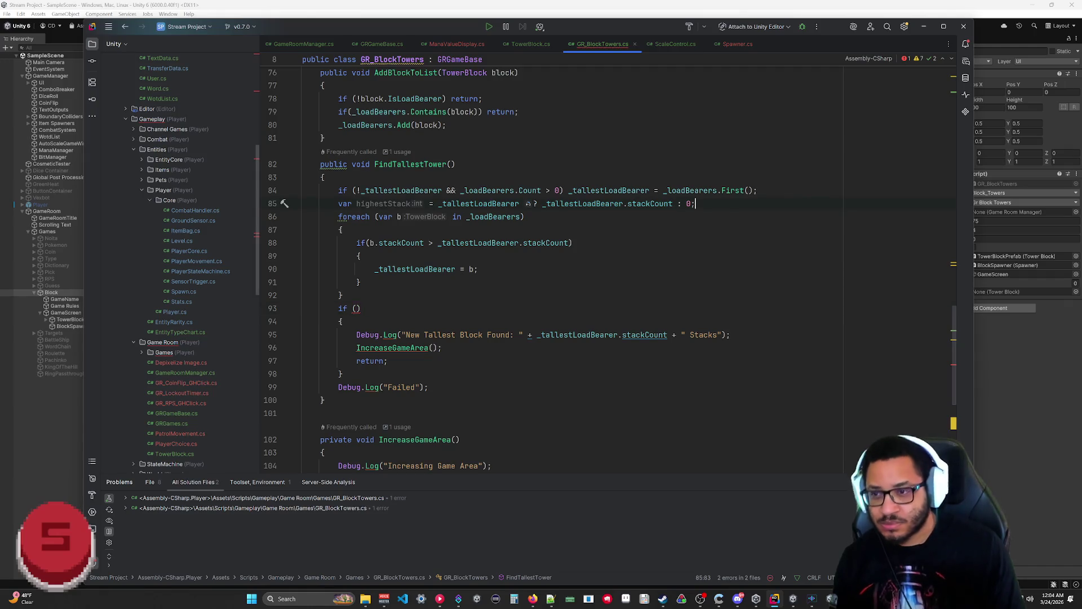
pyautogui.press('Return')
pyautogui.write('bool')
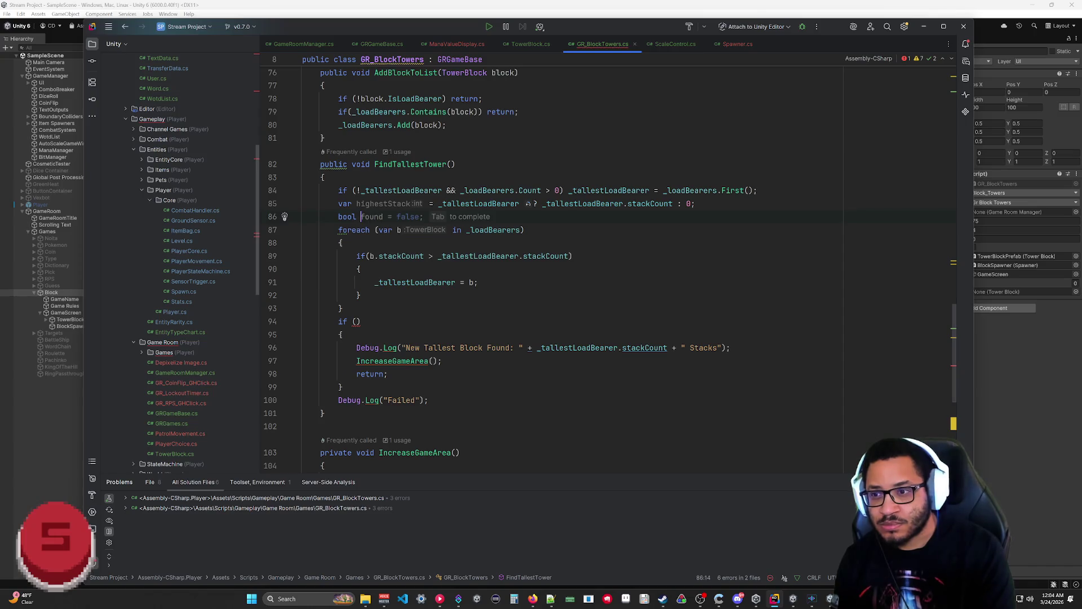
pyautogui.write(' updated = false;')
# Step: Add 'updated = true;' after the _tallestLoadBearer assignment in the taller-block branch
pyautogui.click(361, 269)
pyautogui.press('Return')
pyautogui.write('update')
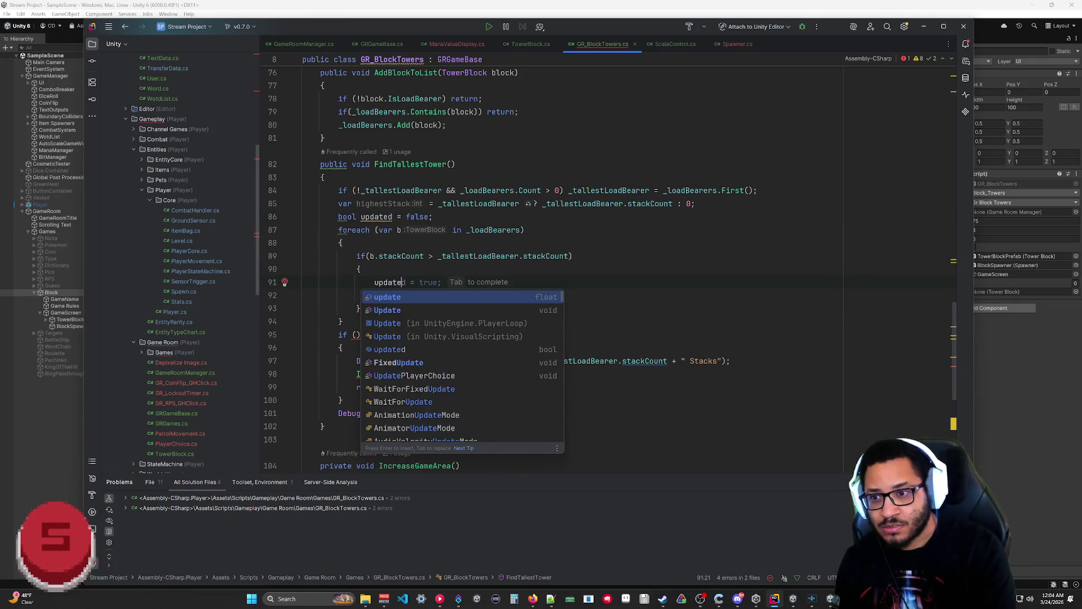
pyautogui.press('Return')
pyautogui.write('= true')
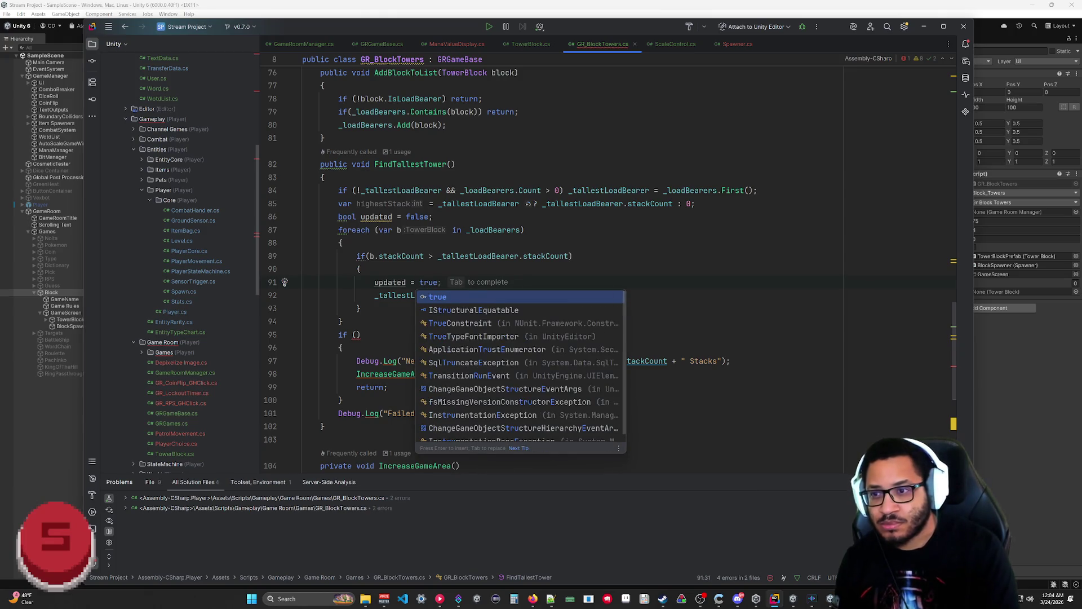
pyautogui.press('Escape')
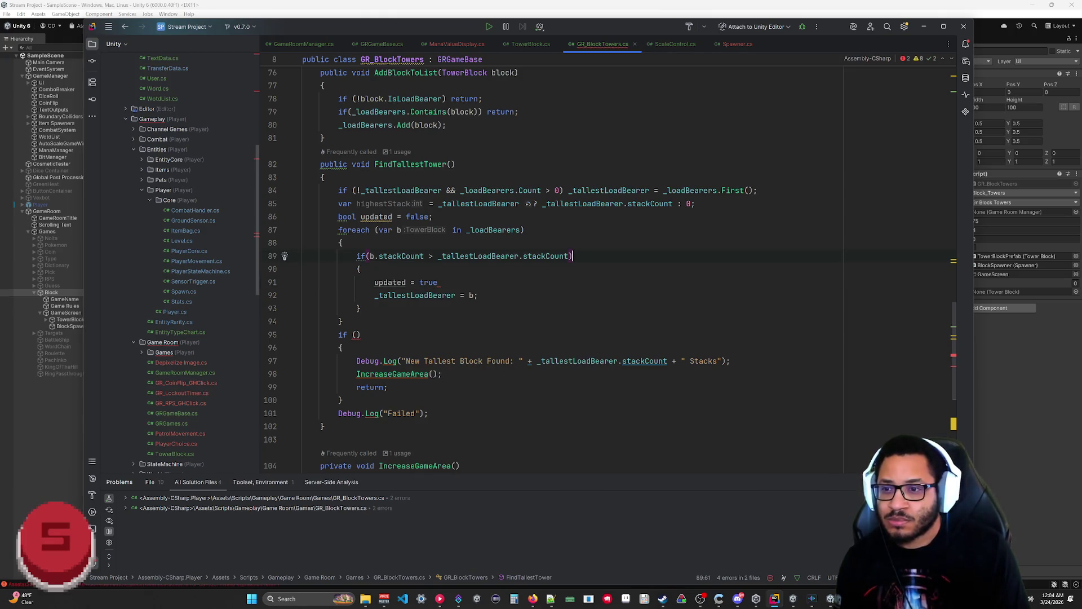
pyautogui.write(';')
# Step: Make the final check 'if (updated)' and save the script
pyautogui.click(361, 335)
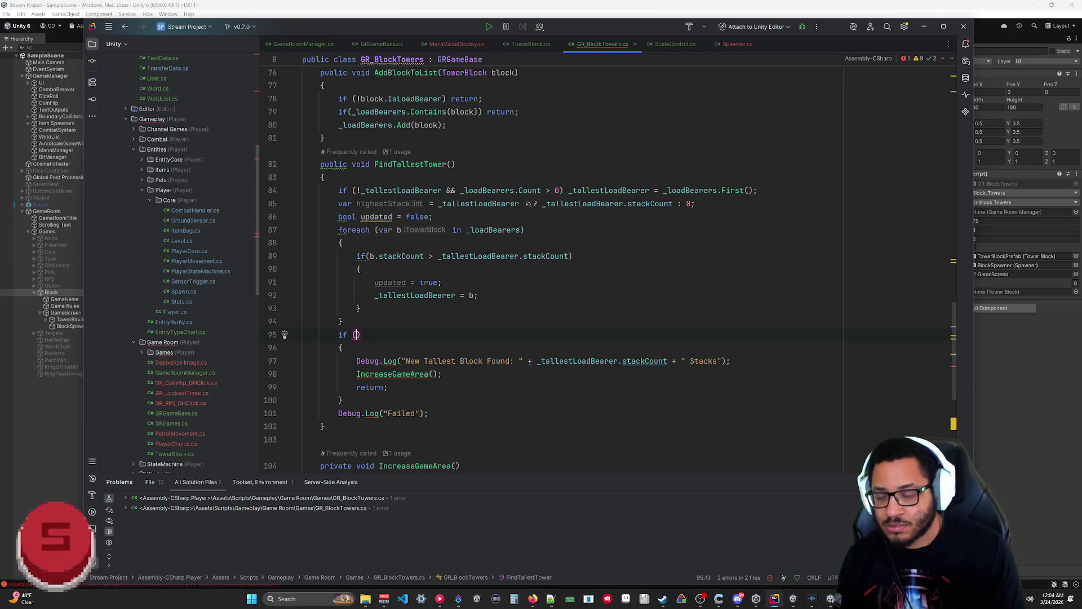
pyautogui.write('updated')
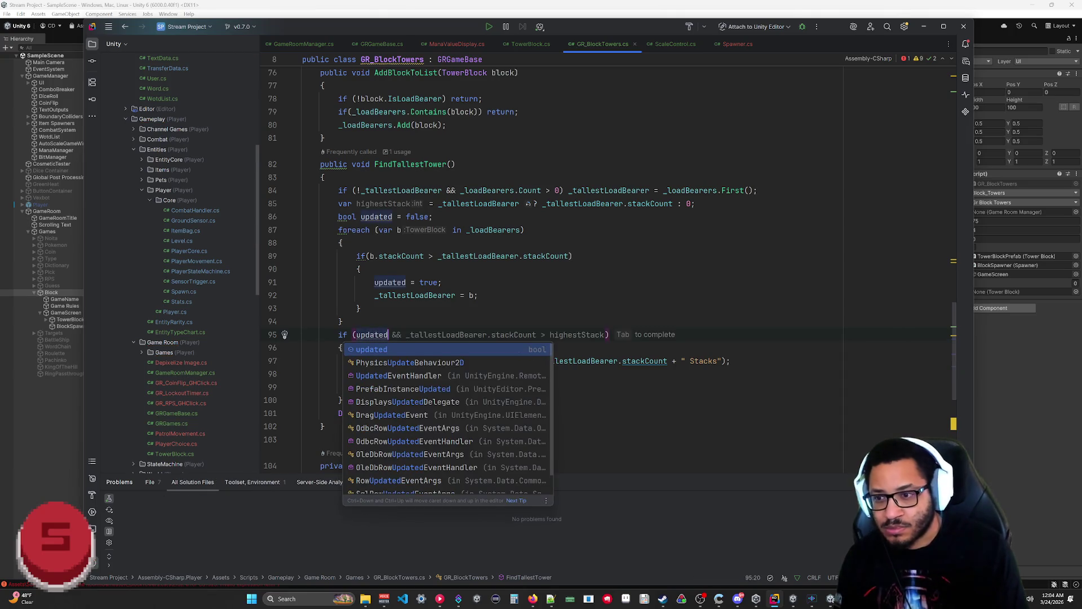
pyautogui.click(342, 321)
pyautogui.click(428, 414)
pyautogui.hotkey('ctrl', 's')
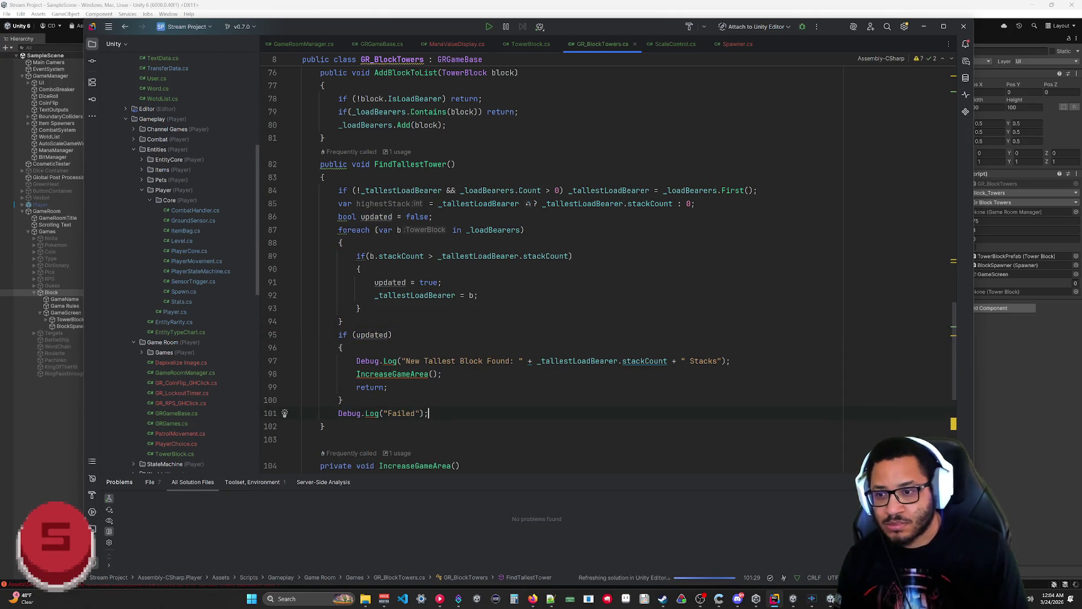
# Step: Extend the check to 'updated || _tallestLoadBearer.stackCount > highestStack' and start a Unity playtest
pyautogui.click(924, 28)
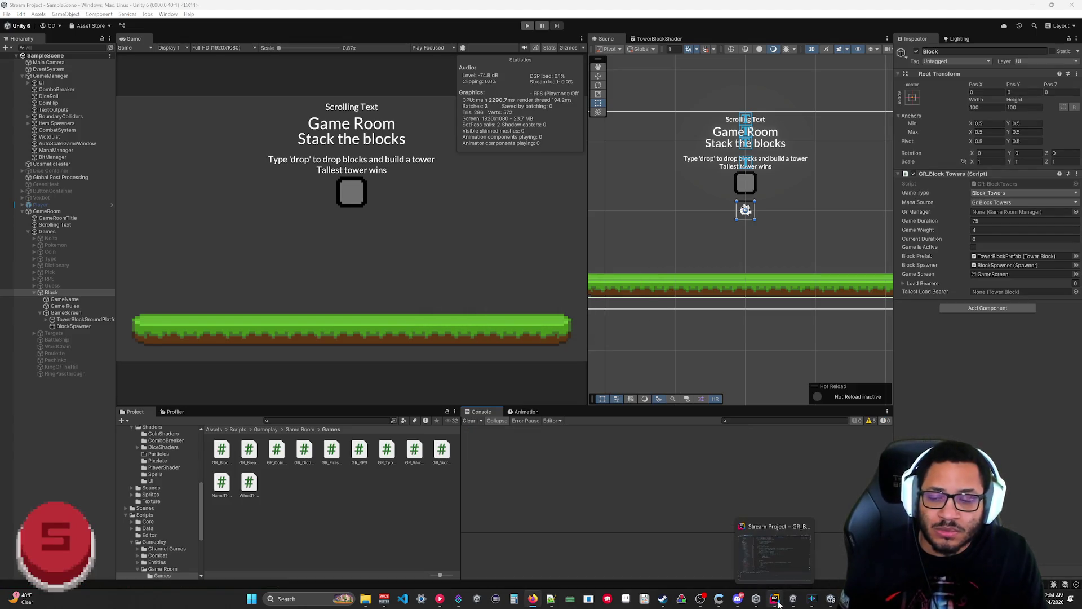
pyautogui.click(782, 597)
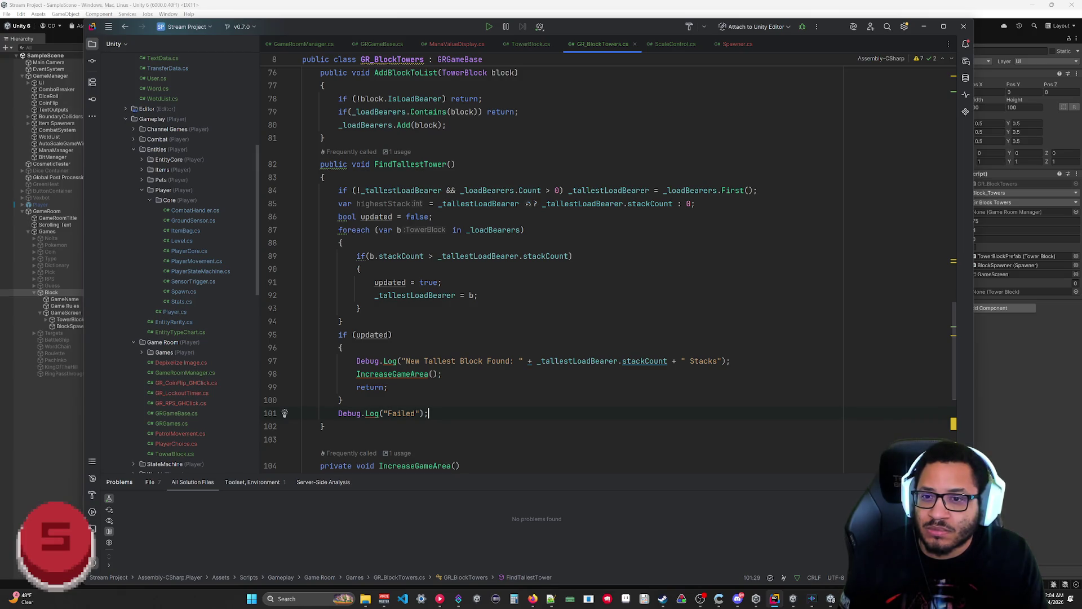
pyautogui.moveTo(390, 203)
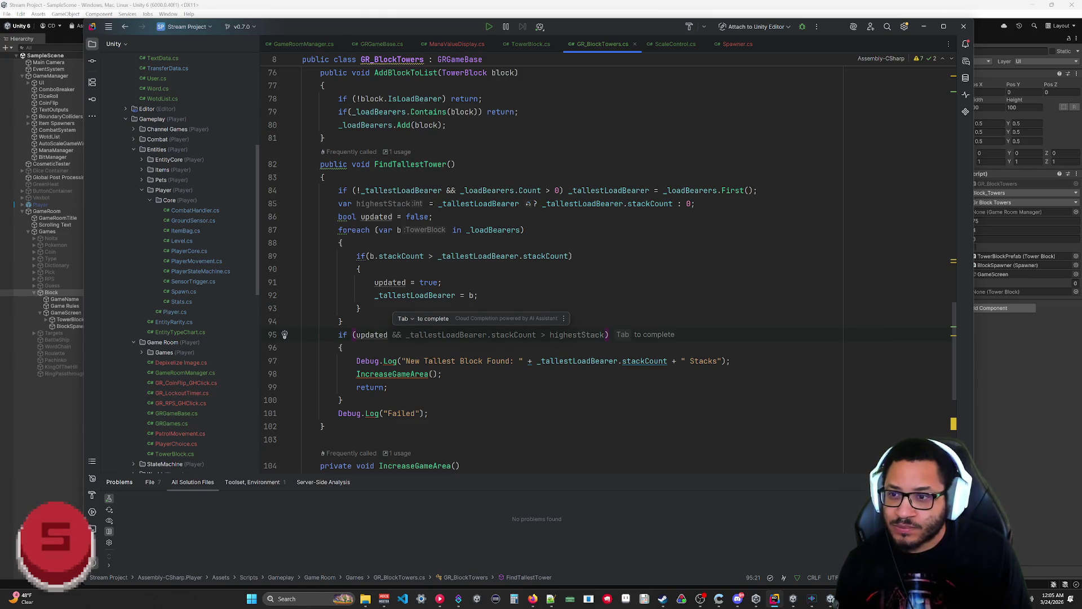
pyautogui.moveTo(432, 217); pyautogui.dragTo(336, 217)
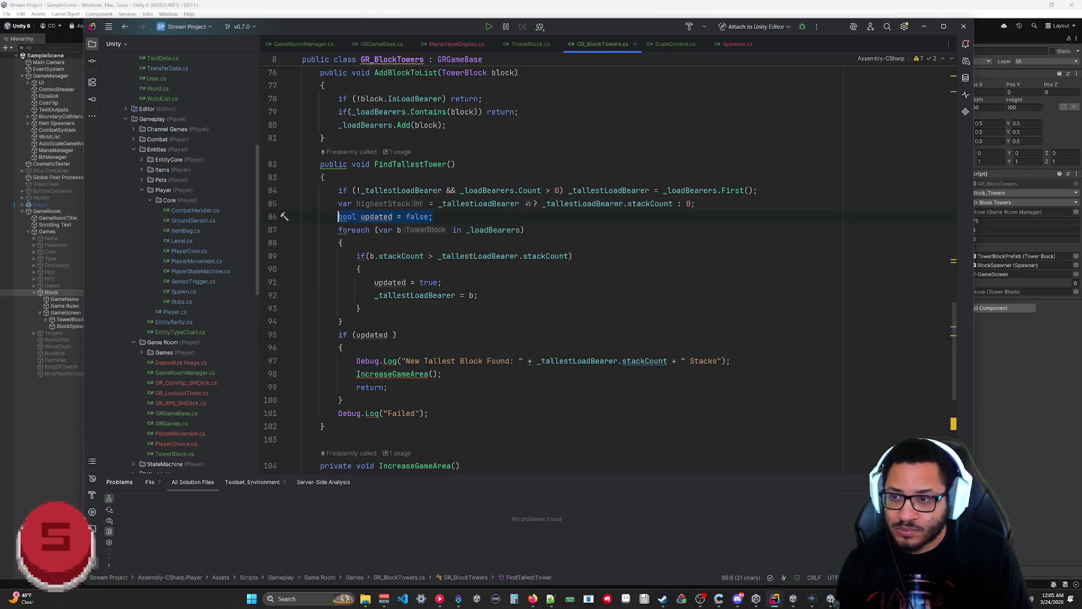
pyautogui.press('BackSpace')
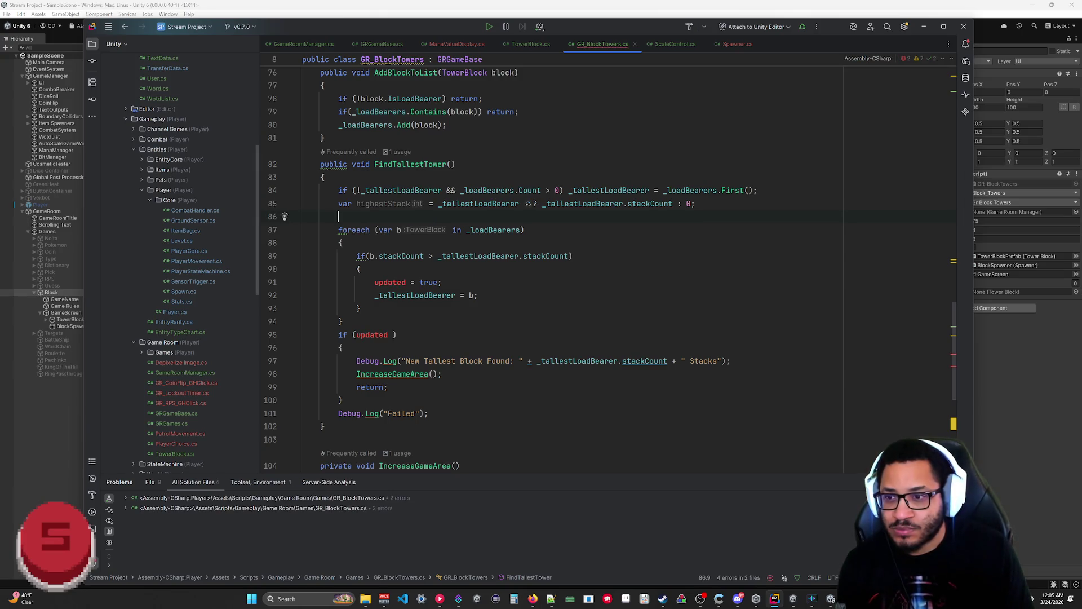
pyautogui.hotkey('ctrl', 'z')
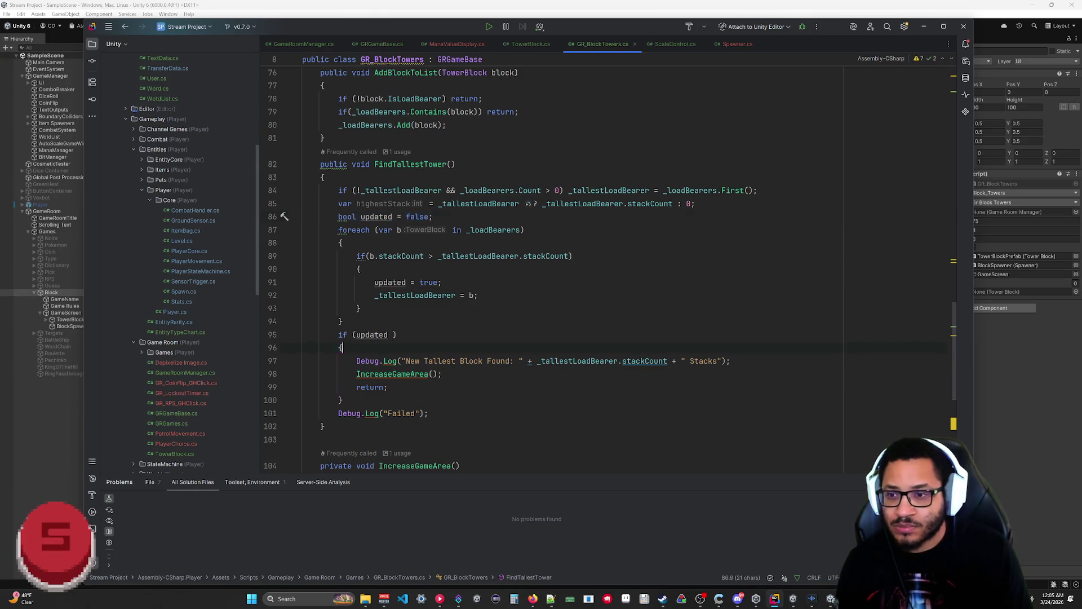
pyautogui.write('||')
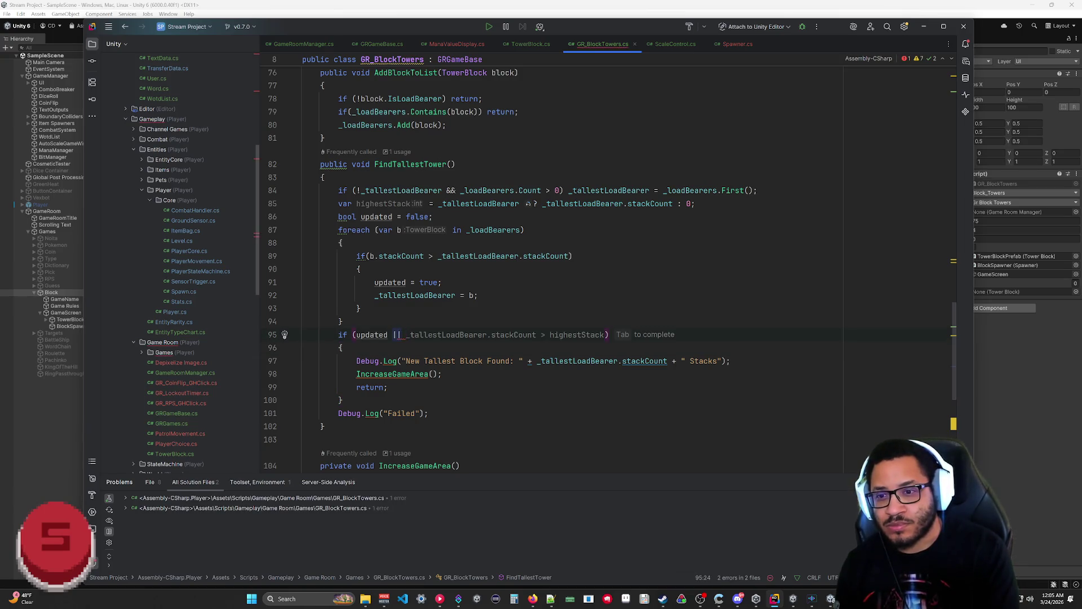
pyautogui.press('Tab')
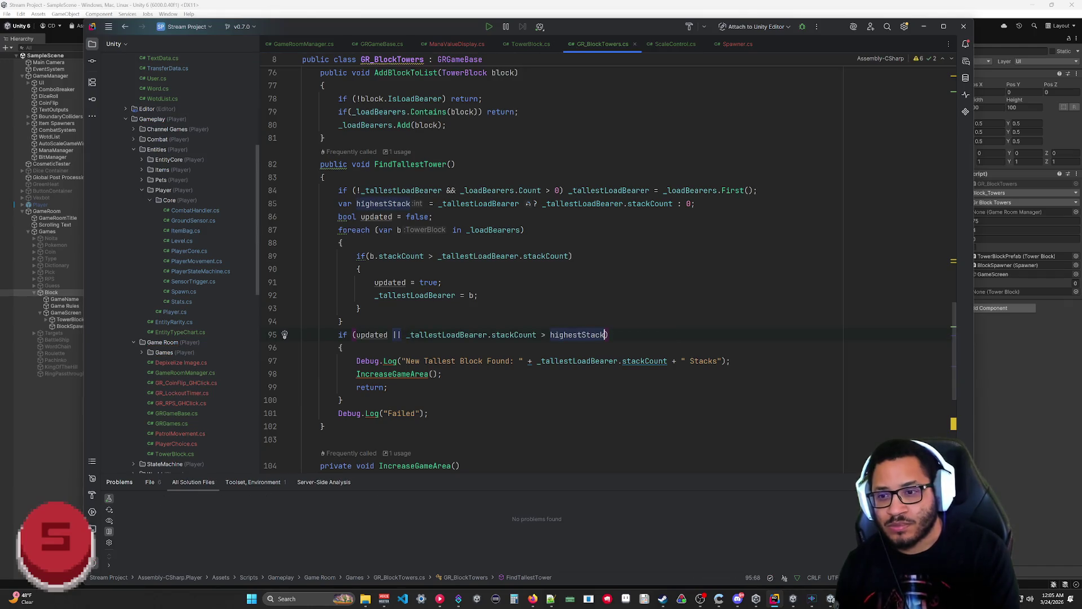
pyautogui.click(342, 399)
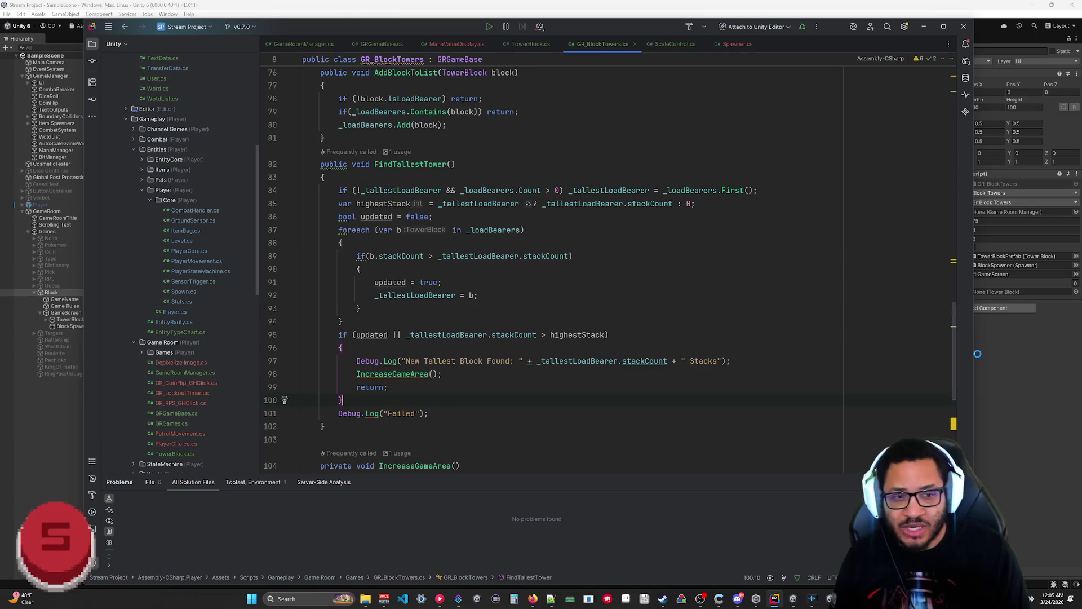
pyautogui.click(1004, 327)
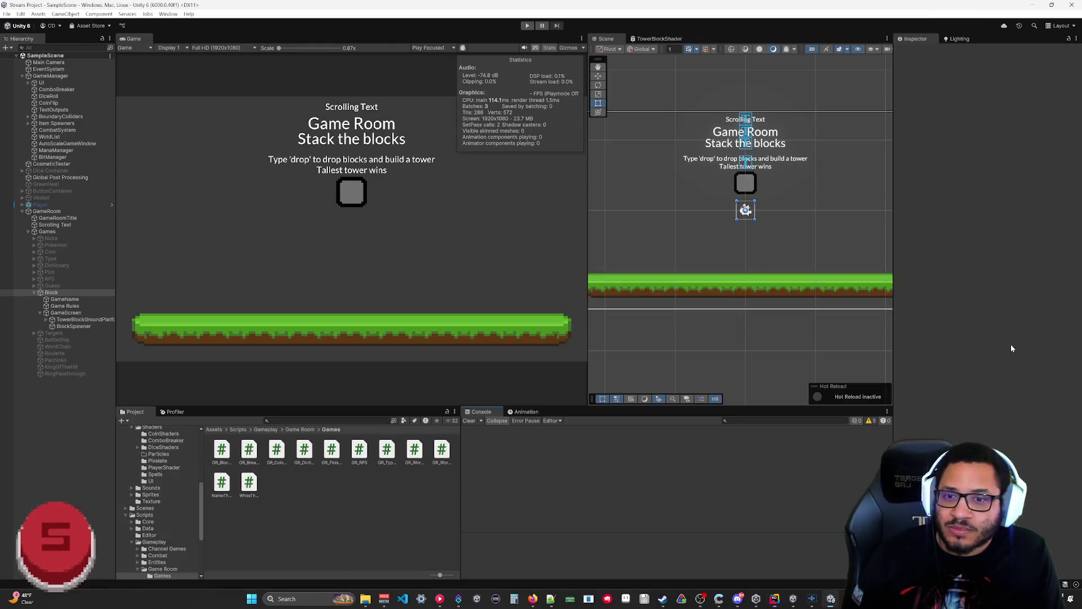
# Step: Playtest, inspect the NullReferenceException, and open GR_BlockTowers.cs line 95 from its stack trace
pyautogui.click(528, 26)
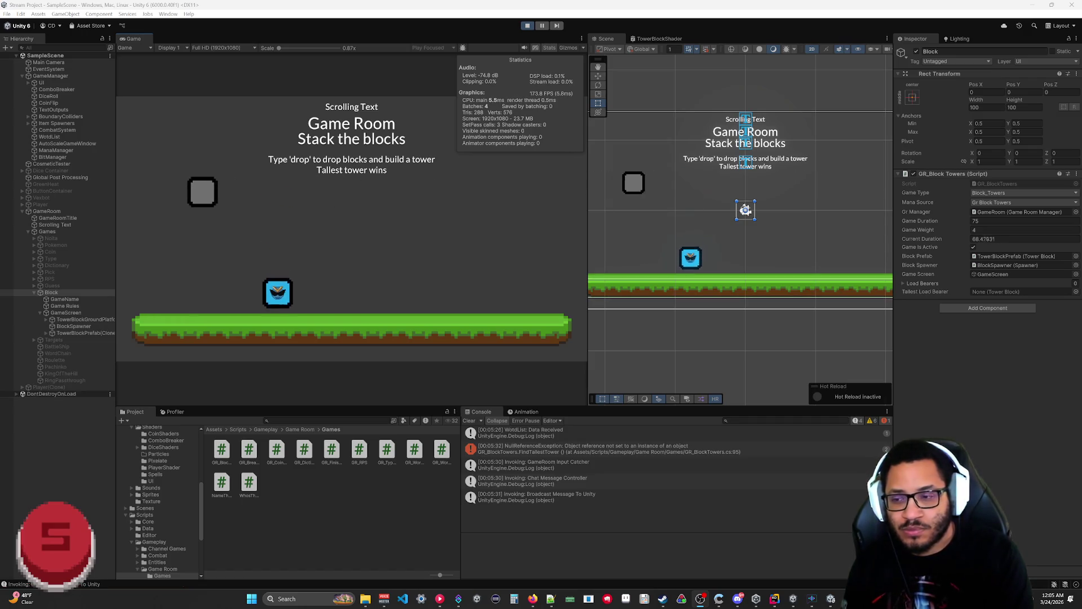
pyautogui.click(673, 451)
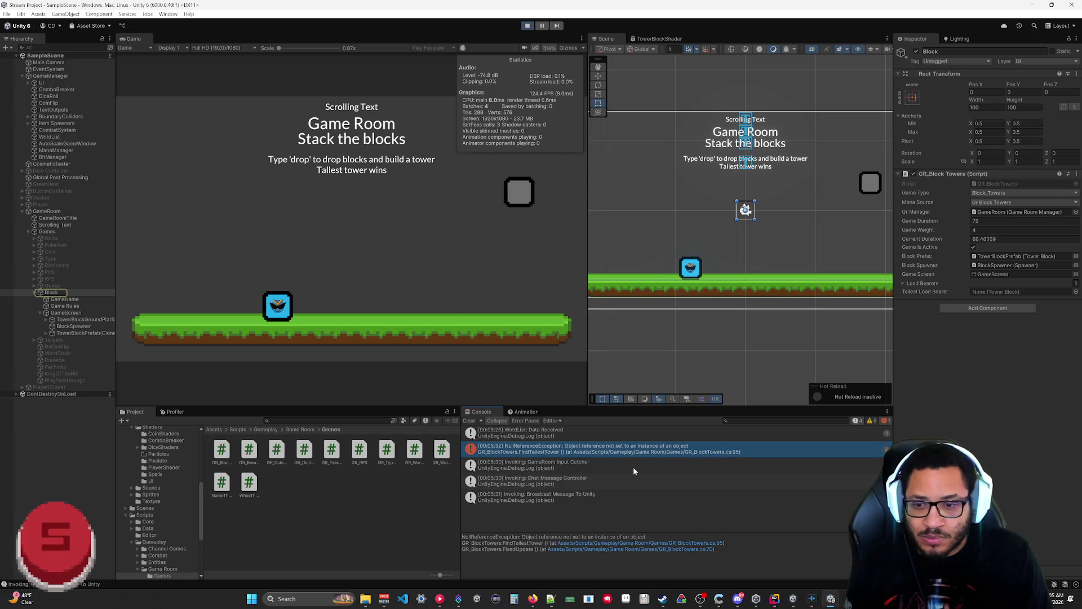
pyautogui.click(697, 544)
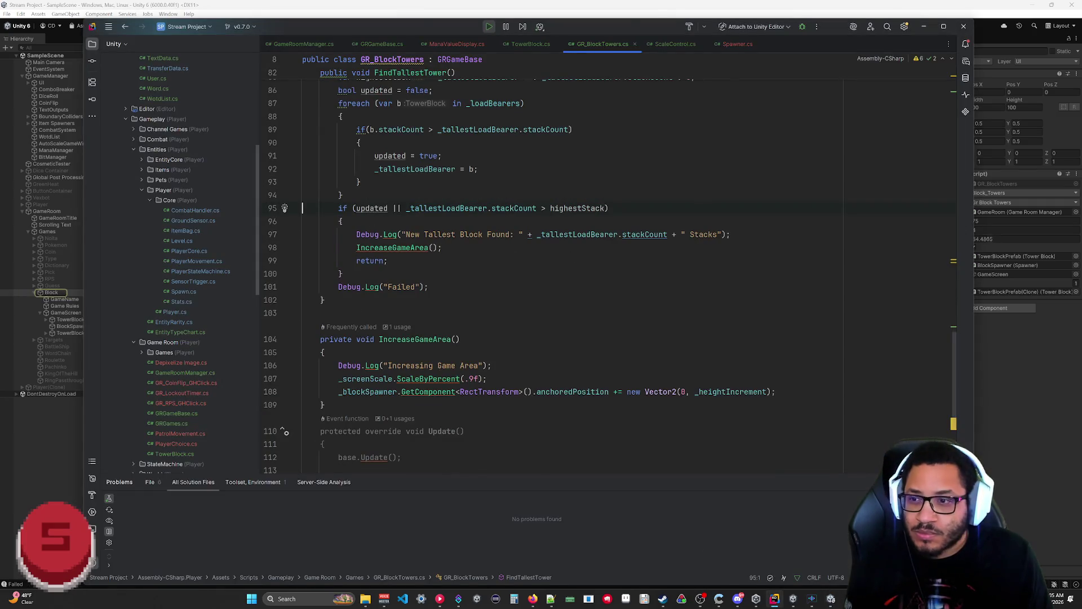
# Step: Add 'if (!_tallestLoadBearer)' at the loop's top with '_tallestLoadBearer = b;' and 'continue;'
pyautogui.scroll(3, 507, 276)
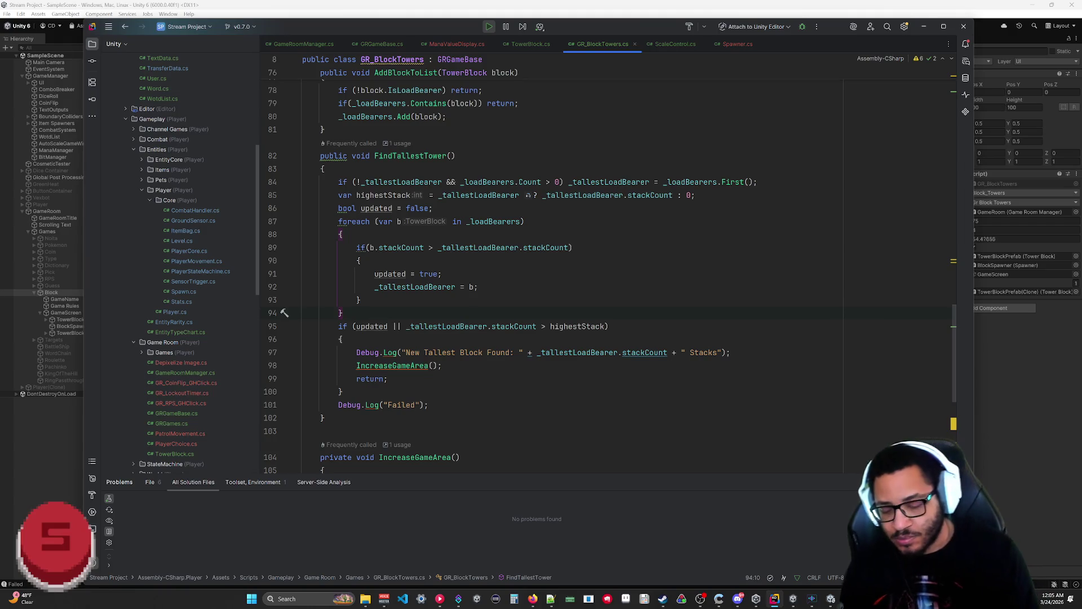
pyautogui.press('Return')
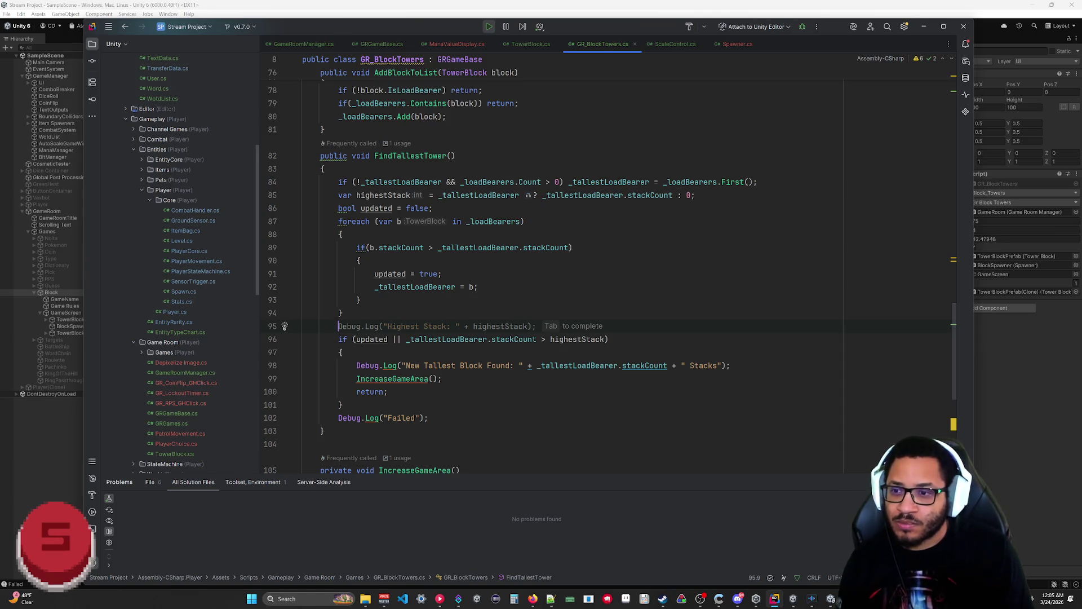
pyautogui.press('BackSpace')
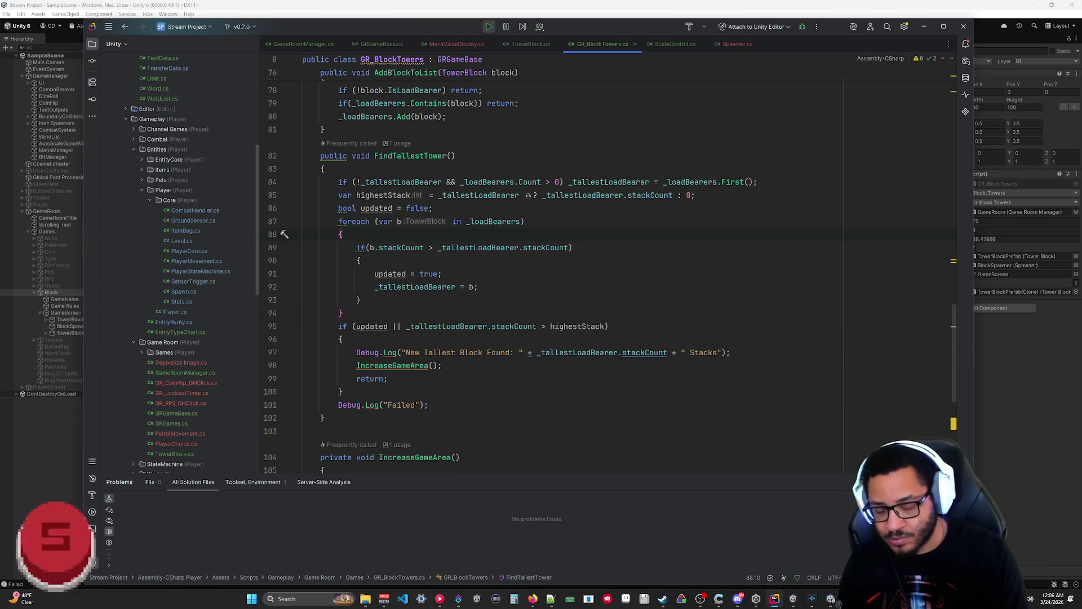
pyautogui.press('Return')
pyautogui.write('if(')
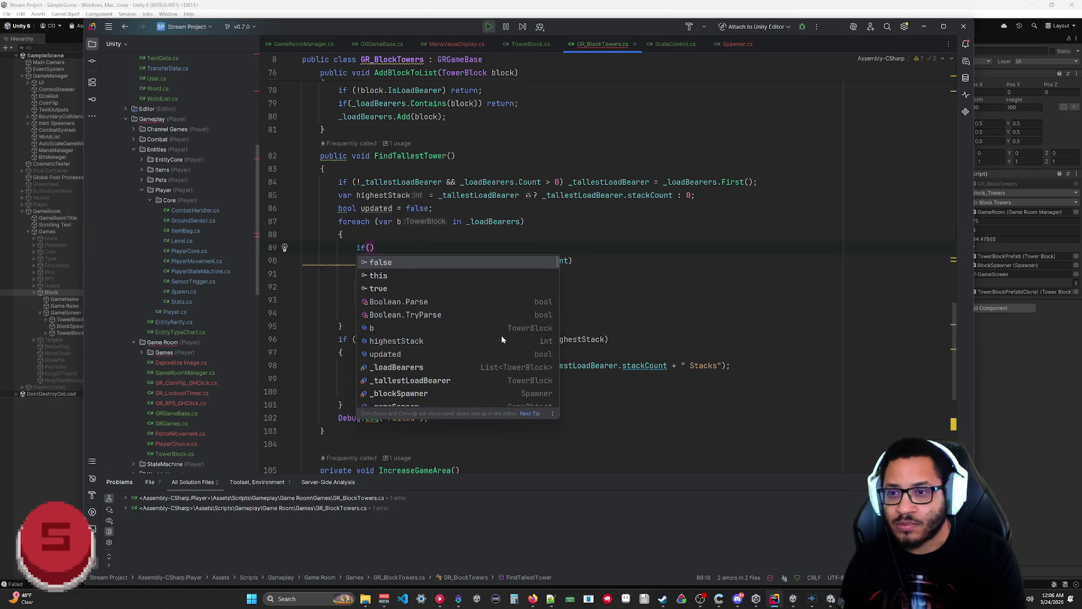
pyautogui.write('_t')
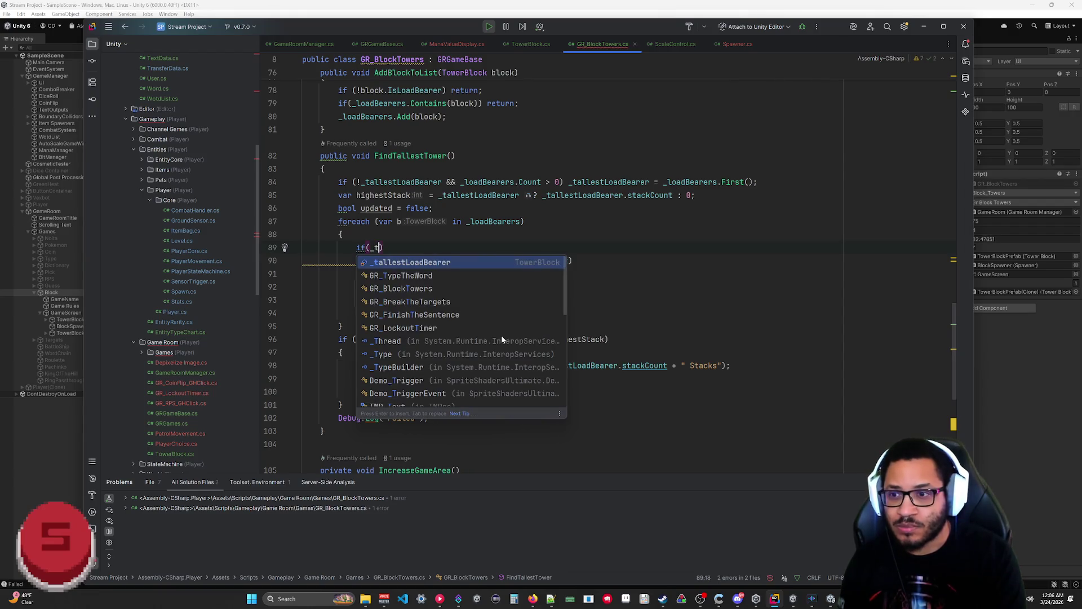
pyautogui.press('Return')
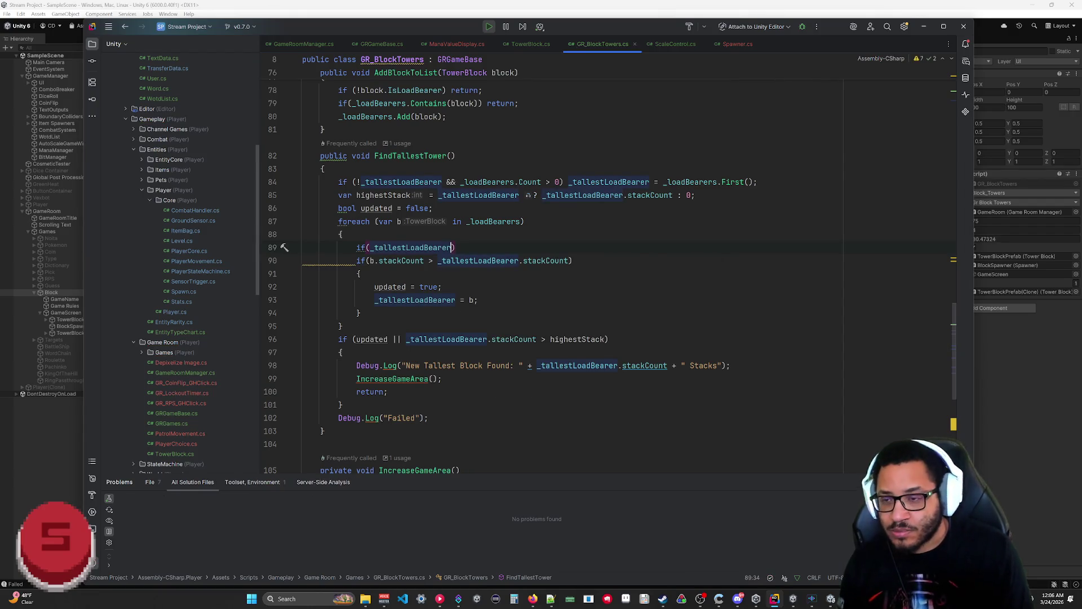
pyautogui.click(370, 248)
pyautogui.write('!')
pyautogui.click(461, 248)
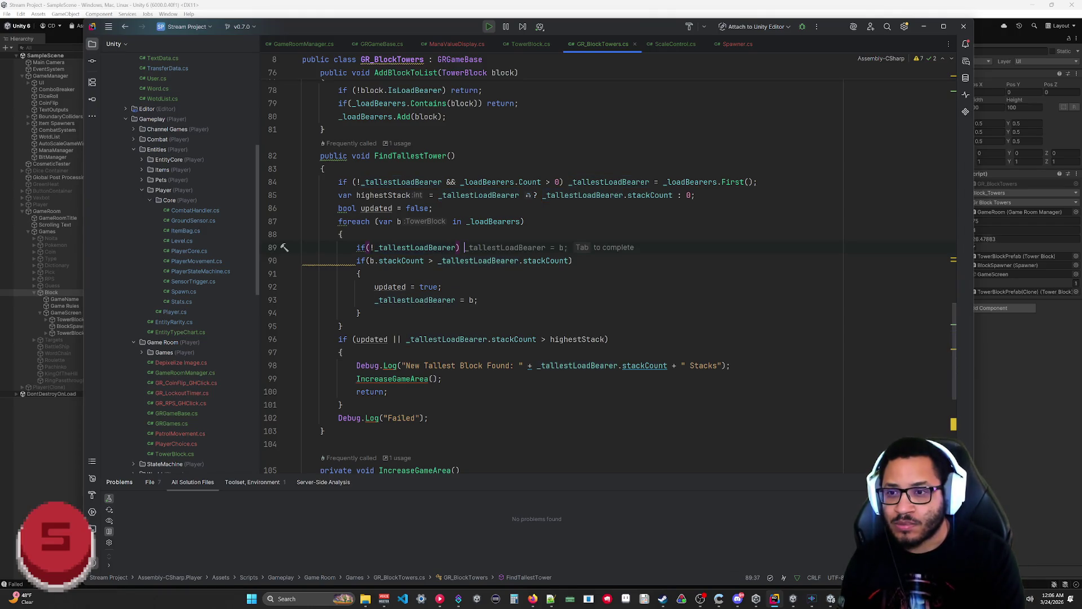
pyautogui.press('Tab')
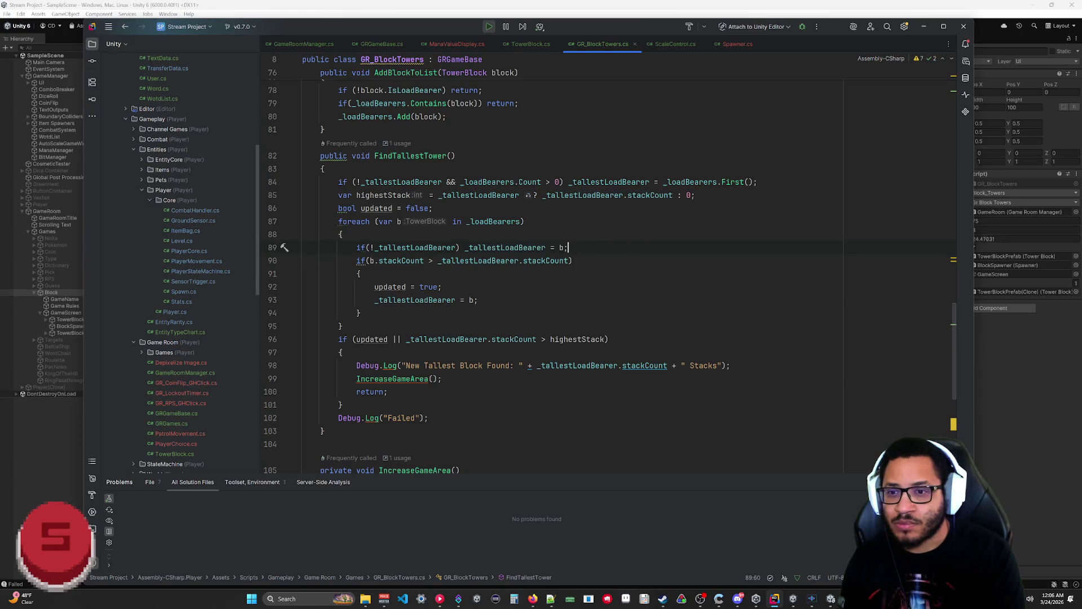
pyautogui.write('continue;')
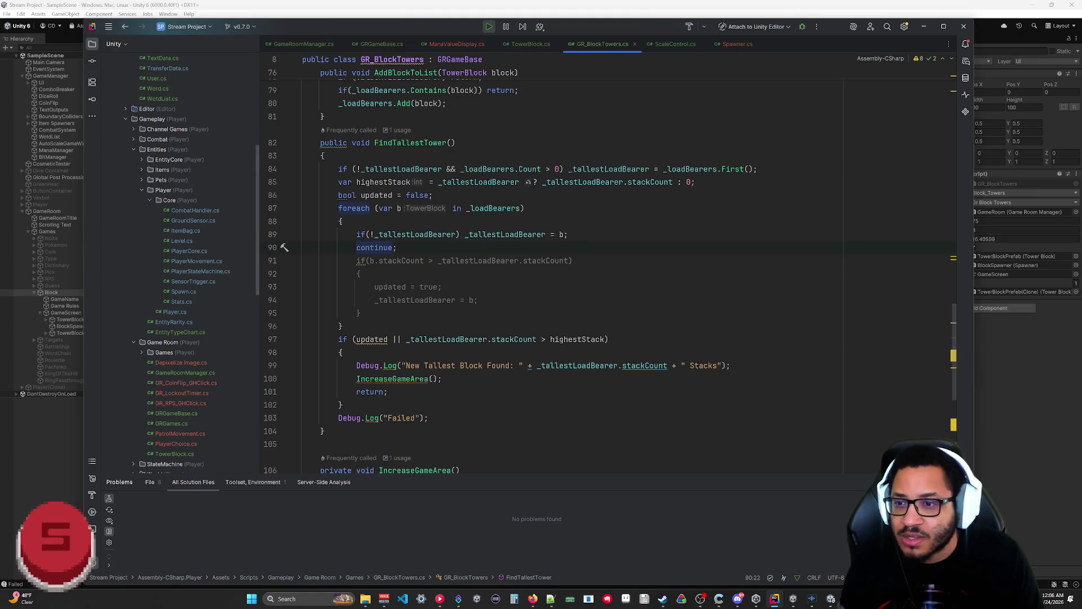
# Step: Wrap the assignment and continue inside a braced block for the if (!_tallestLoadBearer) check
pyautogui.write('{')
pyautogui.press('Return')
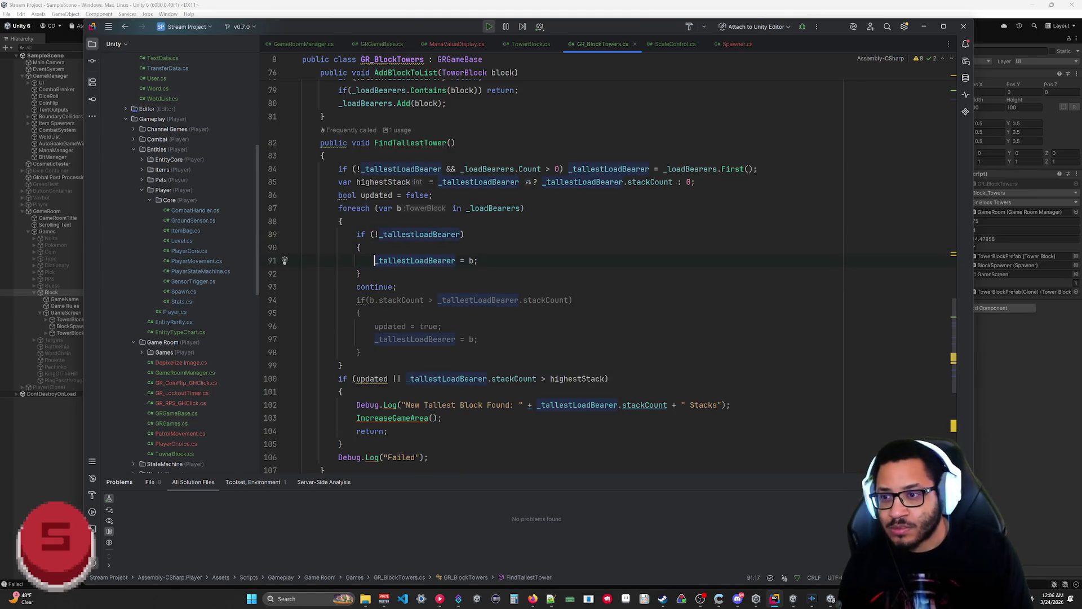
pyautogui.hotkey('ctrl', 'x')
pyautogui.press('Up')
pyautogui.press('Up')
pyautogui.press('End')
pyautogui.press('Return')
pyautogui.hotkey('ctrl', 'v')
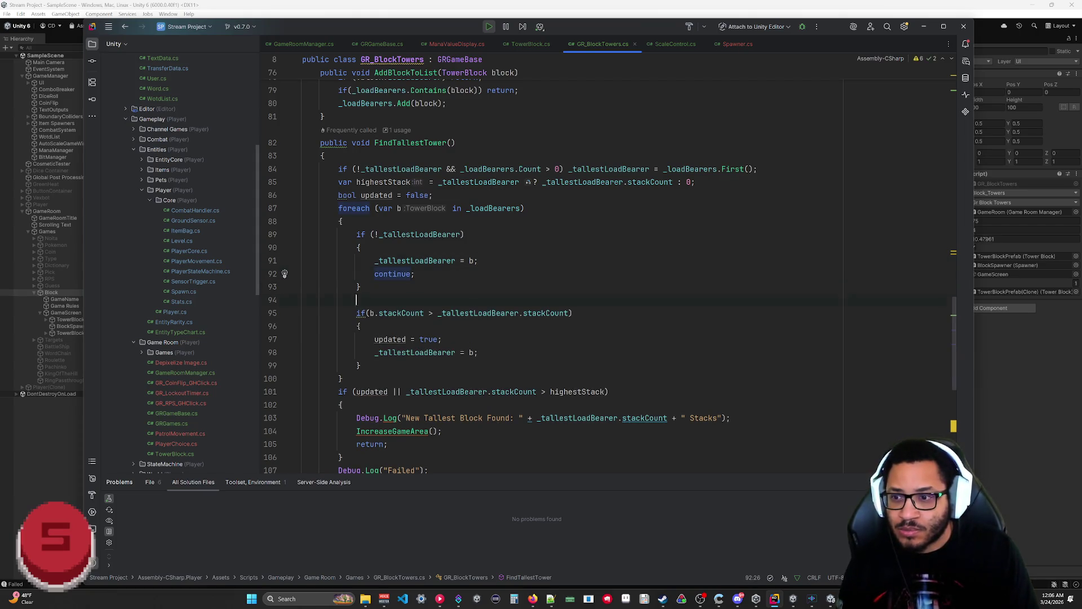
pyautogui.press('BackSpace')
pyautogui.press('Up')
pyautogui.press('End')
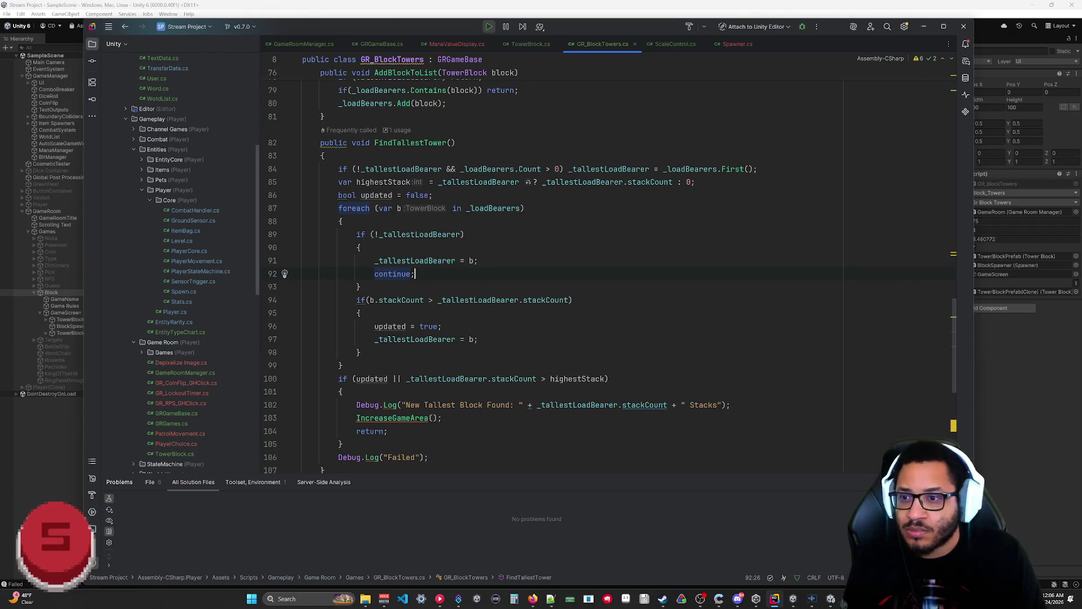
pyautogui.click(1024, 429)
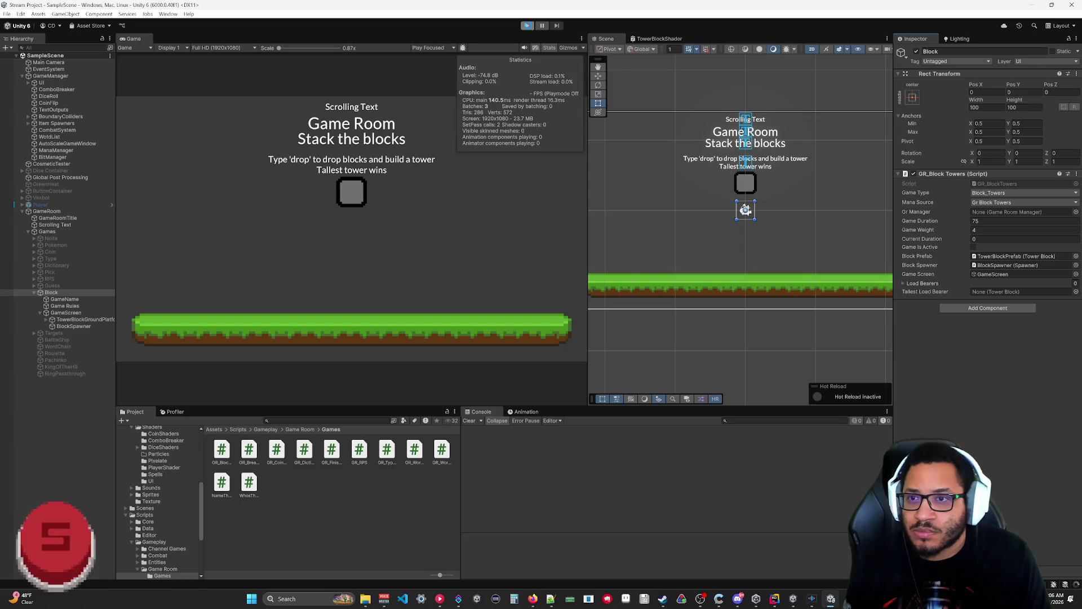
# Step: Playtest again, note the NullReferenceException at GR_BlockTowers.cs:100, and return to Rider
pyautogui.click(528, 25)
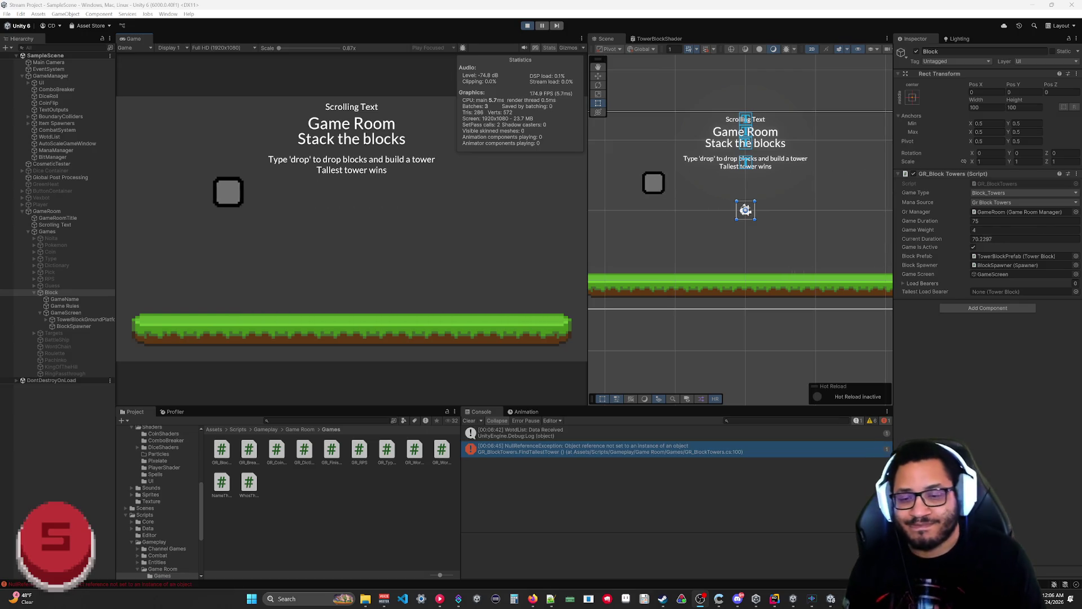
pyautogui.hotkey('alt', 'Tab')
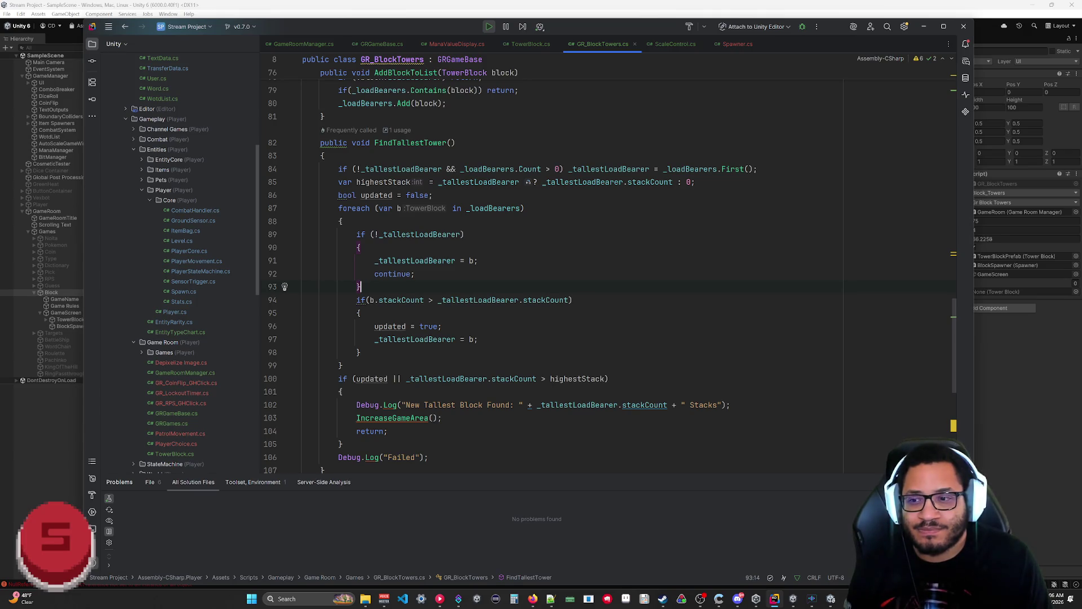
# Step: Insert 'if (!_tallestLoadBearer) return;' after the foreach loop and go back to Unity
pyautogui.moveTo(451, 379)
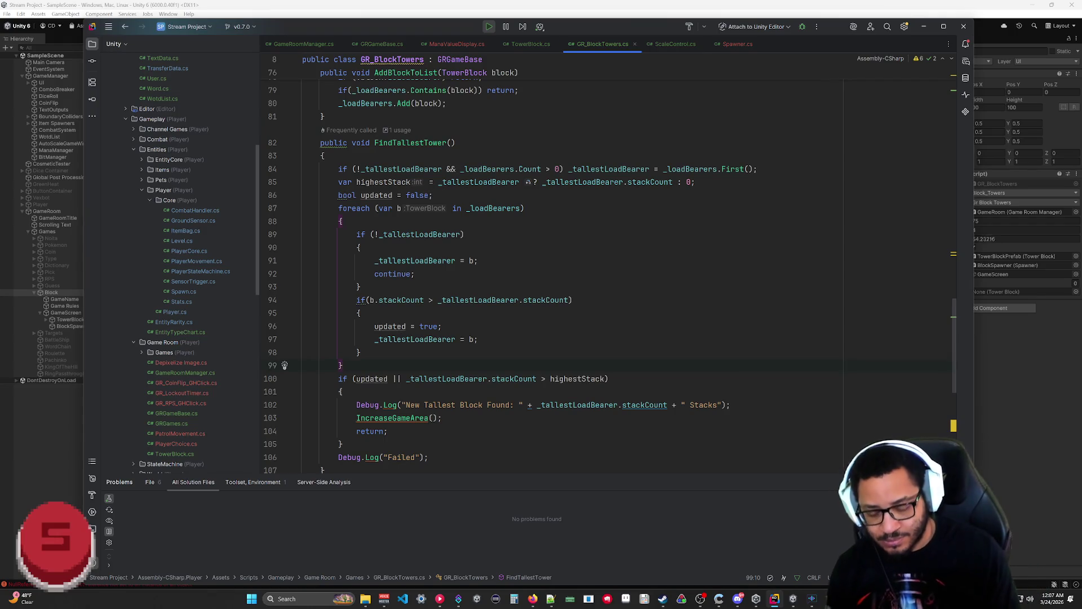
pyautogui.press('Return')
pyautogui.write('if (!_tallestLoadBearer) return;')
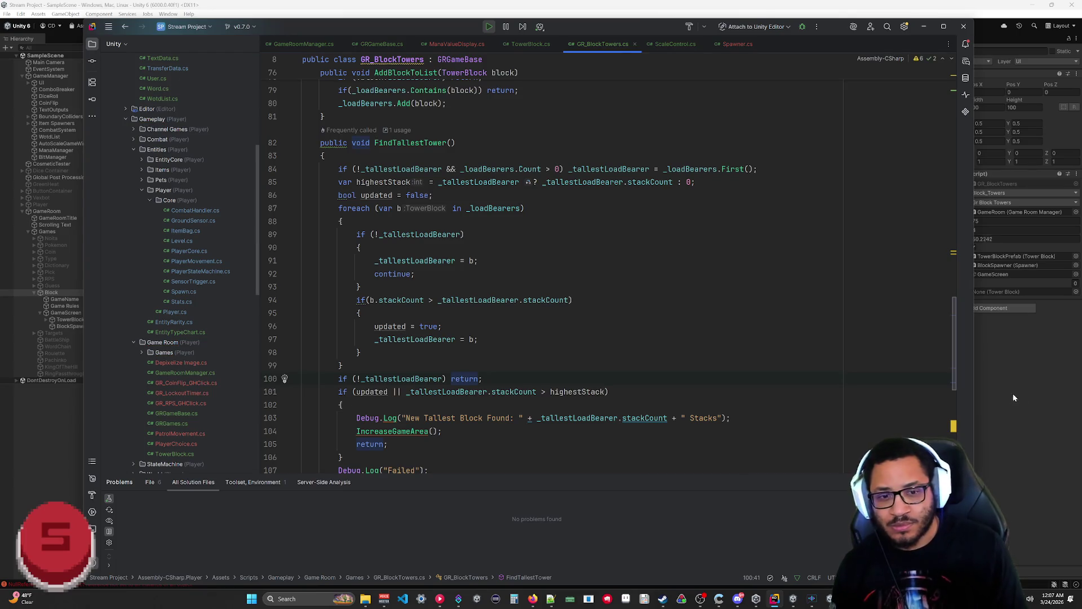
pyautogui.click(1008, 374)
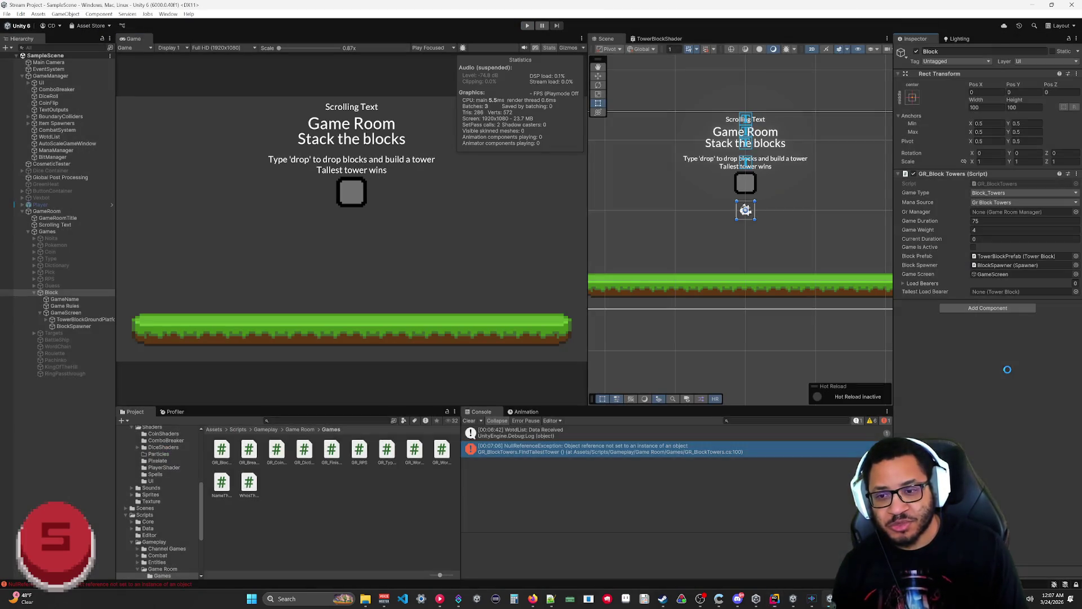
# Step: Playtest, inspect a spawned TowerBlockPrefab(Clone), then stop Play mode and return to Rider
pyautogui.moveTo(738, 599)
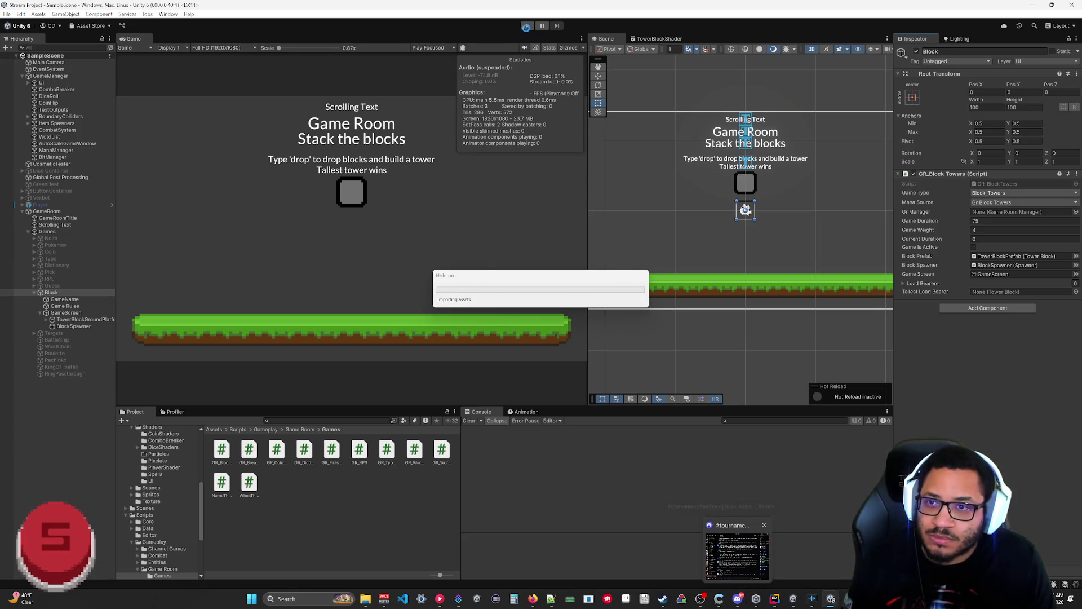
pyautogui.click(527, 26)
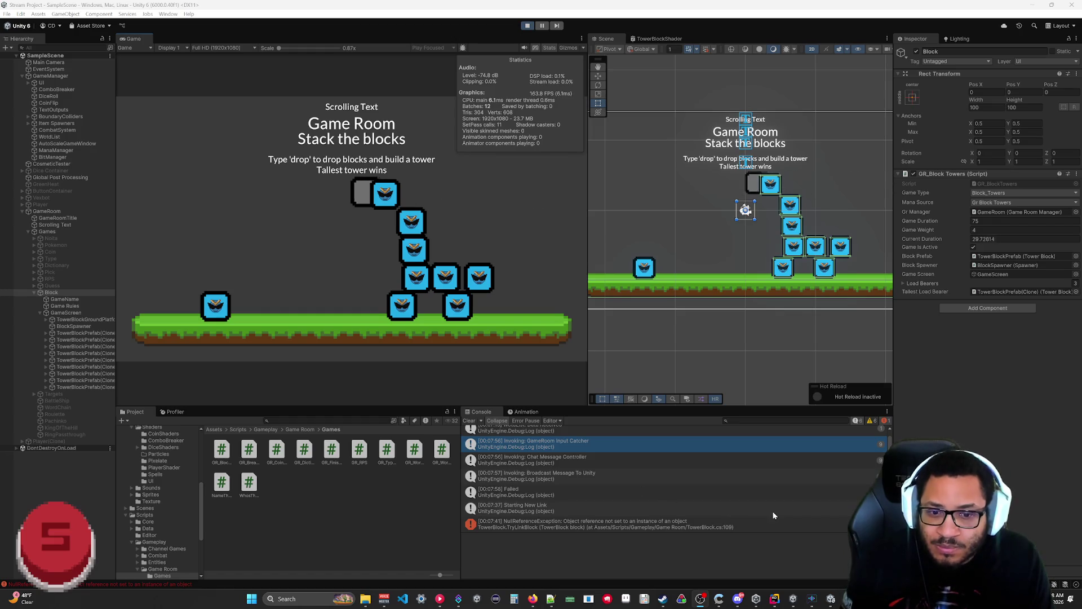
pyautogui.doubleClick(1008, 291)
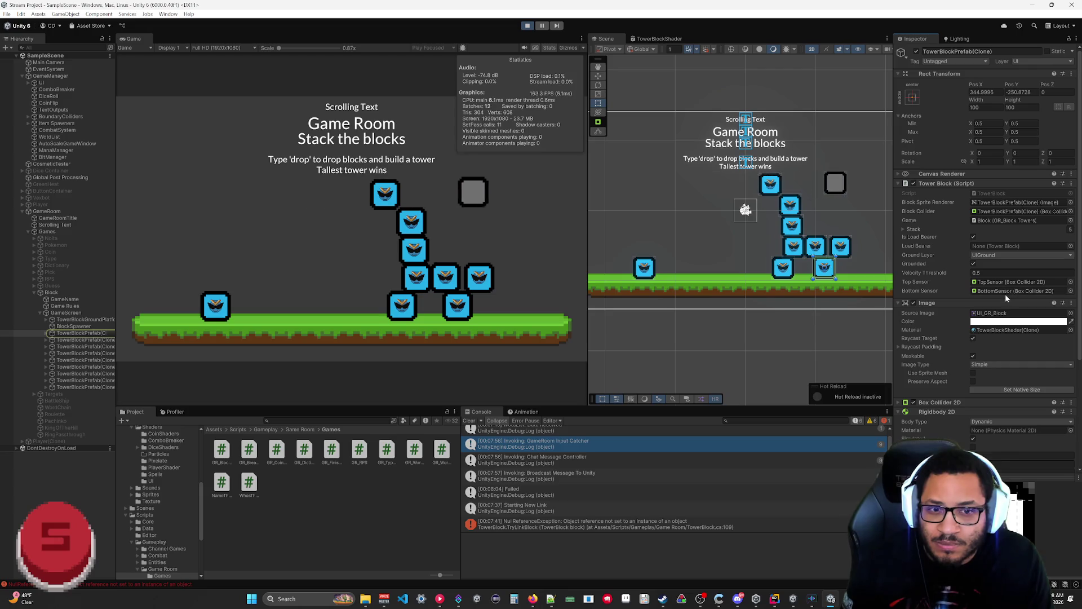
pyautogui.hotkey('ctrl', 'p')
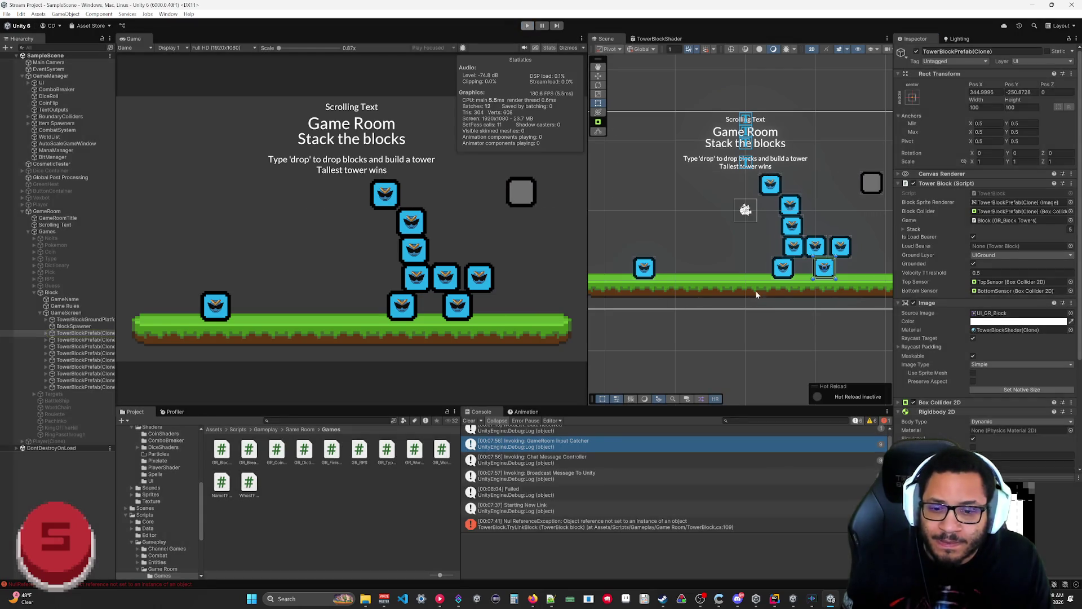
pyautogui.moveTo(713, 588)
pyautogui.hotkey('alt', 'Tab')
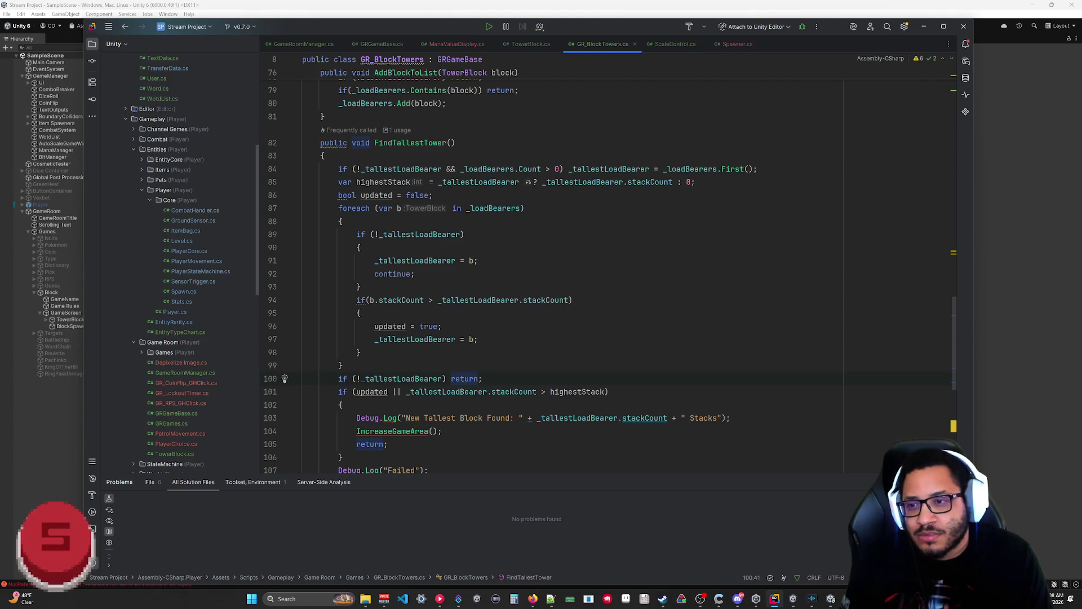
# Step: Add an updated = true line (typed 'upateated = true;') below '_tallestLoadBearer = b;' in the first-block branch
pyautogui.scroll(-1, 507, 270)
pyautogui.scroll(2, 507, 271)
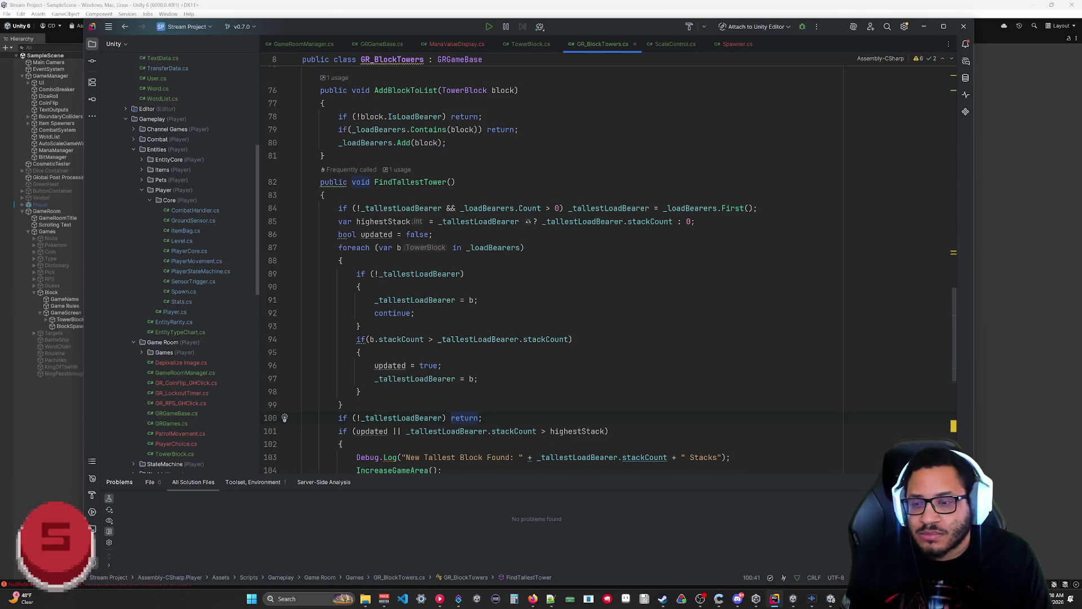
pyautogui.press('Return')
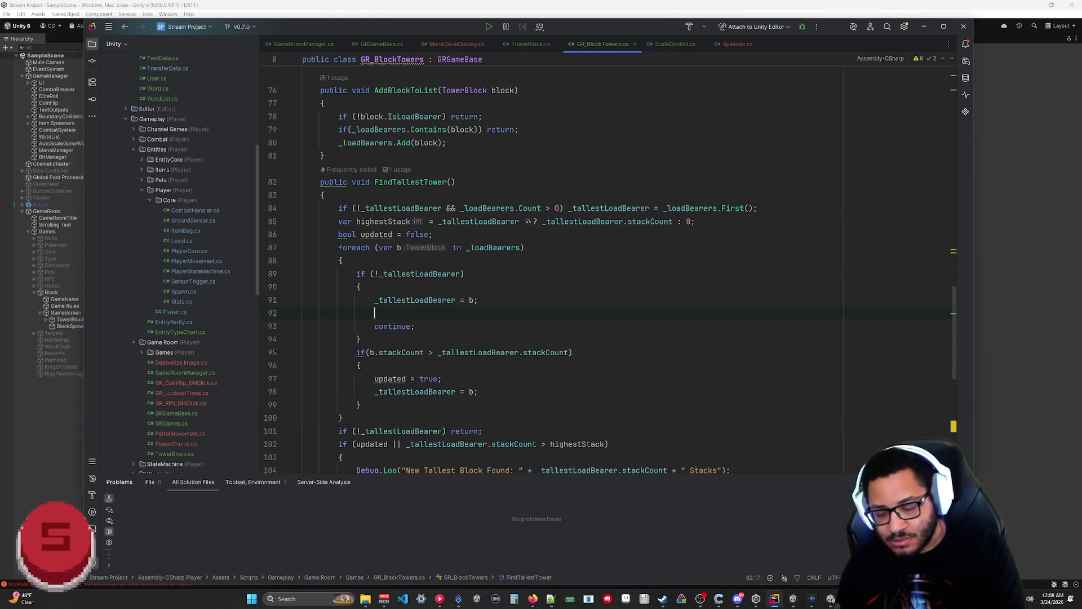
pyautogui.write('upate')
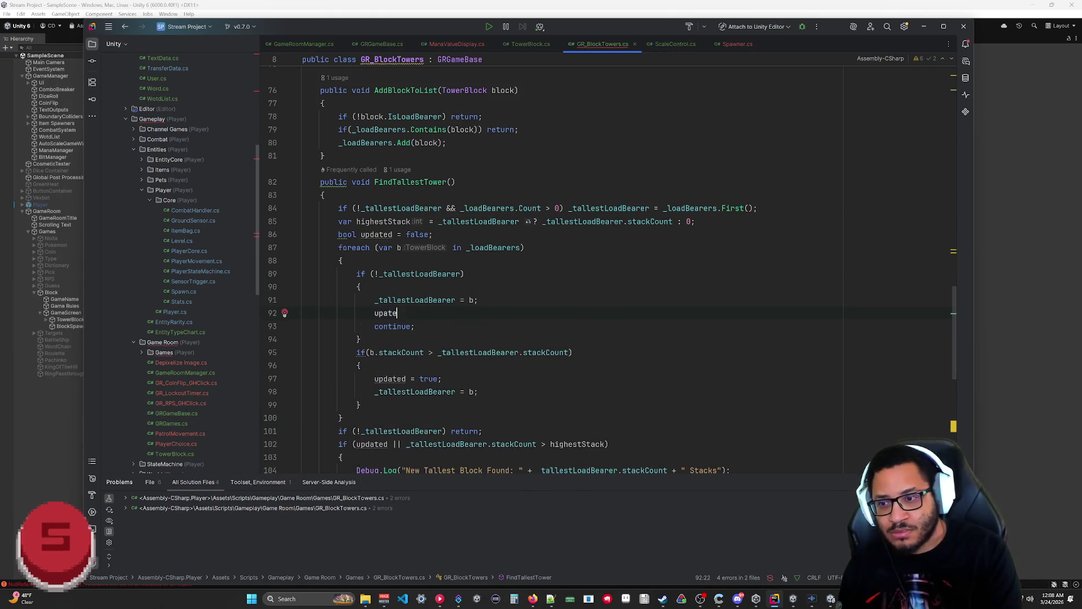
pyautogui.write('ated = true;')
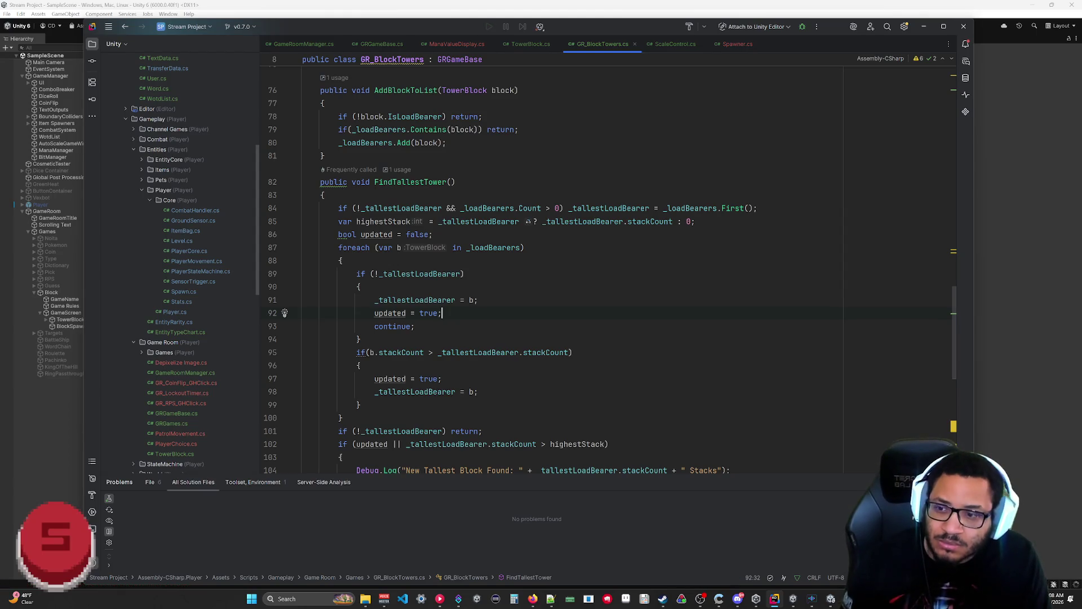
pyautogui.click(986, 350)
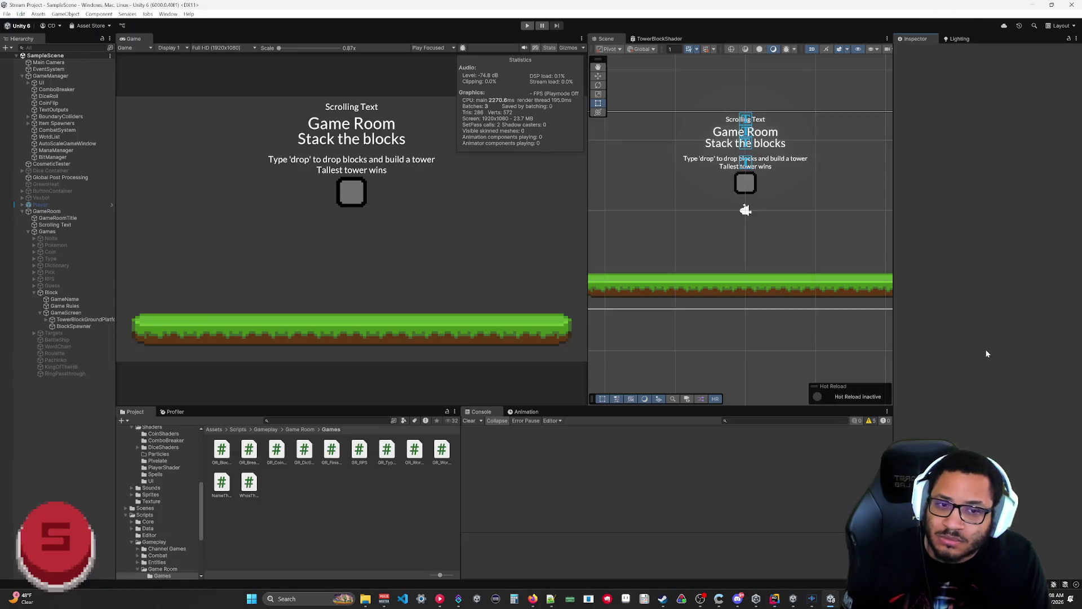
# Step: Playtest again and follow the 'Failed' Console log's stack trace to FindTallestTower's log line in Rider
pyautogui.click(529, 27)
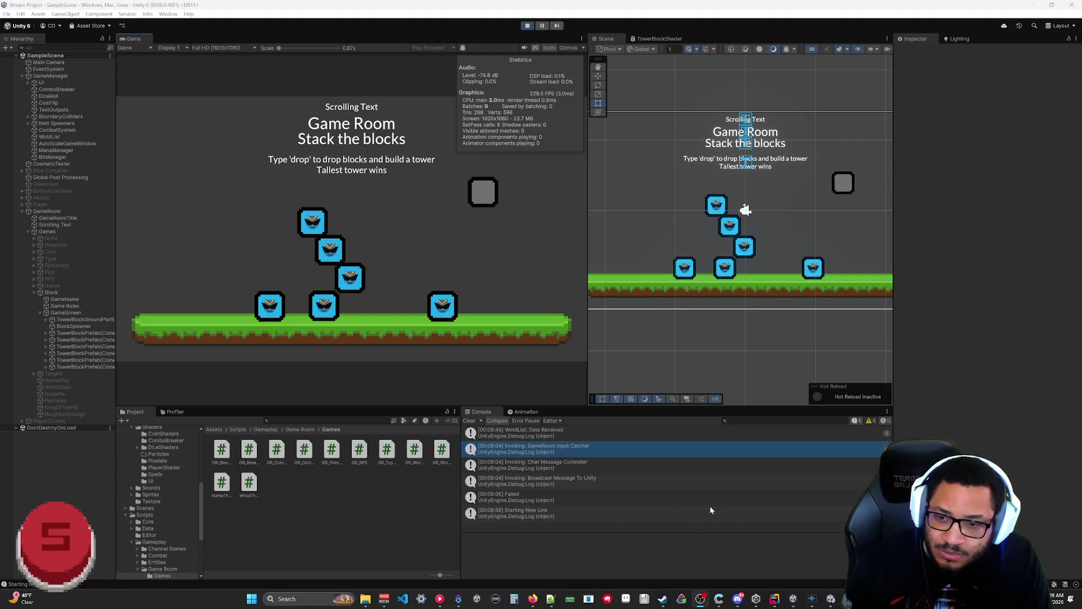
pyautogui.click(685, 499)
pyautogui.click(720, 551)
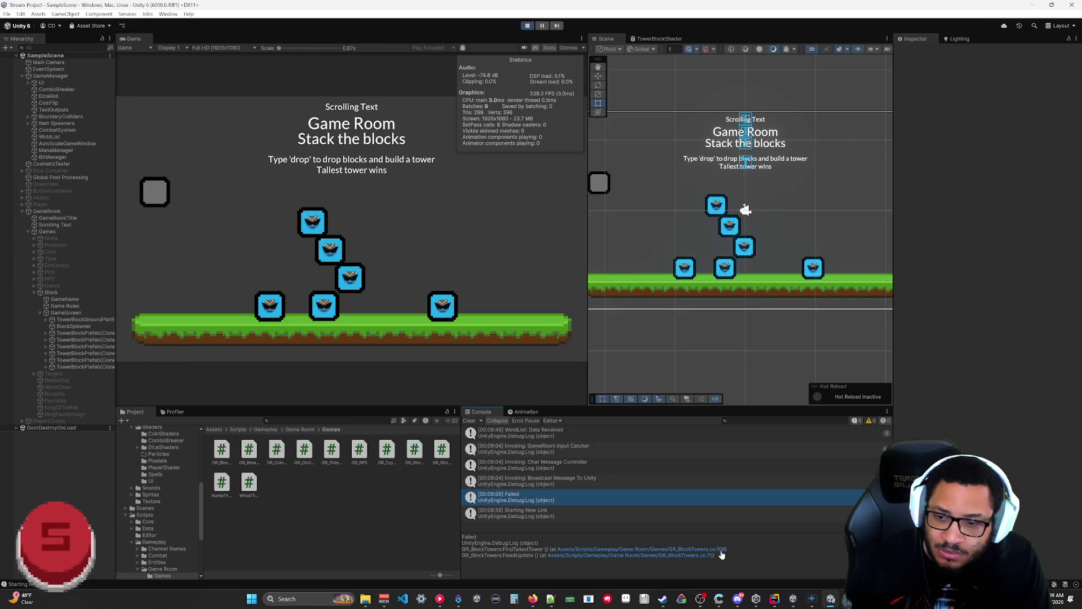
pyautogui.scroll(6, 563, 265)
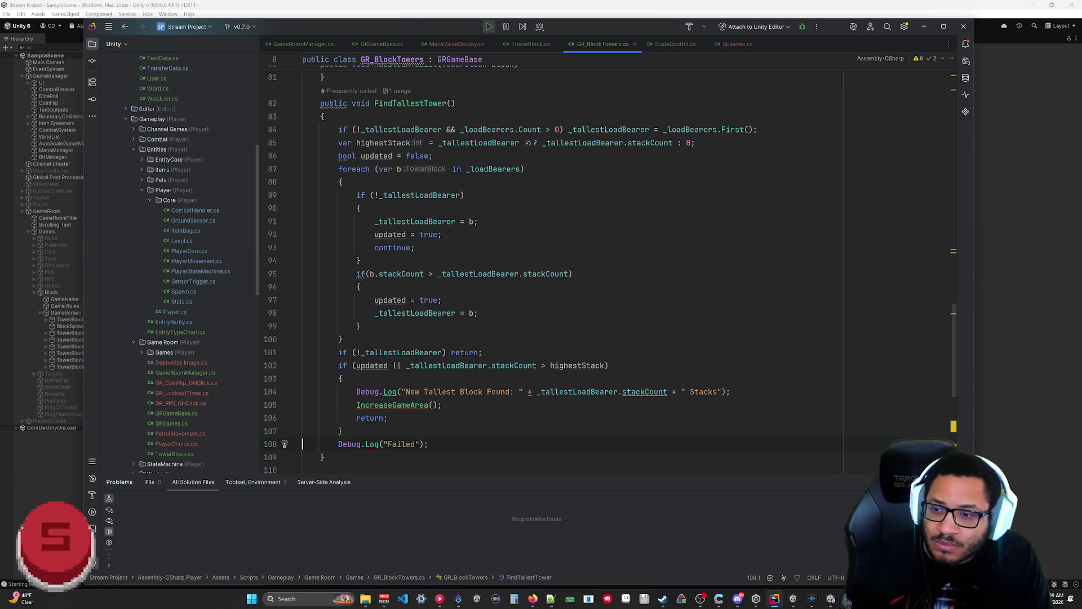
pyautogui.moveTo(383, 444)
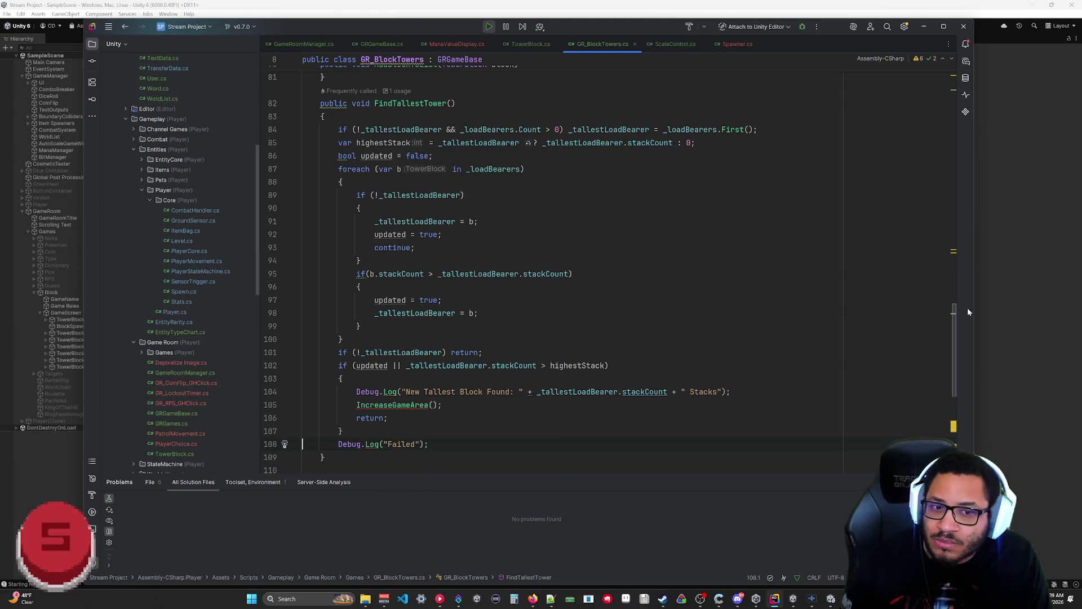
pyautogui.click(1000, 319)
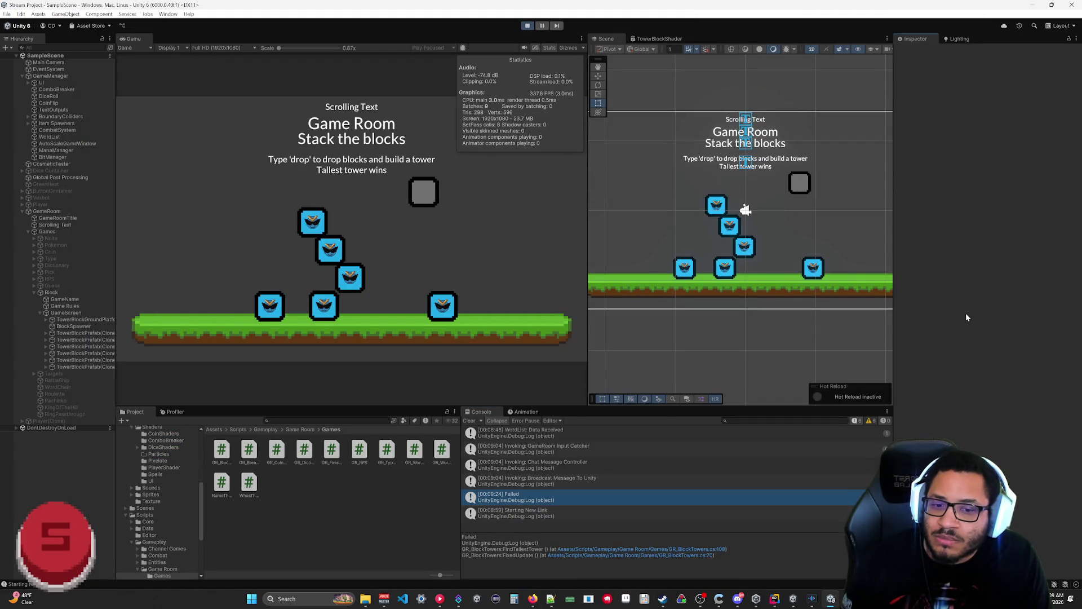
pyautogui.click(781, 600)
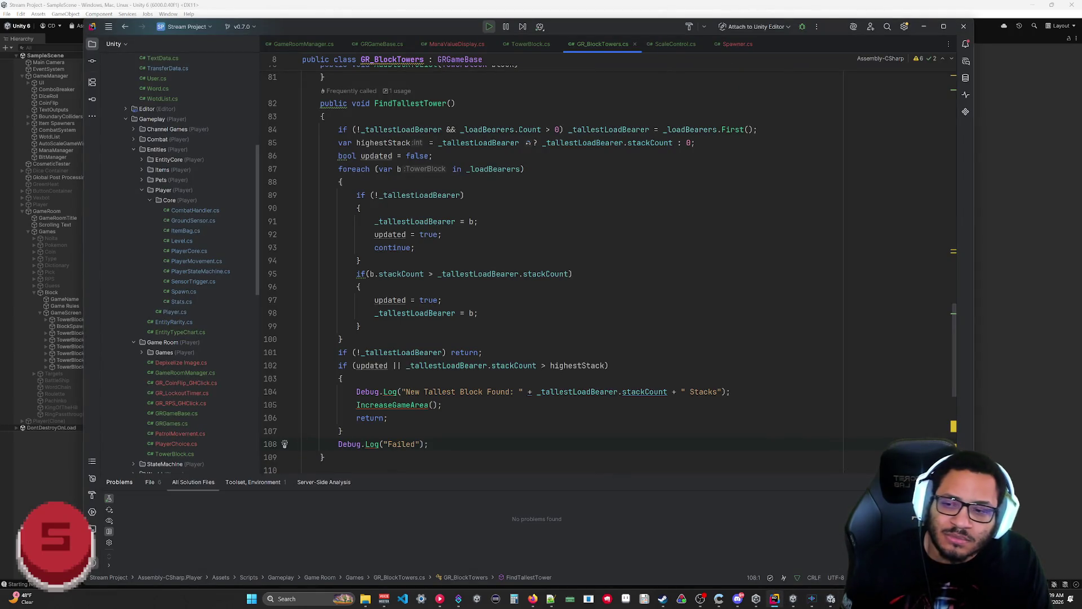
pyautogui.click(1006, 291)
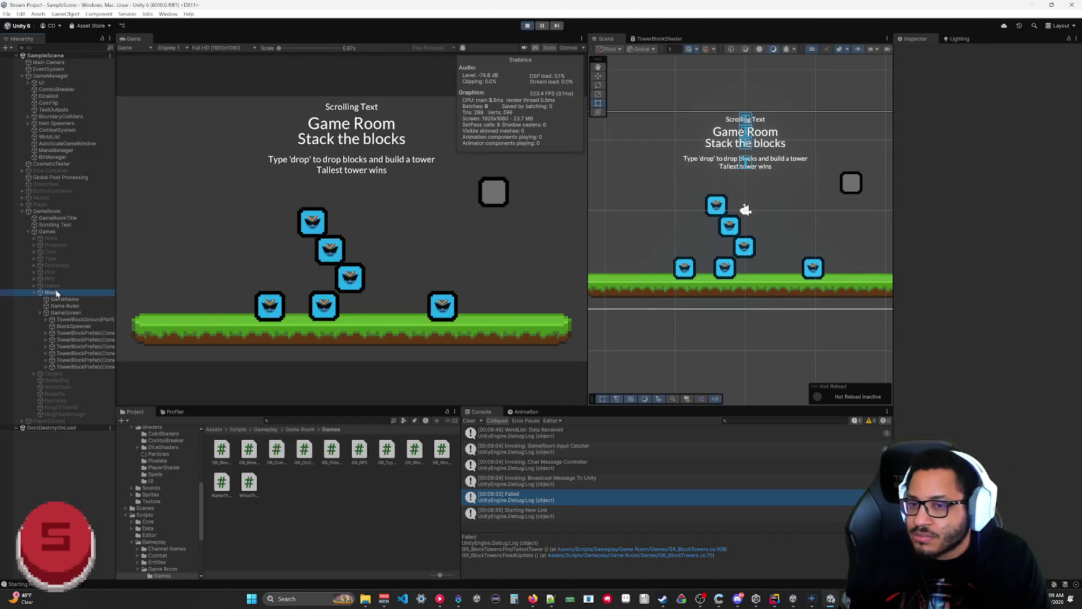
# Step: Select a grounded block in the Scene view, stop Play mode, and go back to GR_BlockTowers.cs
pyautogui.click(725, 267)
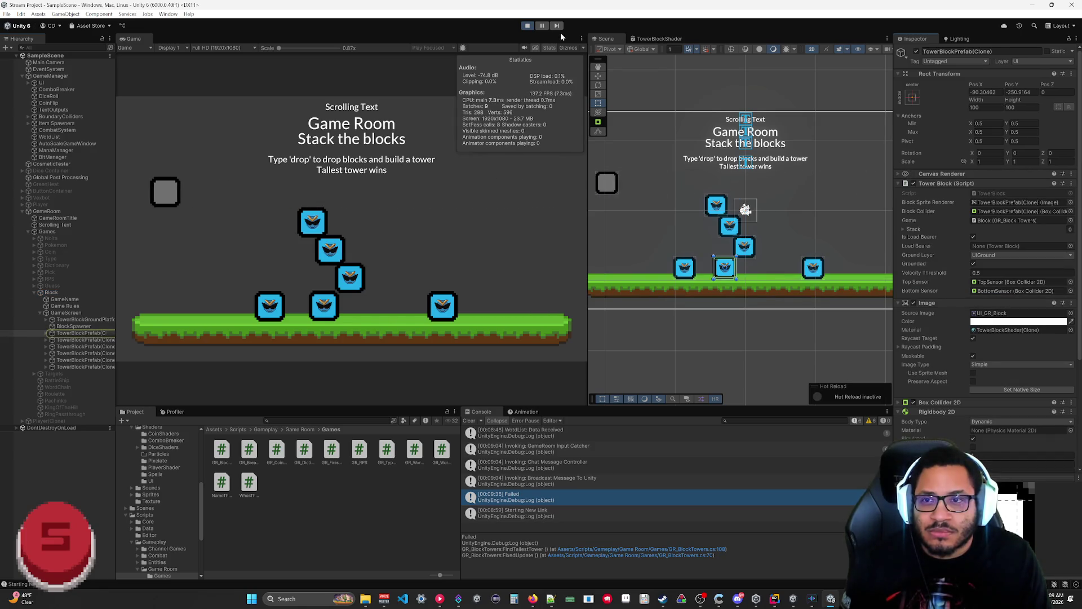
pyautogui.hotkey('ctrl', 'p')
pyautogui.click(775, 600)
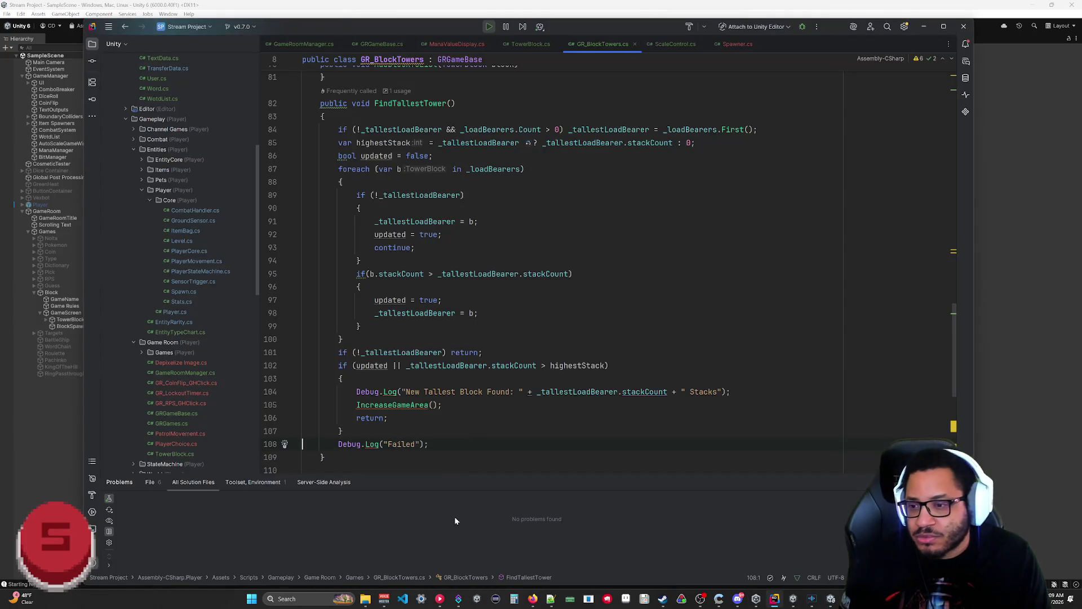
# Step: Delete the Failed log, the early return, 'updated ||', both 'updated = true' lines and the updated declaration
pyautogui.press('BackSpace')
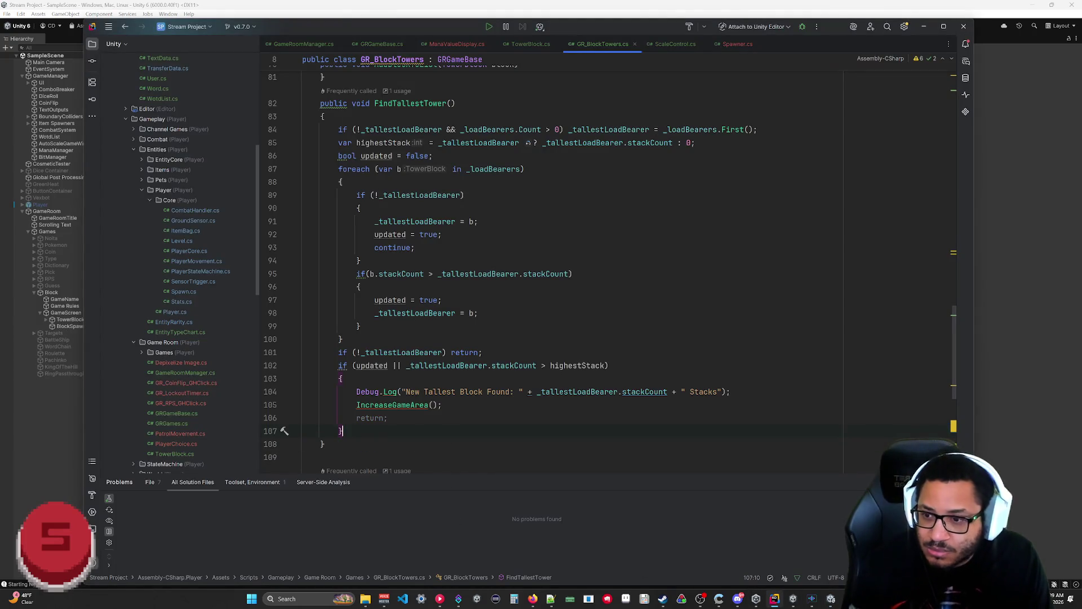
pyautogui.press('BackSpace')
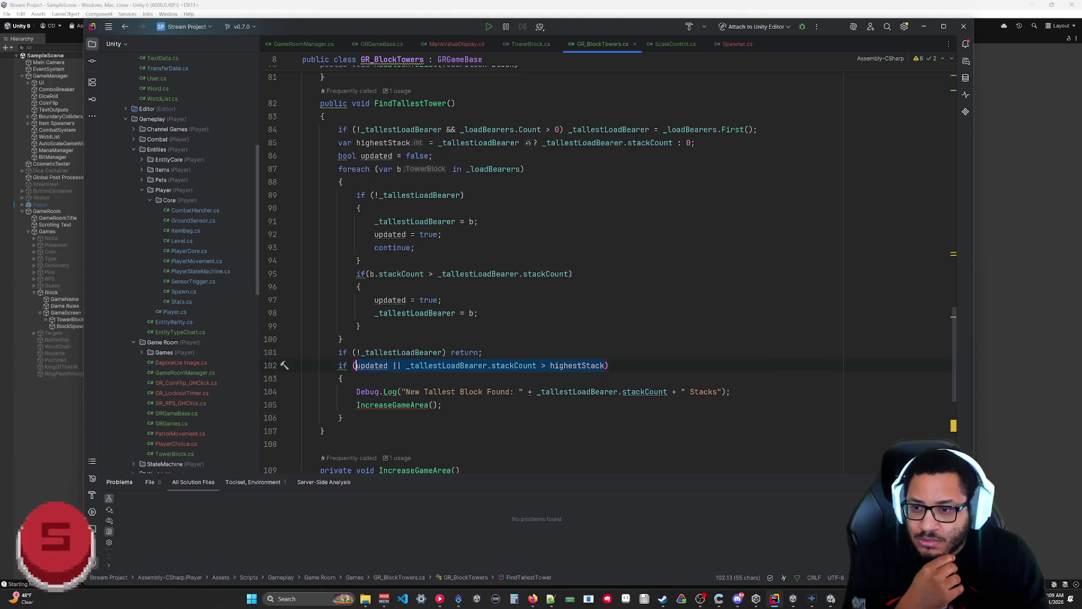
pyautogui.click(389, 368)
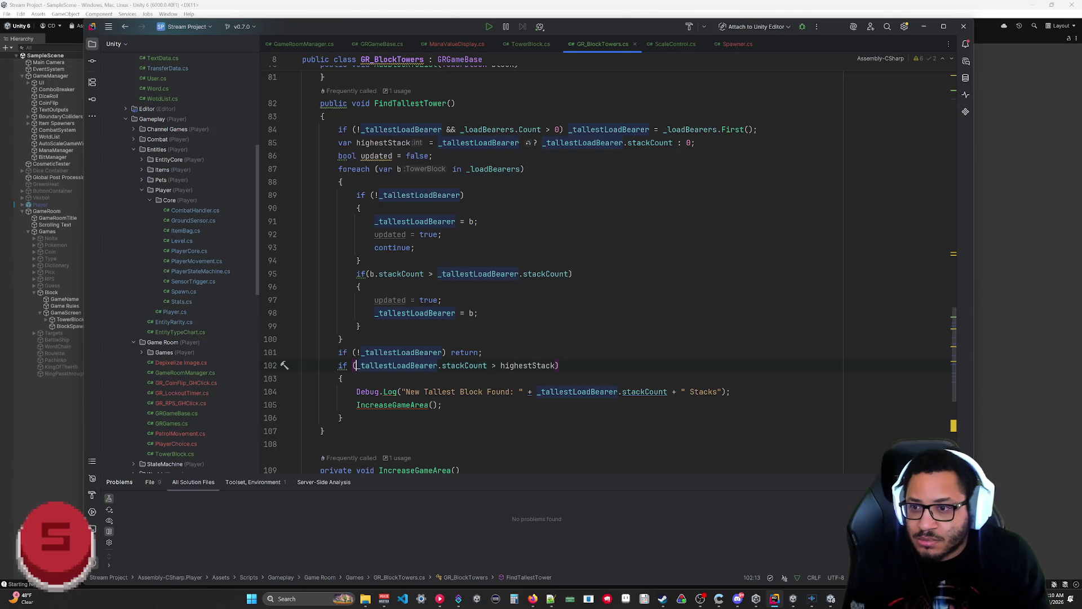
pyautogui.hotkey('shift', 'Home')
pyautogui.press('BackSpace')
pyautogui.press('BackSpace')
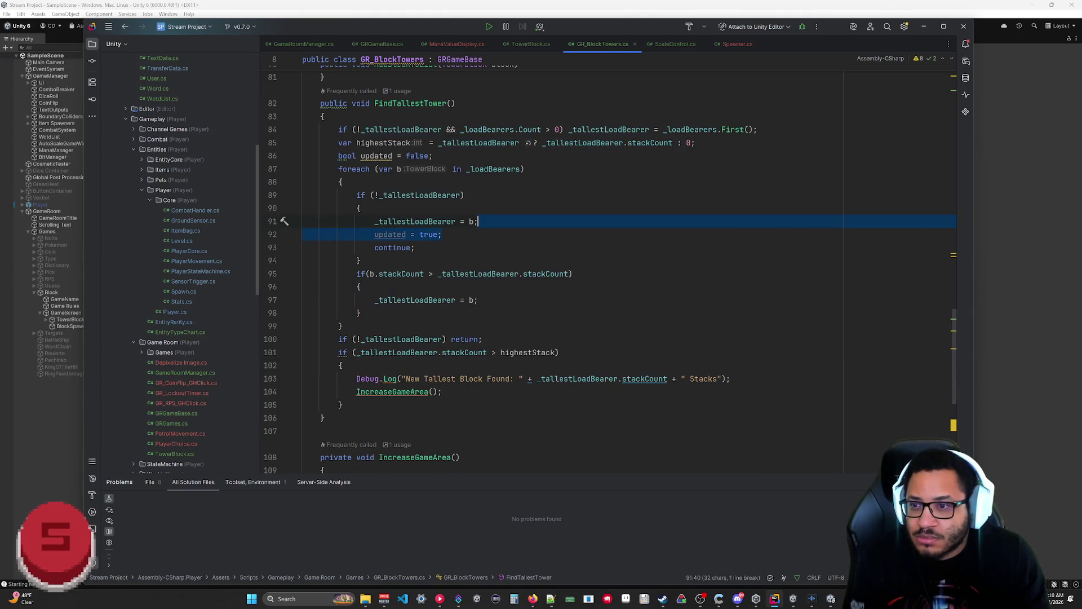
pyautogui.press('BackSpace')
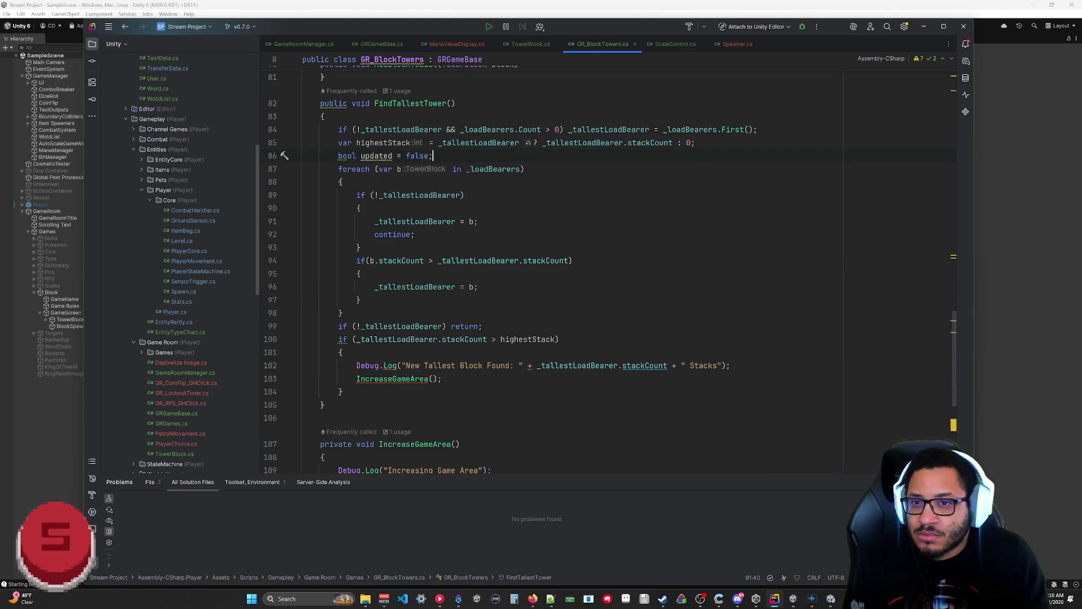
pyautogui.hotkey('shift', 'Home')
pyautogui.press('BackSpace')
pyautogui.press('BackSpace')
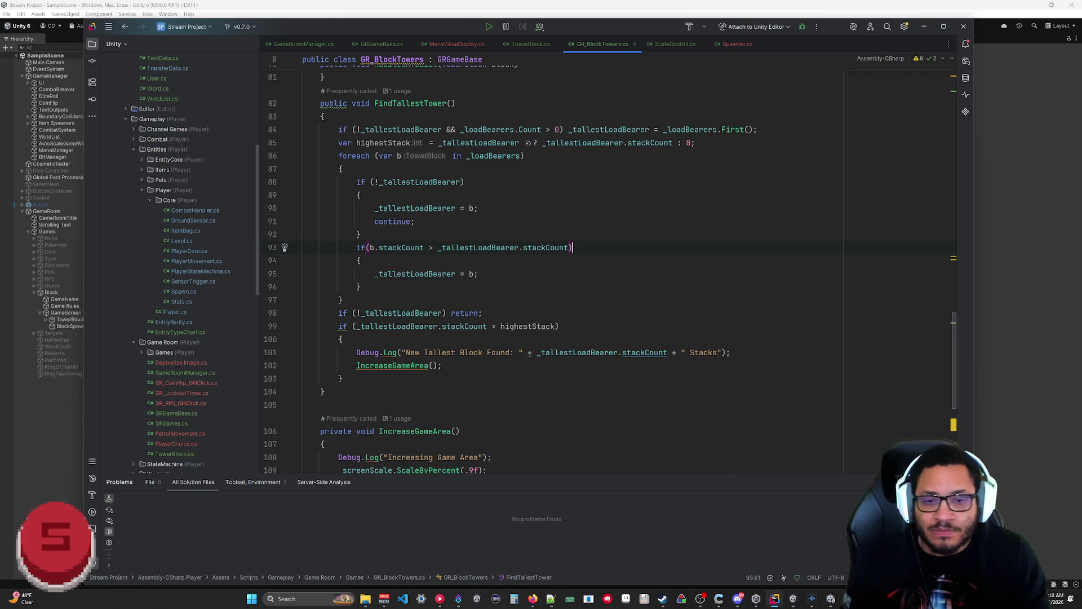
# Step: Playtest with Block selected until a 2-stack tallest block grows the game area, then stop and return to Rider
pyautogui.click(1006, 385)
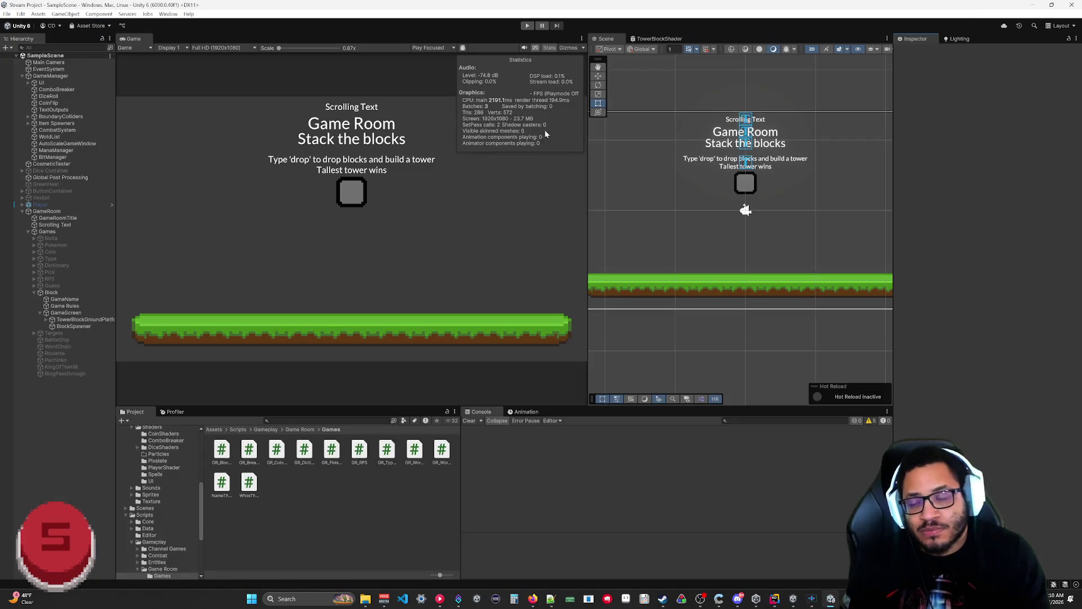
pyautogui.click(527, 25)
pyautogui.click(47, 231)
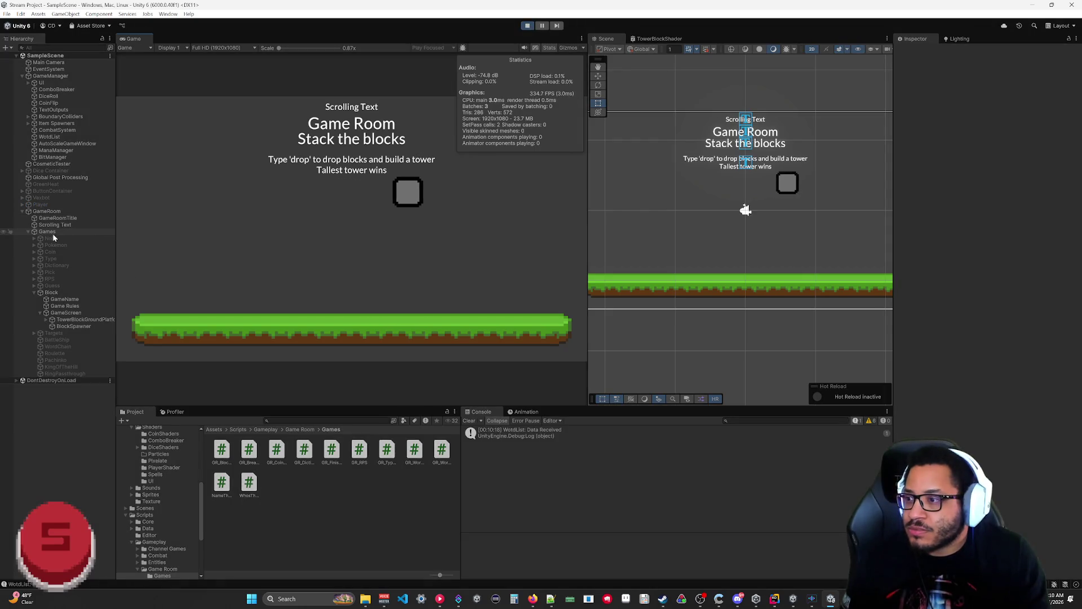
pyautogui.click(56, 293)
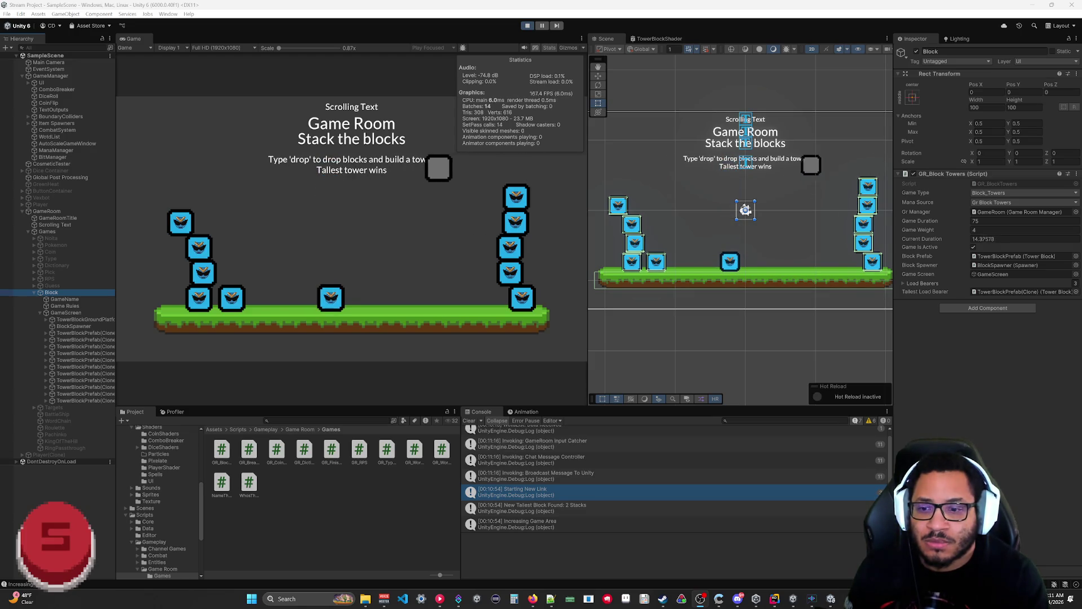
pyautogui.click(532, 25)
pyautogui.click(775, 598)
pyautogui.scroll(3, 564, 265)
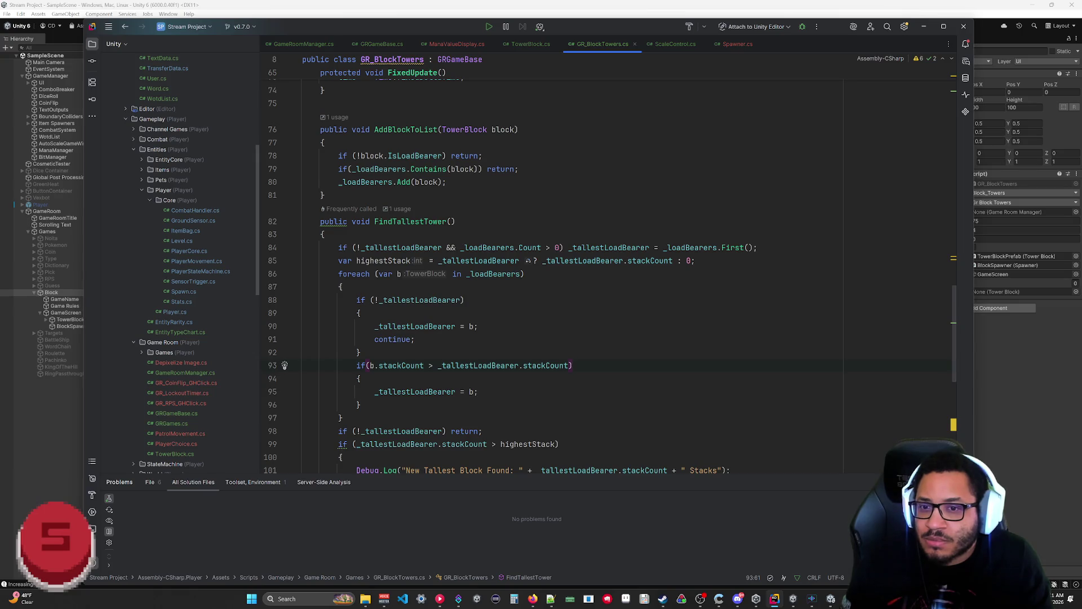
# Step: Replace stackCount with GetStackCount() in the line 85 comparison and the tallest-bearer check
pyautogui.doubleClick(637, 260)
pyautogui.write('Get')
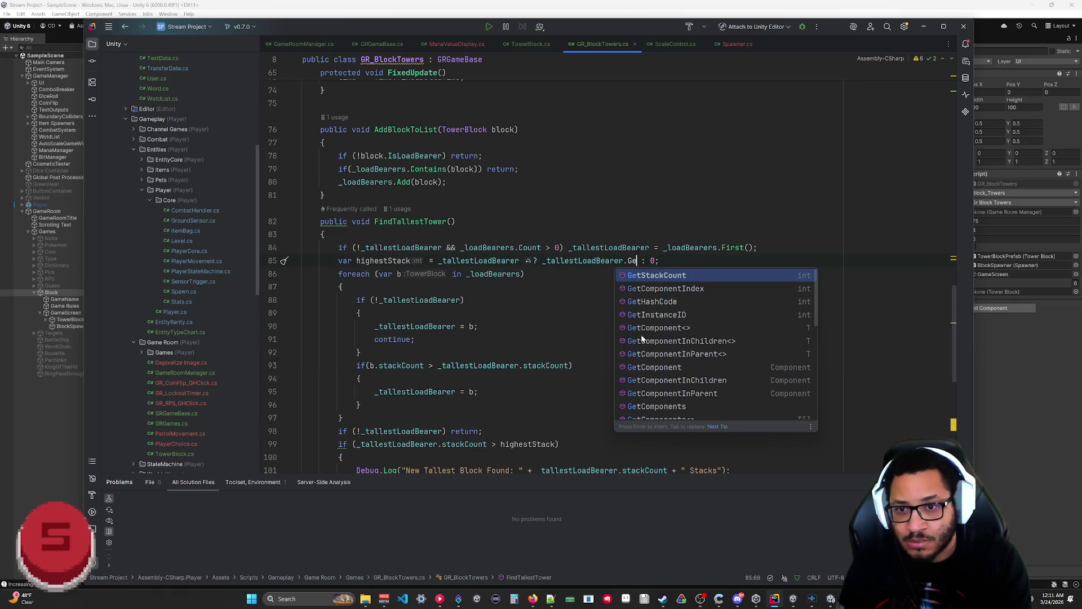
pyautogui.press('Return')
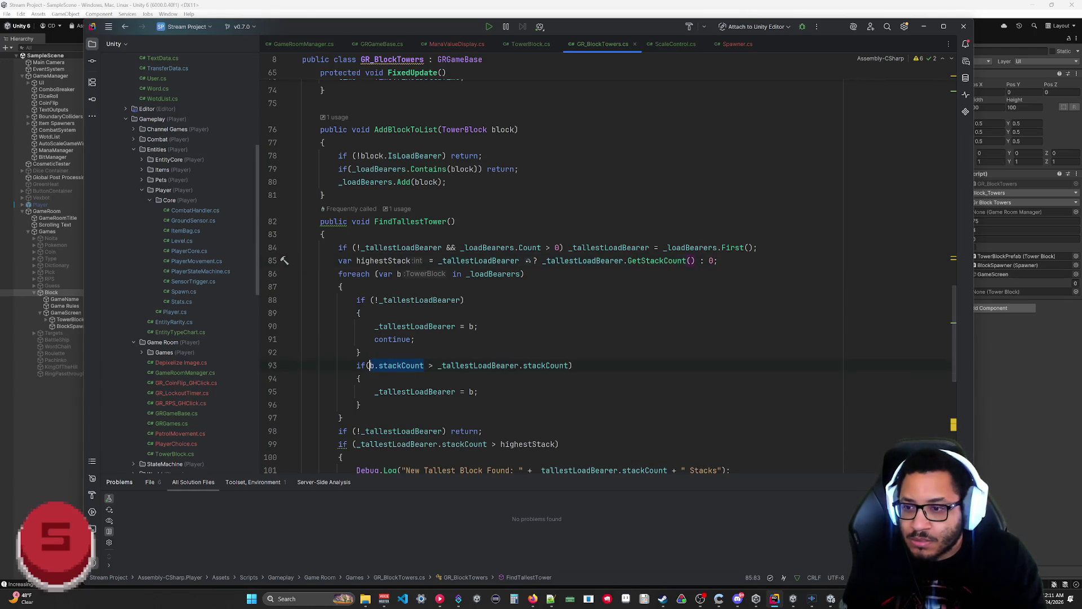
pyautogui.write('Get')
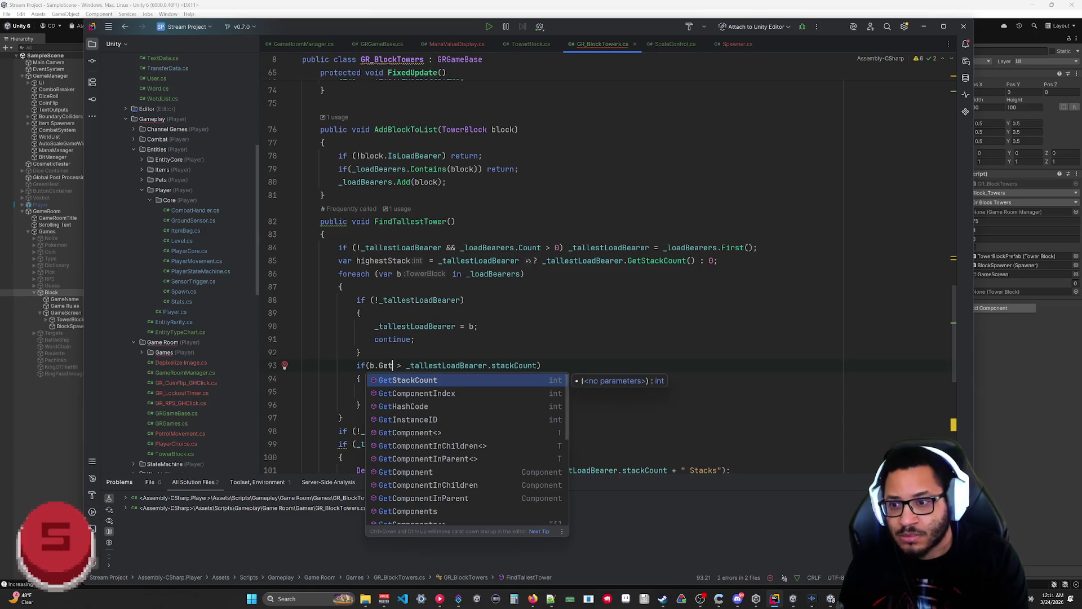
pyautogui.press('Return')
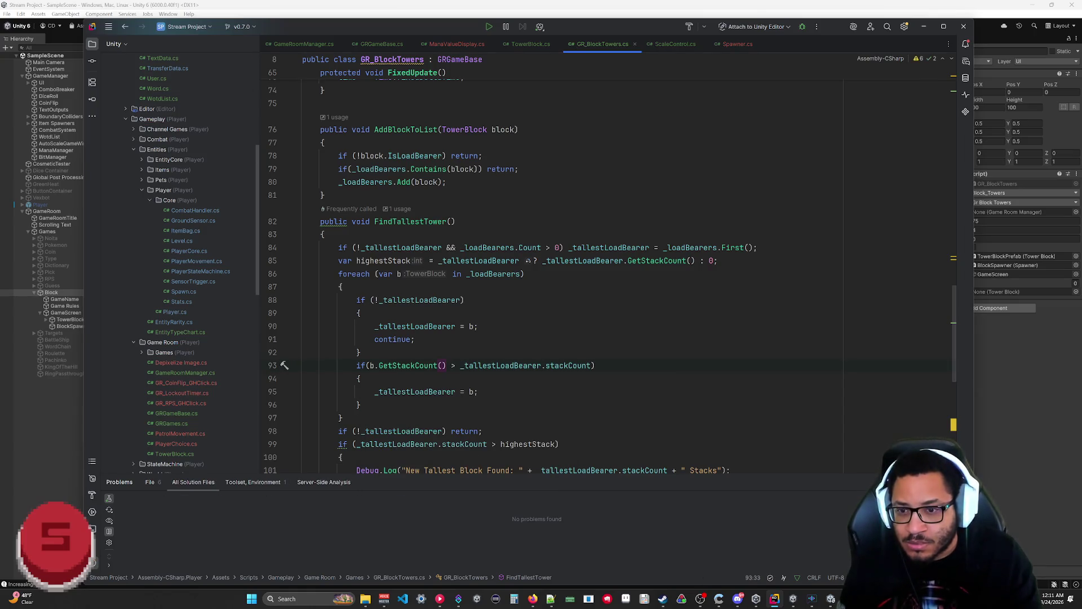
pyautogui.write('Get')
pyautogui.press('Return')
# Step: Use GetStackCount() in the highestStack check and the stack-size log, then switch to Unity
pyautogui.scroll(-2, 609, 270)
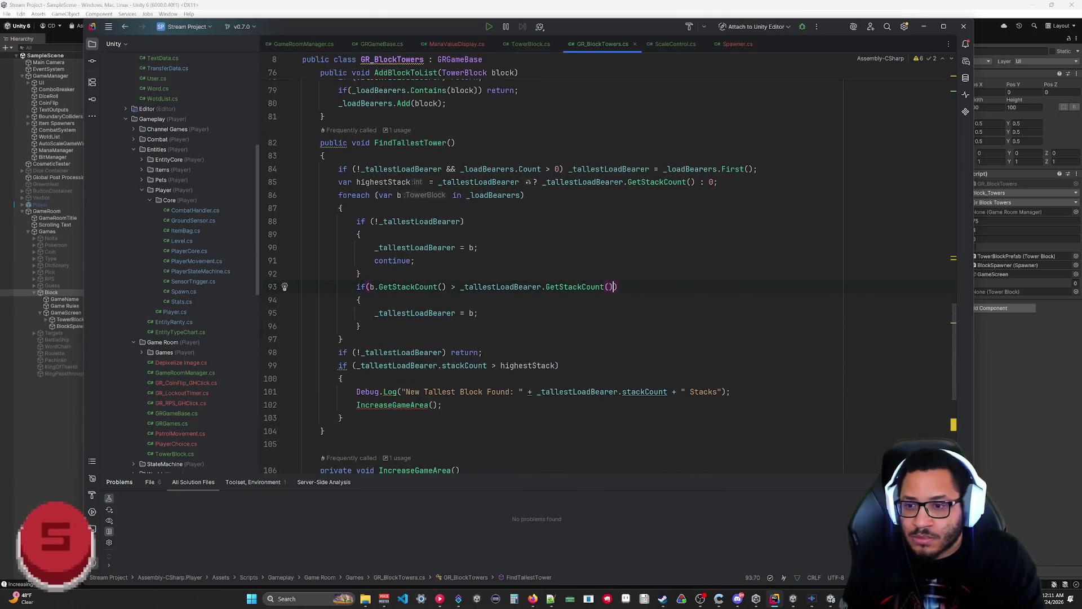
pyautogui.write('Get')
pyautogui.press('Return')
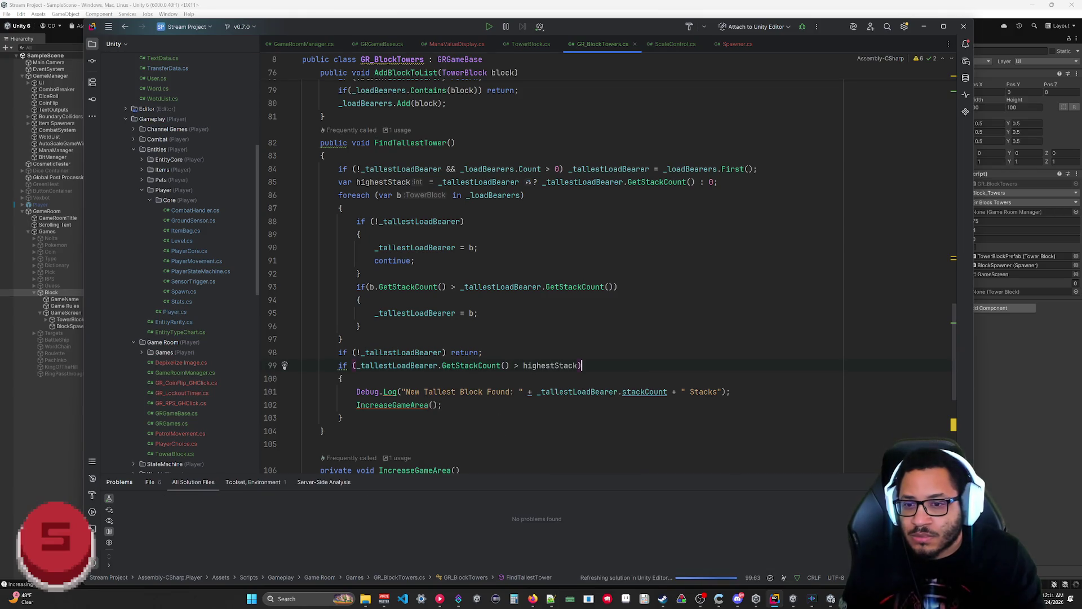
pyautogui.write('Get')
pyautogui.press('Return')
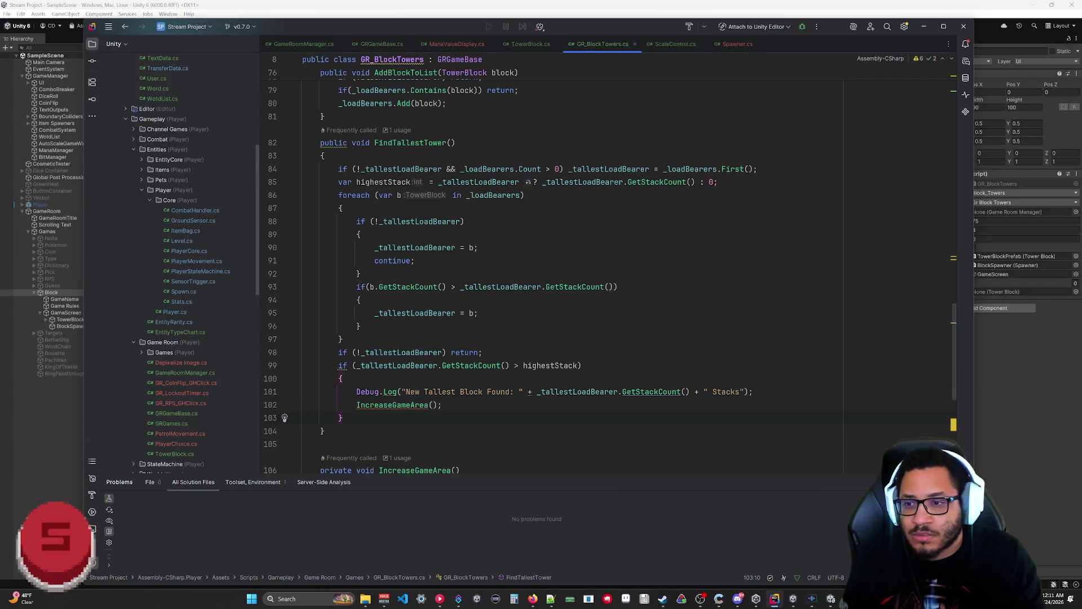
pyautogui.click(1013, 382)
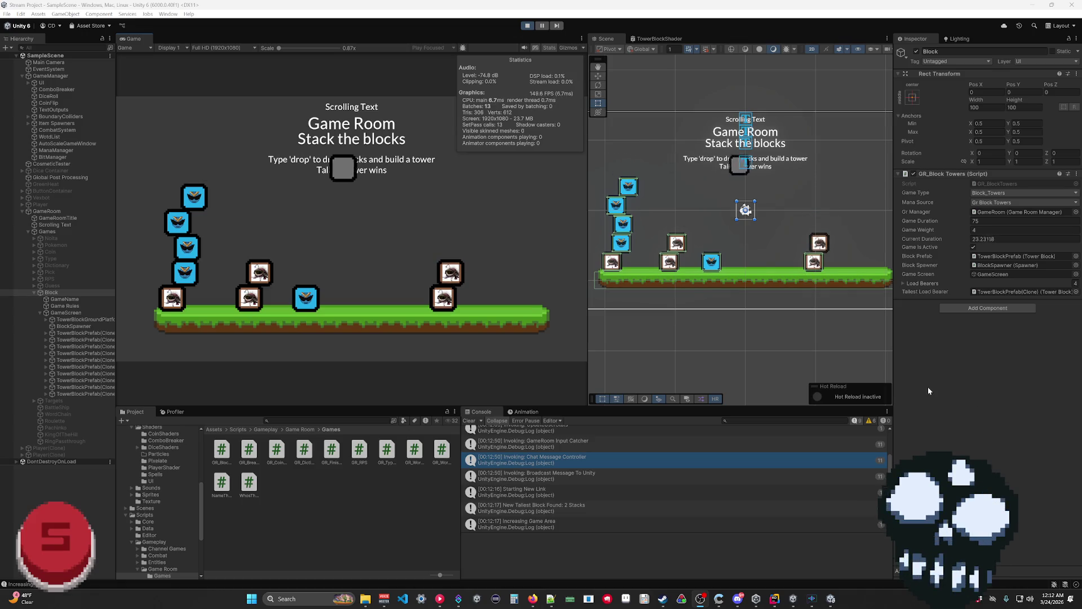
# Step: Expand Block's Load Bearers list and ping each of its four listed blocks in the Hierarchy
pyautogui.click(903, 284)
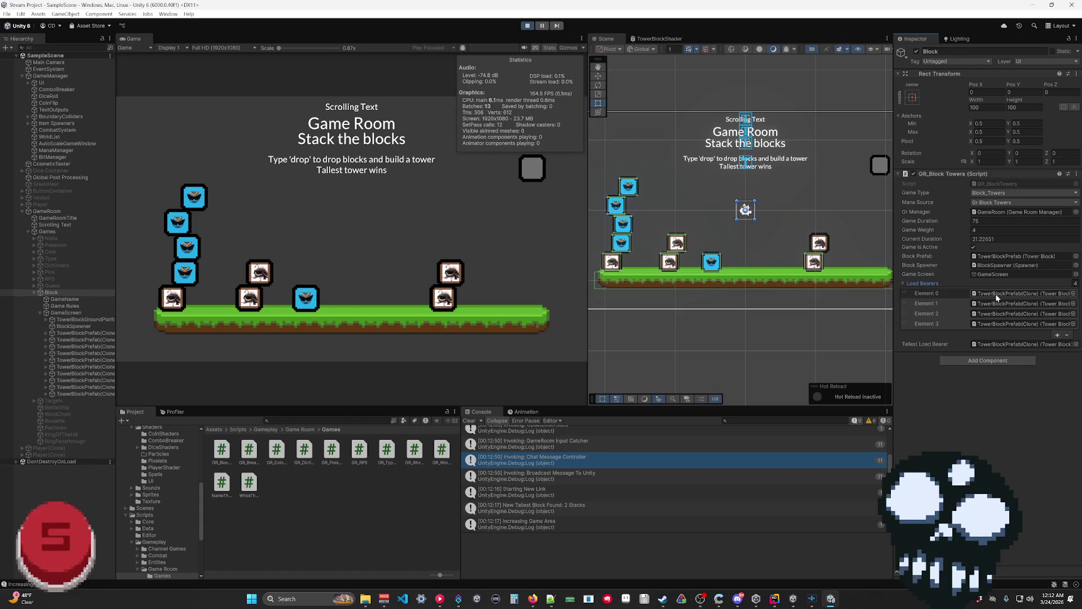
pyautogui.doubleClick(995, 294)
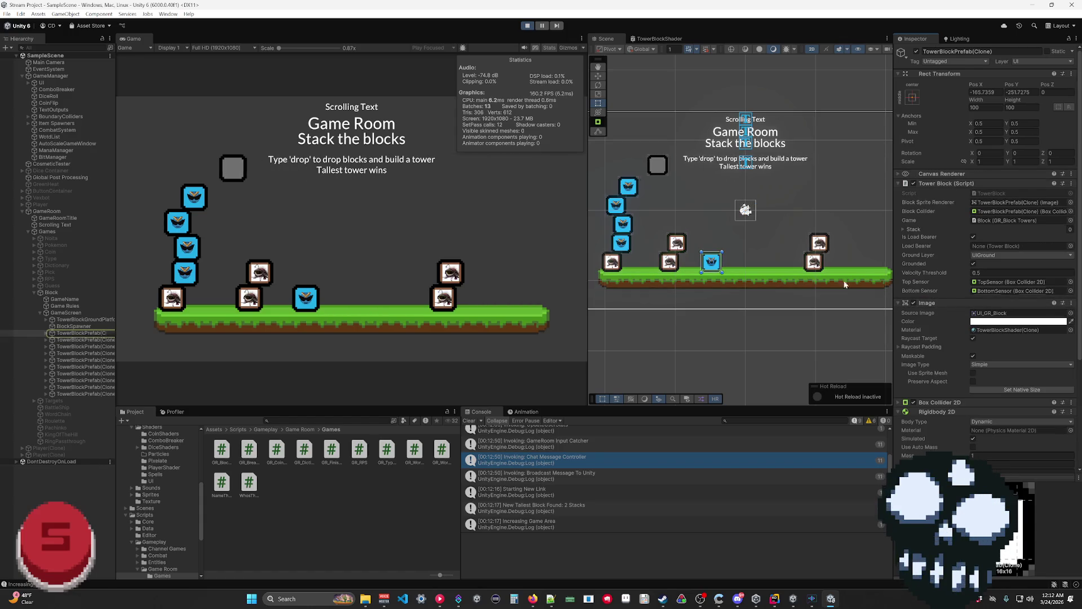
pyautogui.click(64, 293)
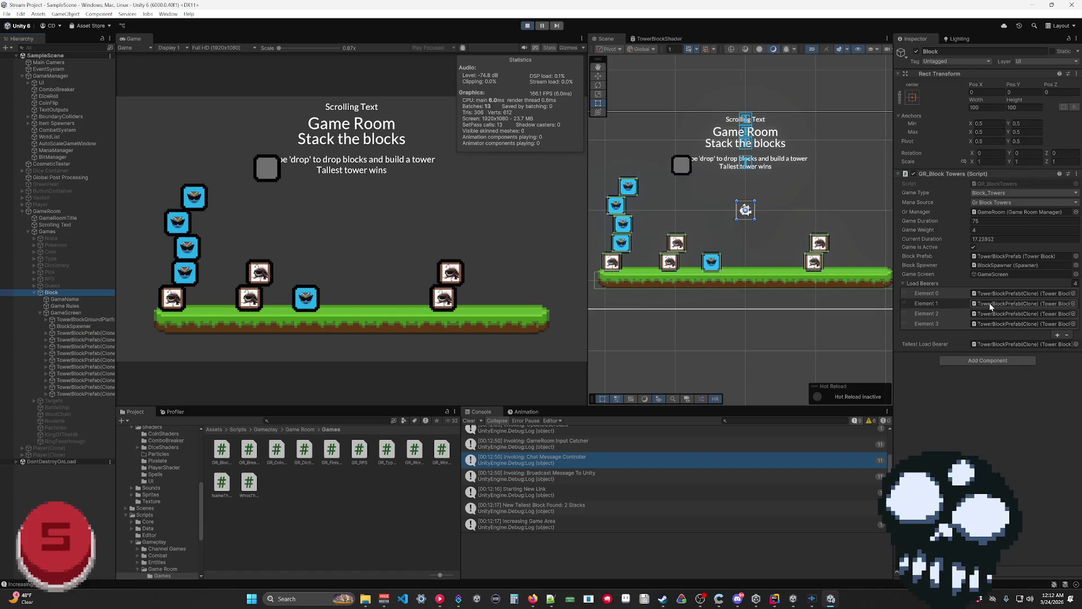
pyautogui.doubleClick(990, 303)
pyautogui.click(78, 291)
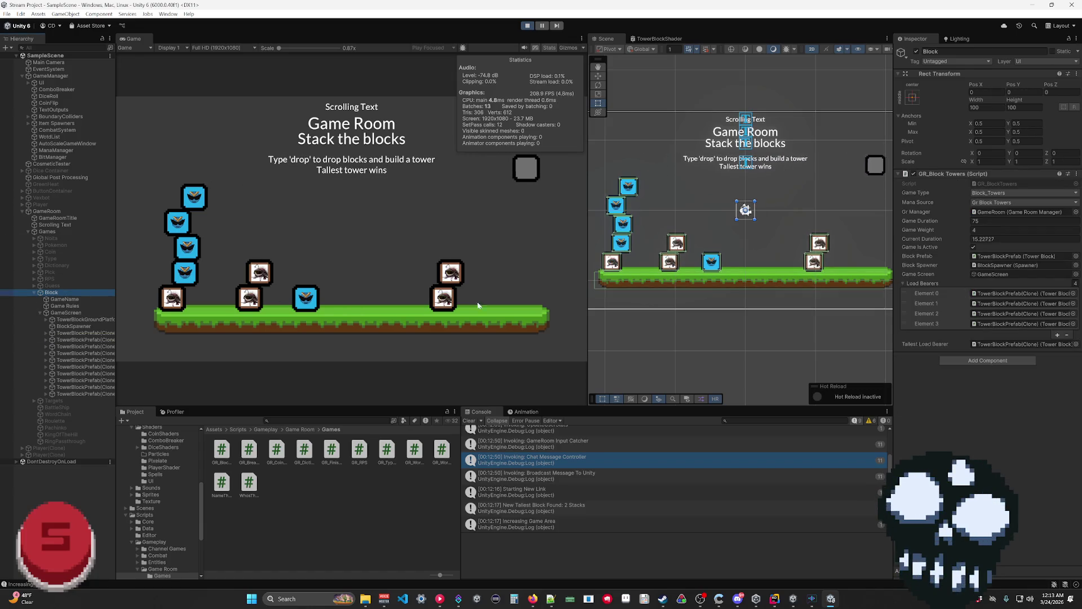
pyautogui.doubleClick(999, 314)
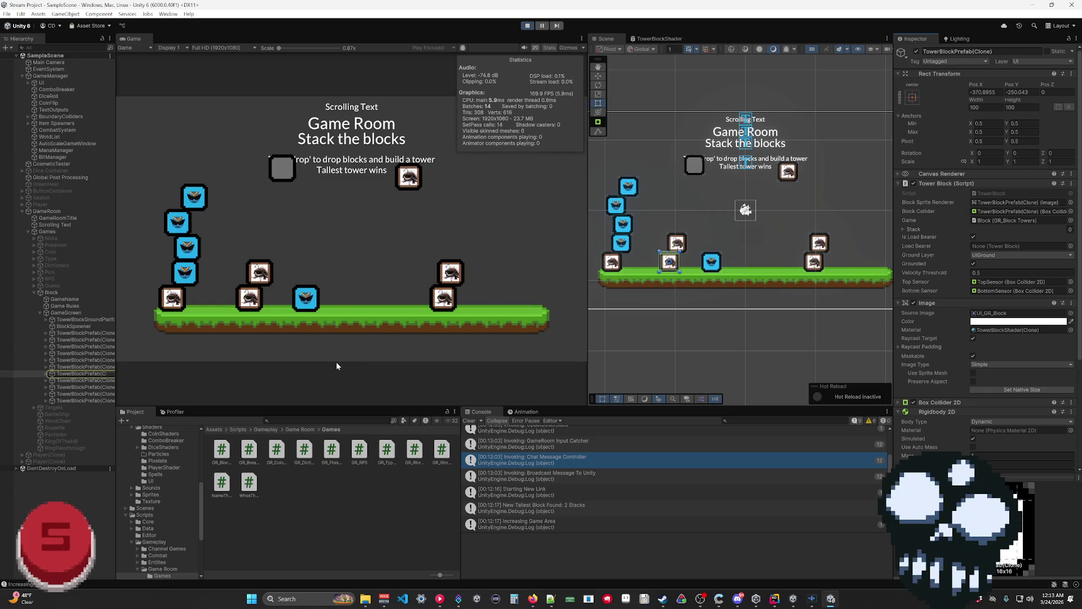
pyautogui.click(55, 293)
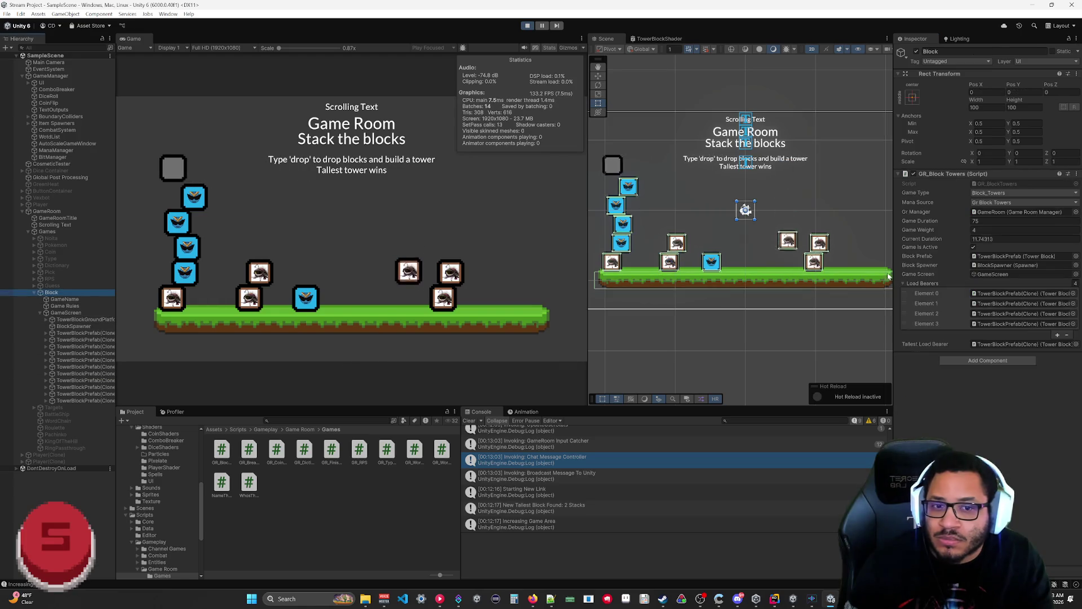
pyautogui.doubleClick(998, 326)
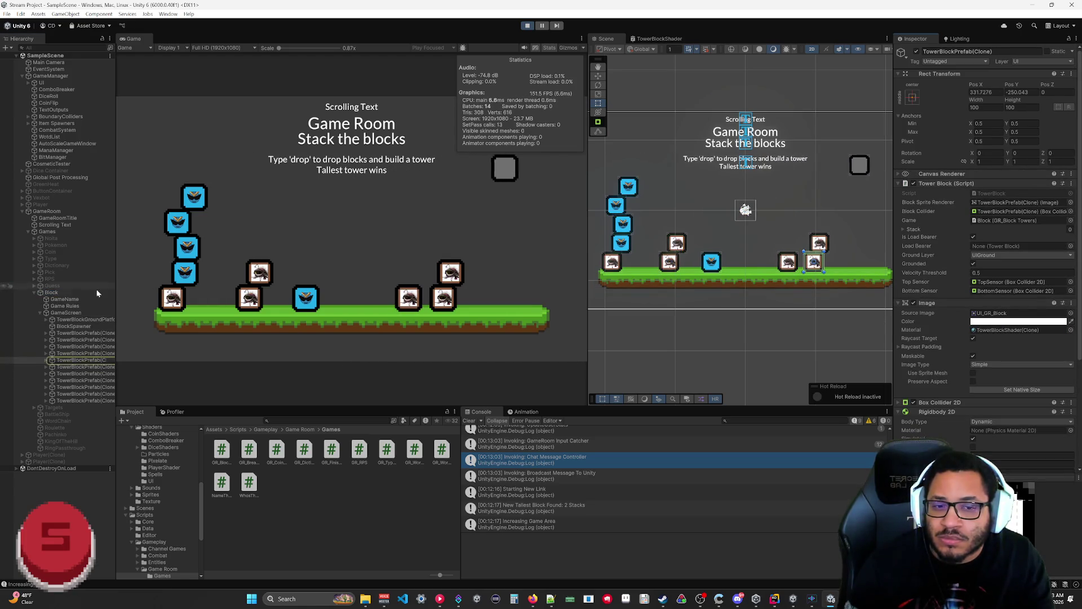
pyautogui.click(60, 294)
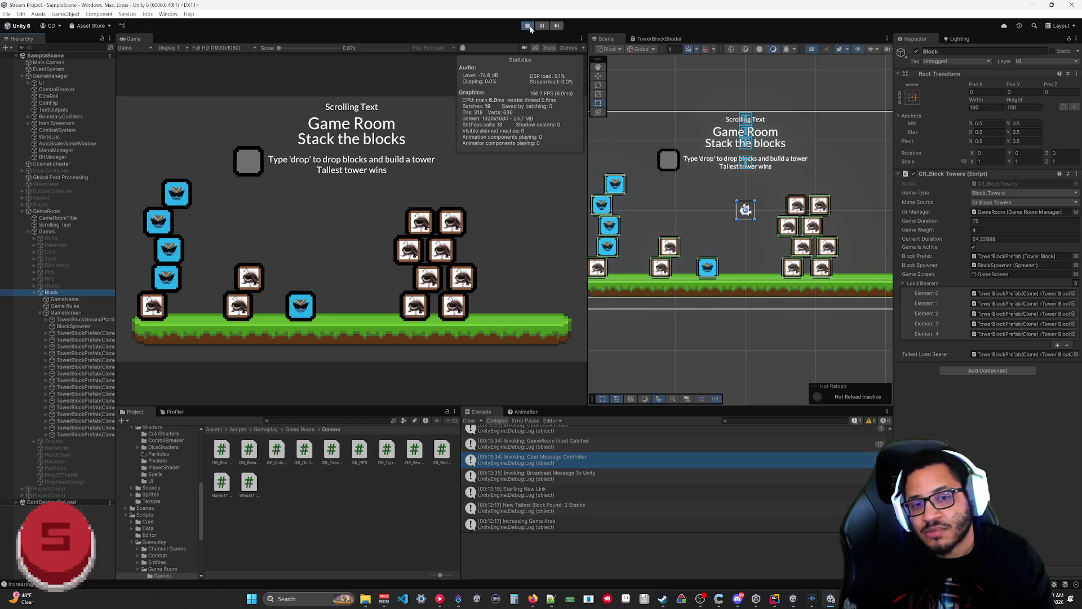
# Step: Ping the block in the Tallest Load Bearer field, stop the playtest, and return to Rider
pyautogui.doubleClick(1010, 354)
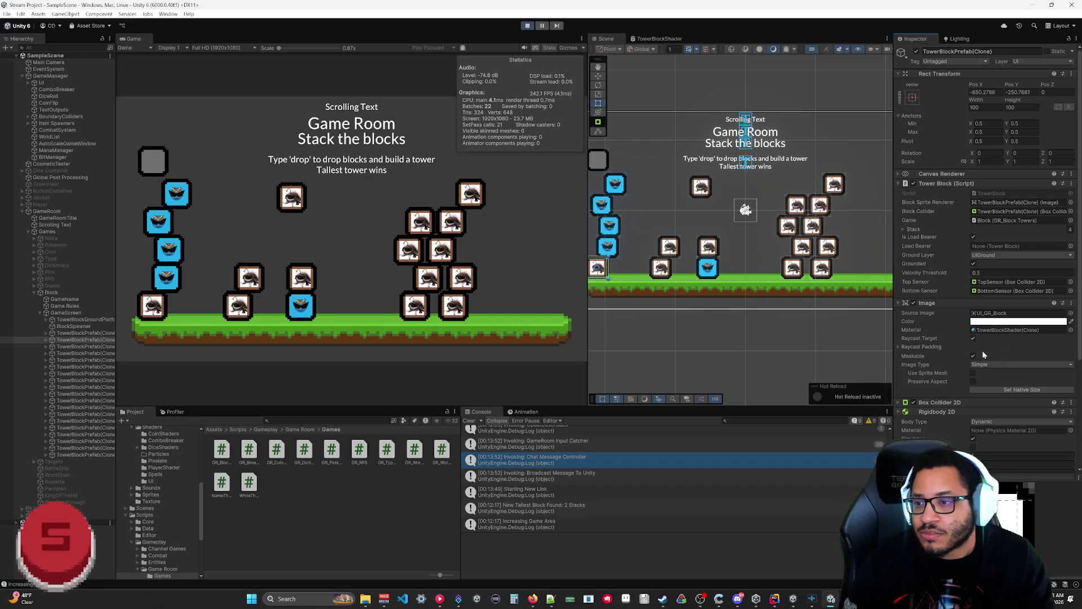
pyautogui.click(526, 26)
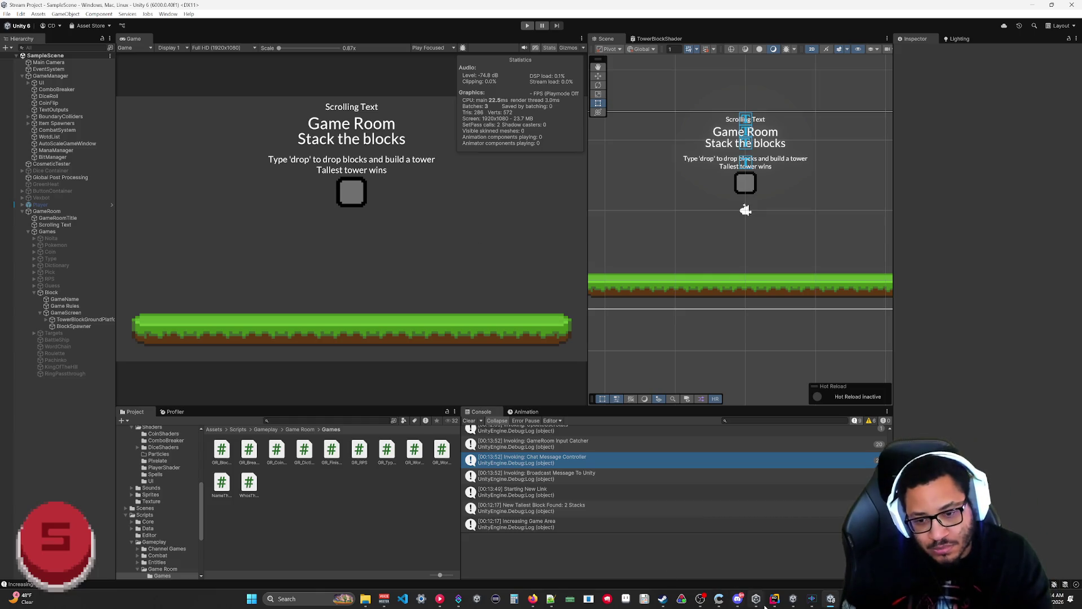
pyautogui.click(774, 600)
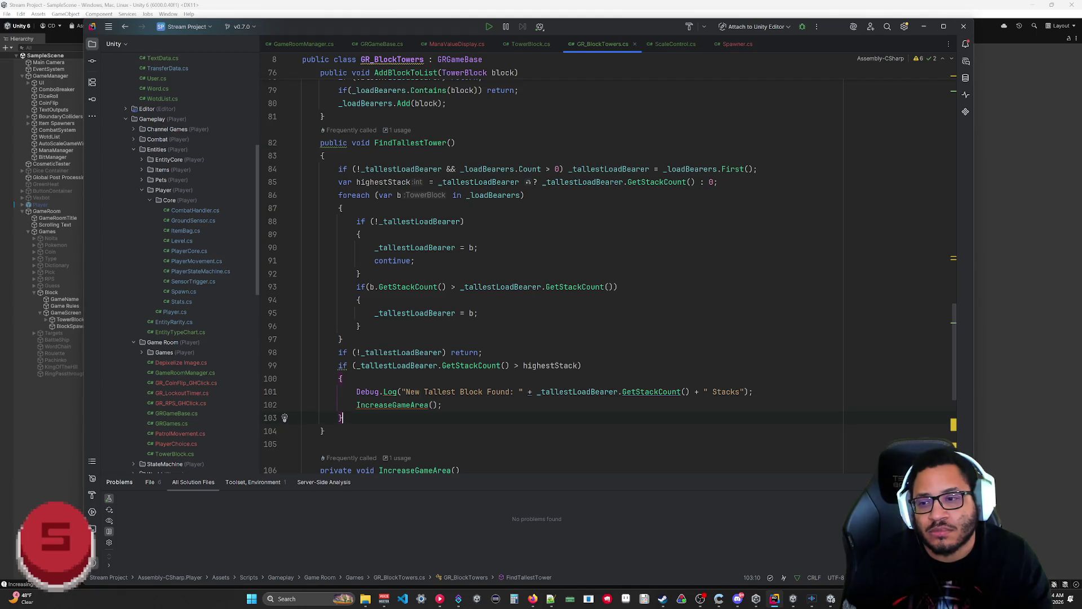
# Step: Move the timer logic from FixedUpdate into Update using Time.deltaTime, deleting the empty FixedUpdate
pyautogui.scroll(10, 508, 271)
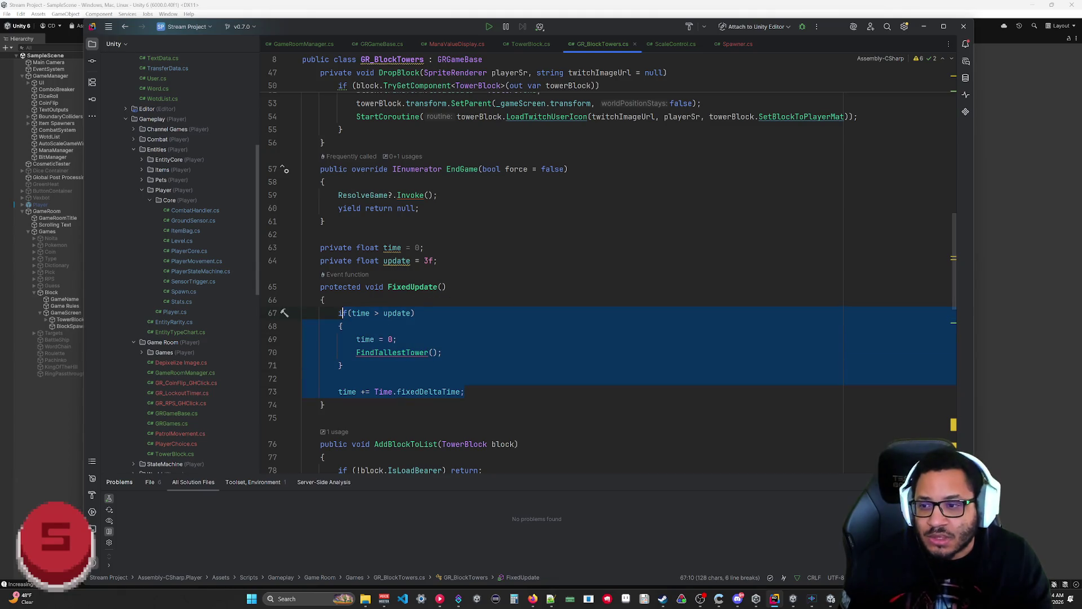
pyautogui.press('Delete')
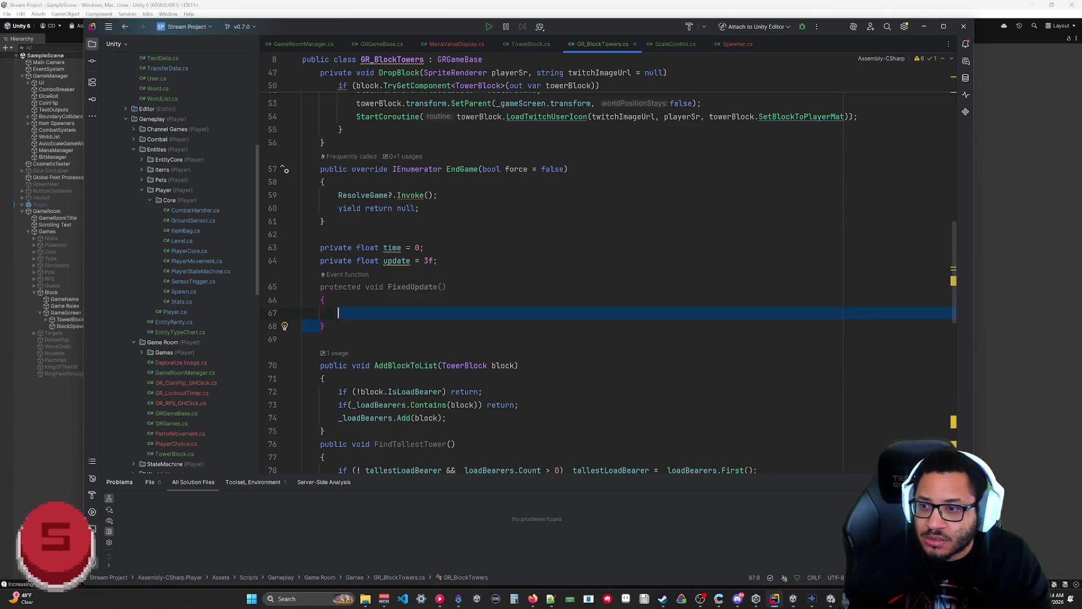
pyautogui.press('Delete')
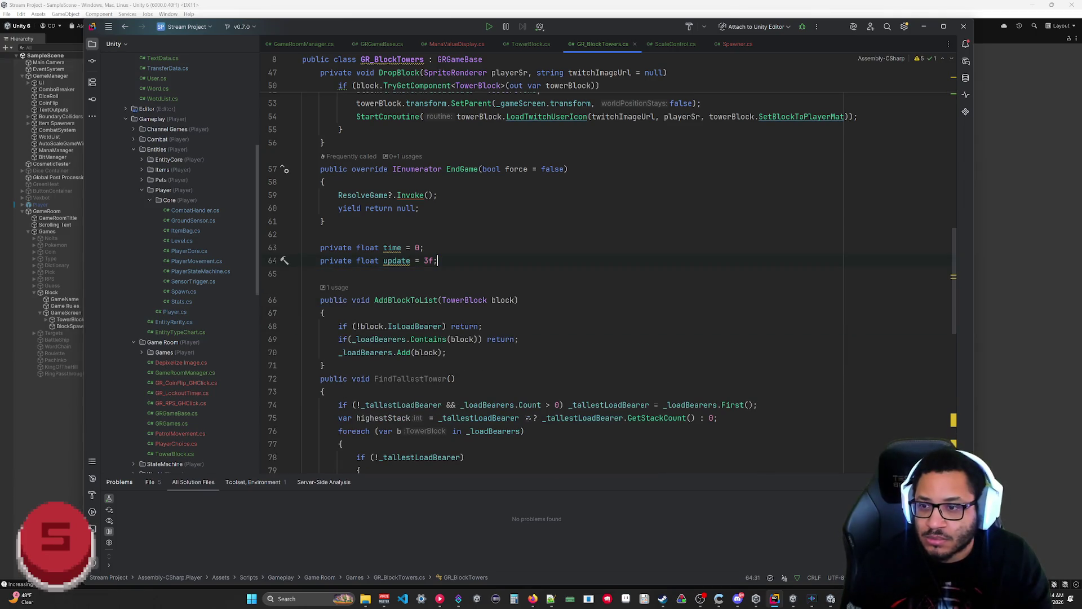
pyautogui.scroll(-12, 427, 341)
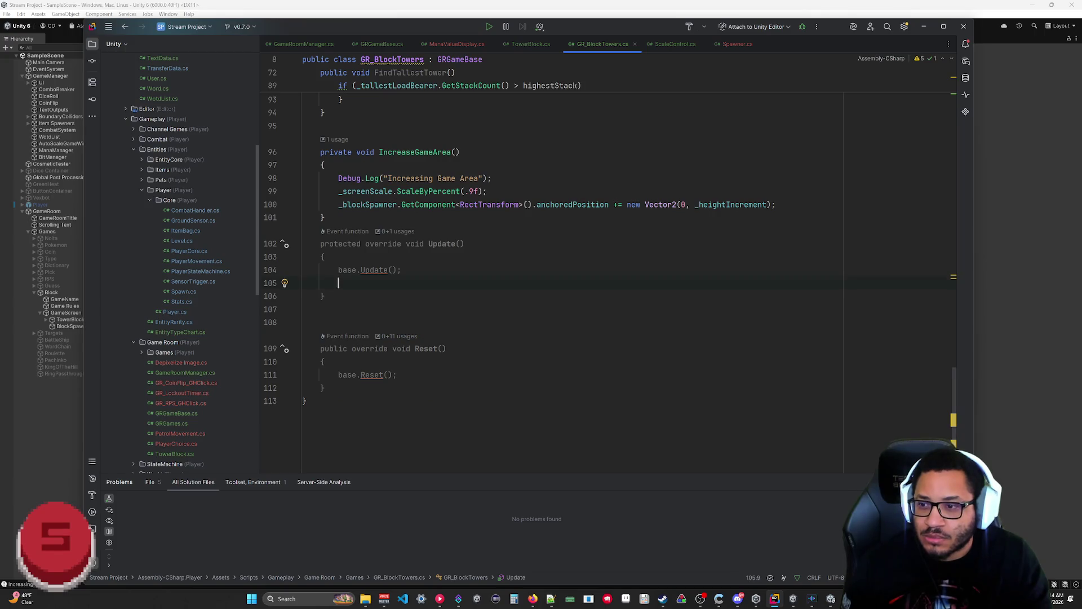
pyautogui.write('if(time > update)         {             time = 0;             FindTallestTower();         }          time += Time.fixedDeltaTime;')
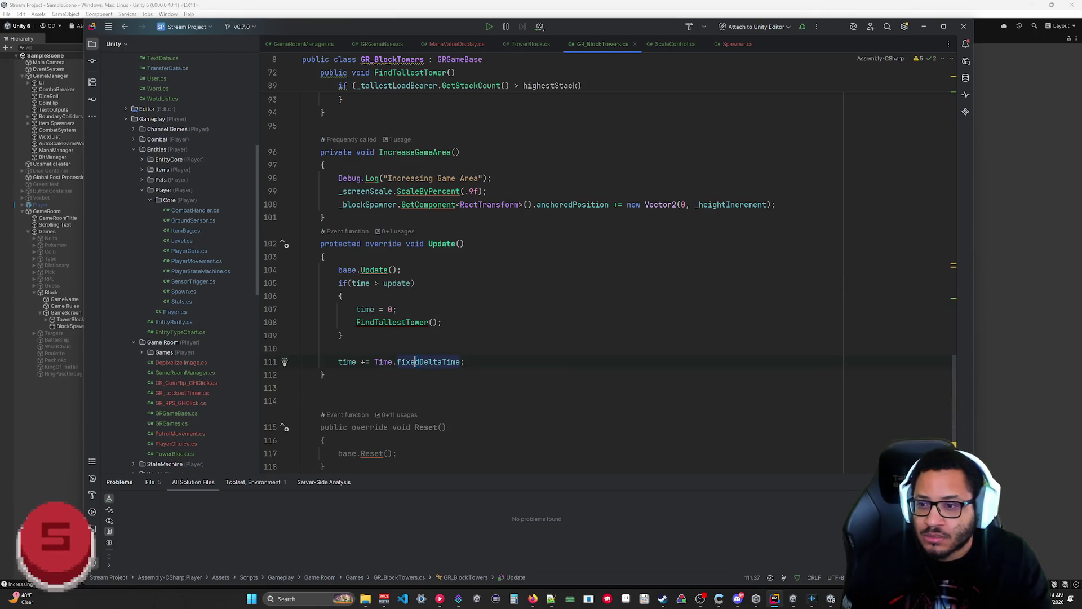
pyautogui.write('d')
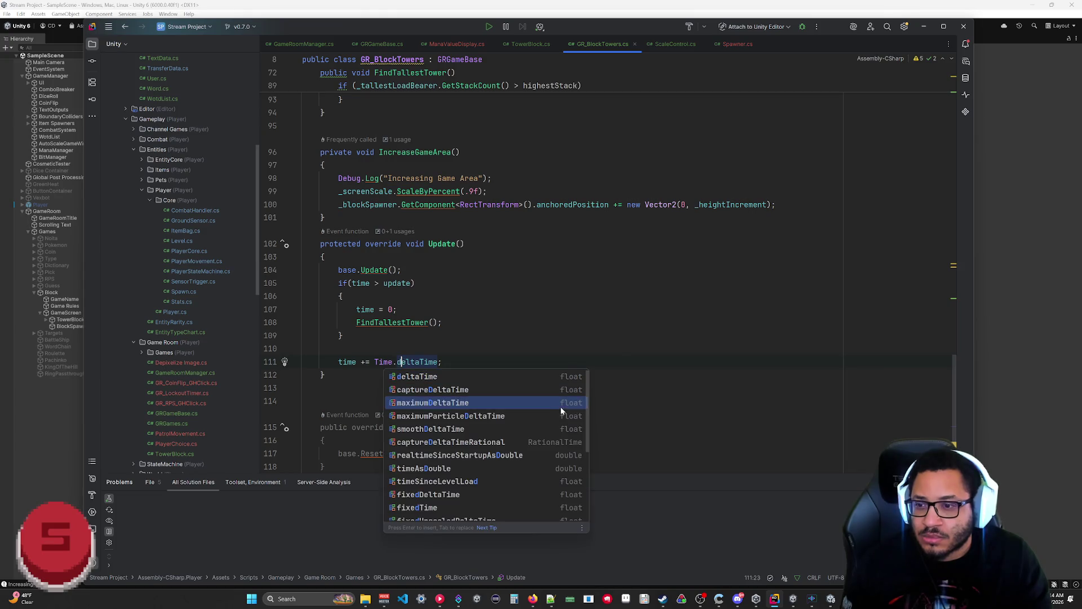
pyautogui.press('Escape')
# Step: Move the time and update field declarations above Update, with update set to 2f
pyautogui.scroll(12, 564, 253)
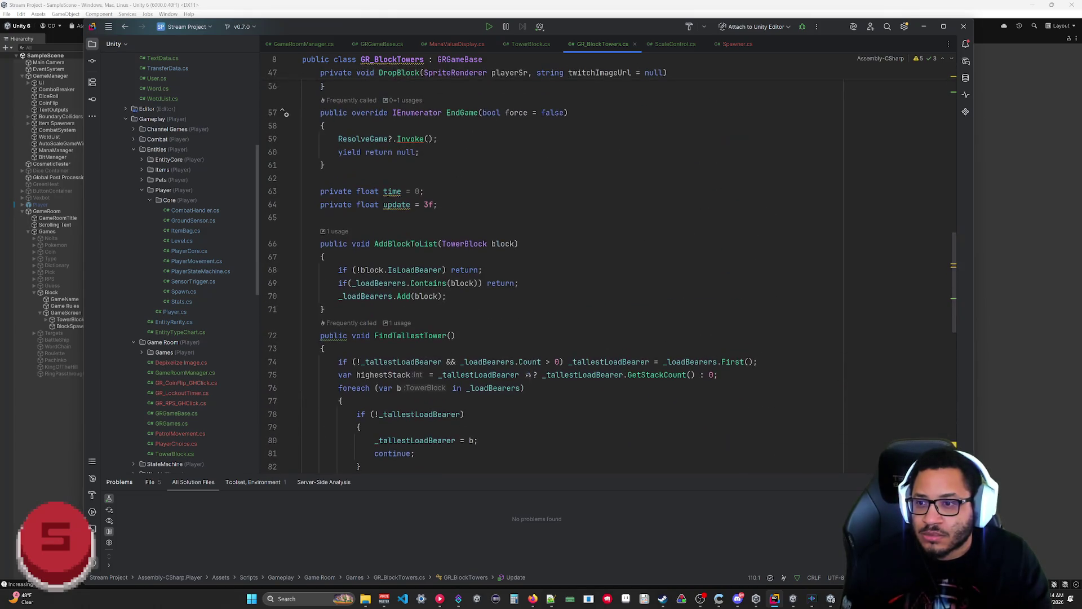
pyautogui.hotkey('ctrl', 'x')
pyautogui.scroll(-8, 329, 191)
pyautogui.press('Return')
pyautogui.hotkey('ctrl', 'v')
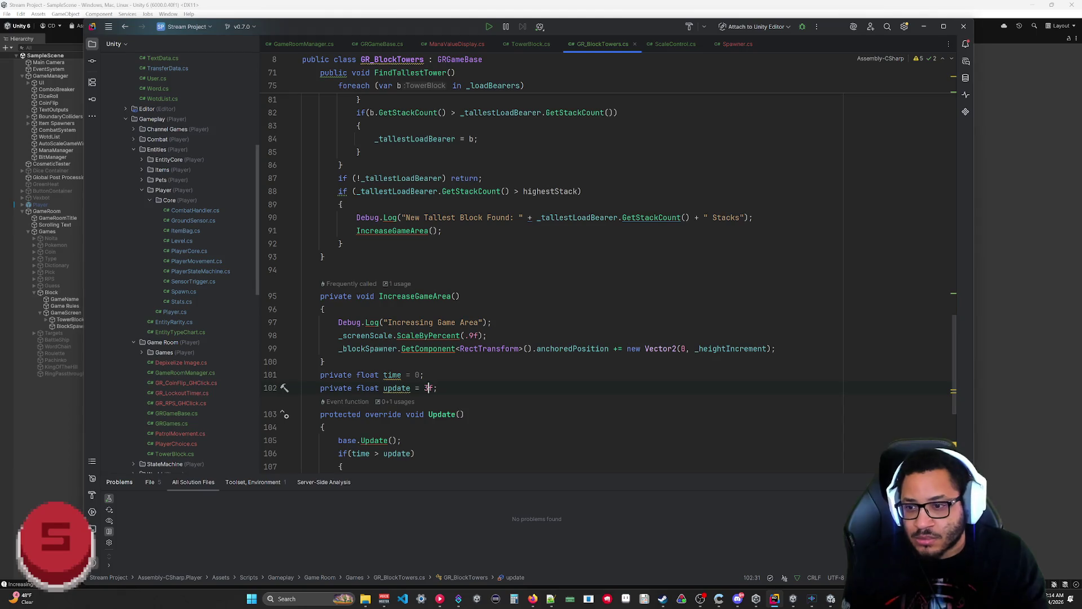
pyautogui.scroll(-4, 564, 265)
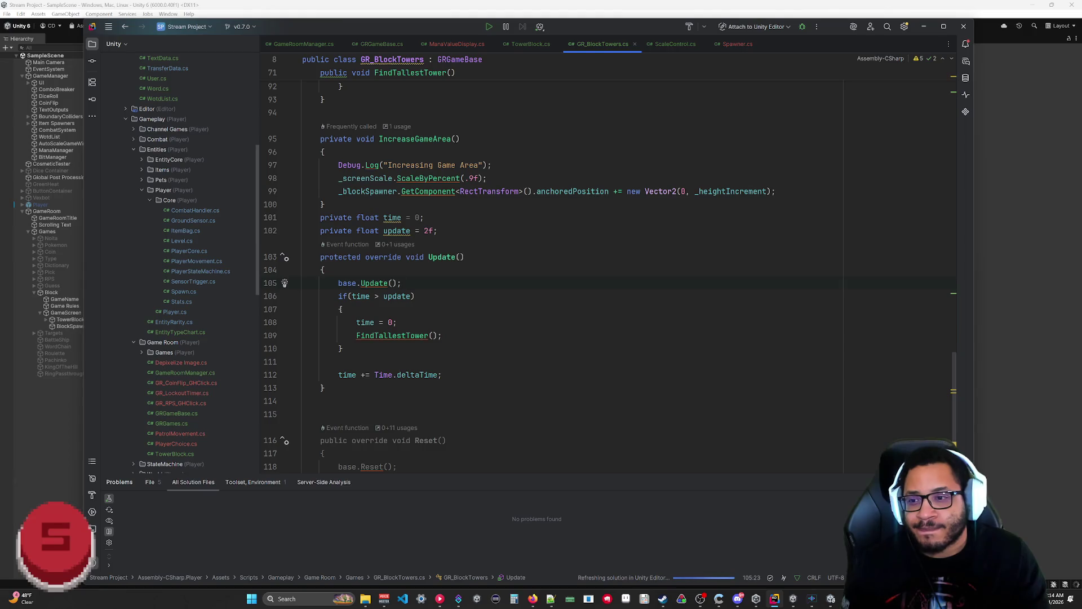
pyautogui.scroll(10, 564, 265)
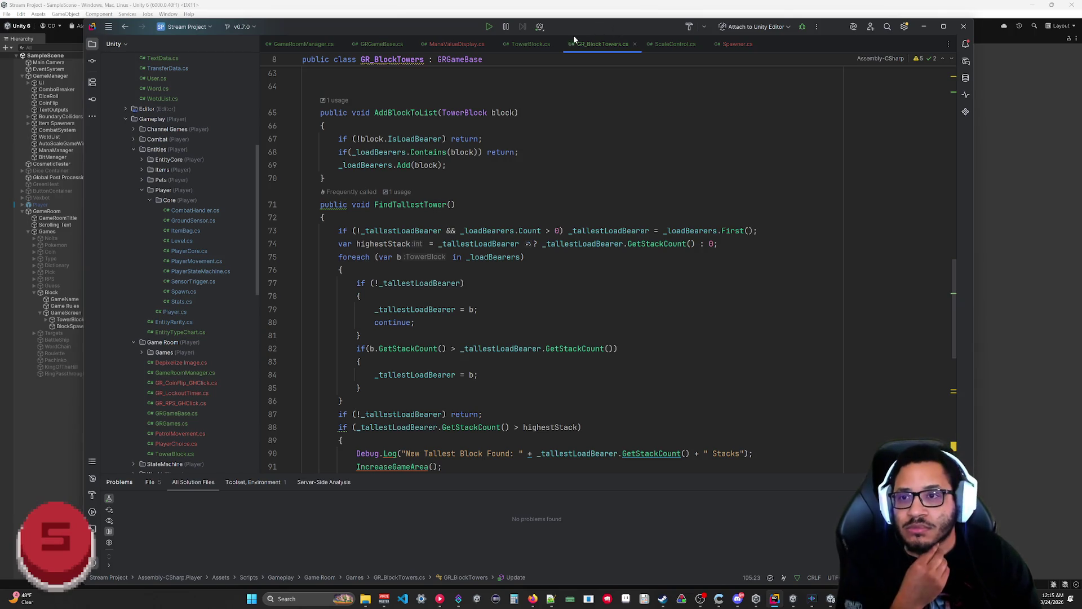
pyautogui.click(529, 44)
# Step: Delete the 'Starting New Link' debug log from TowerBlock.cs, then go back to GR_BlockTowers.cs
pyautogui.scroll(10, 564, 271)
pyautogui.scroll(-7, 564, 270)
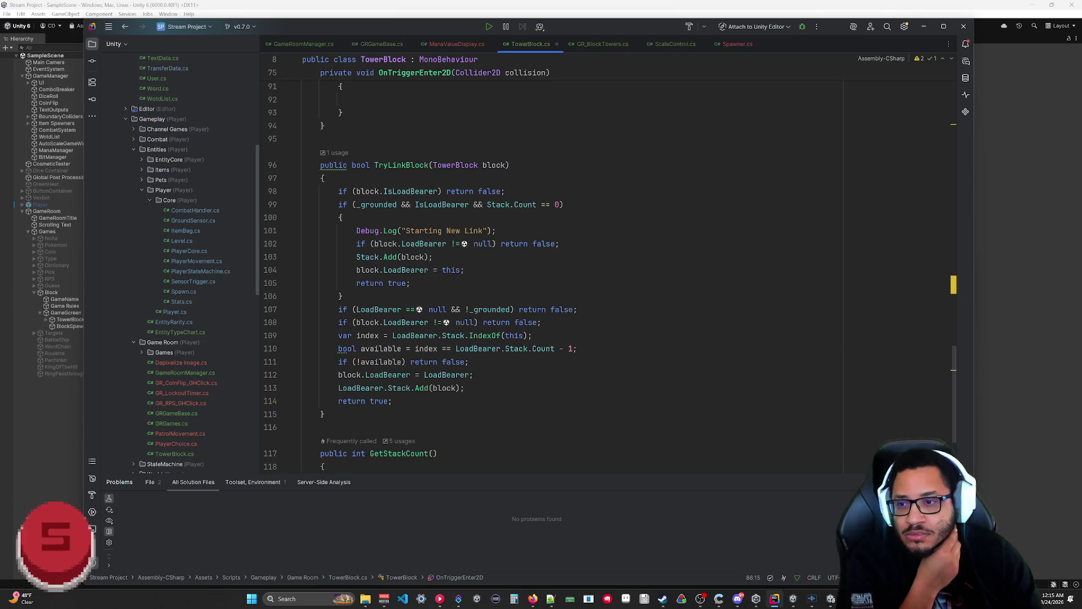
pyautogui.moveTo(494, 310)
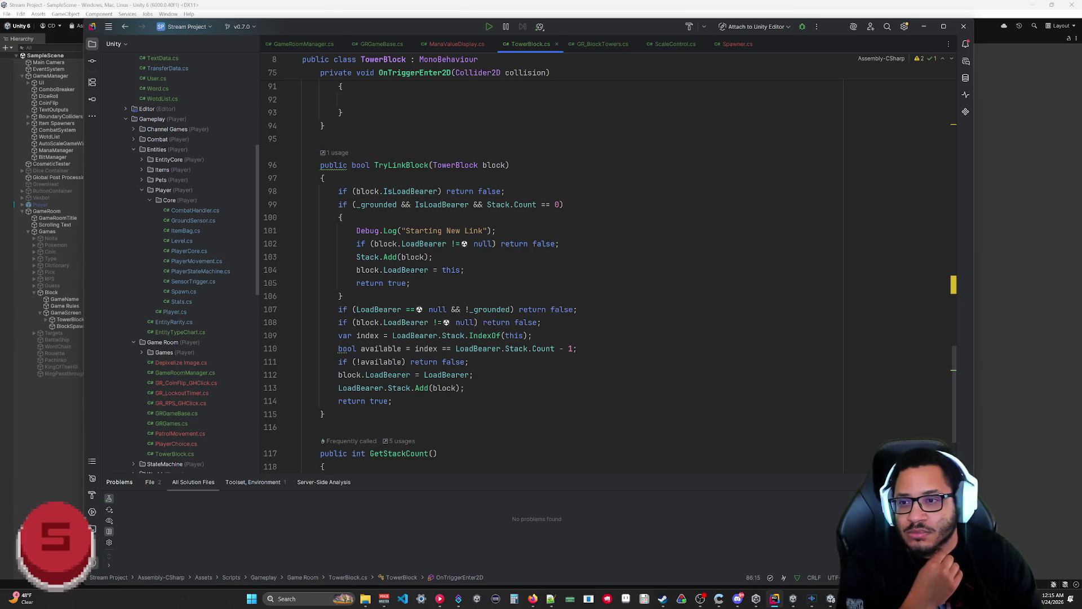
pyautogui.moveTo(343, 218); pyautogui.dragTo(496, 228)
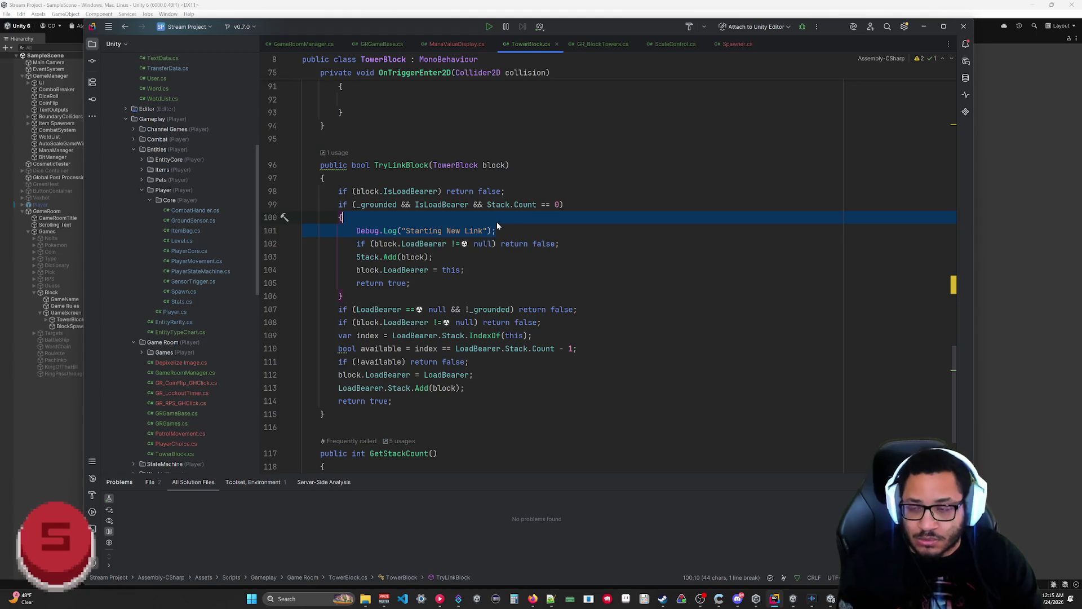
pyautogui.press('BackSpace')
pyautogui.click(474, 362)
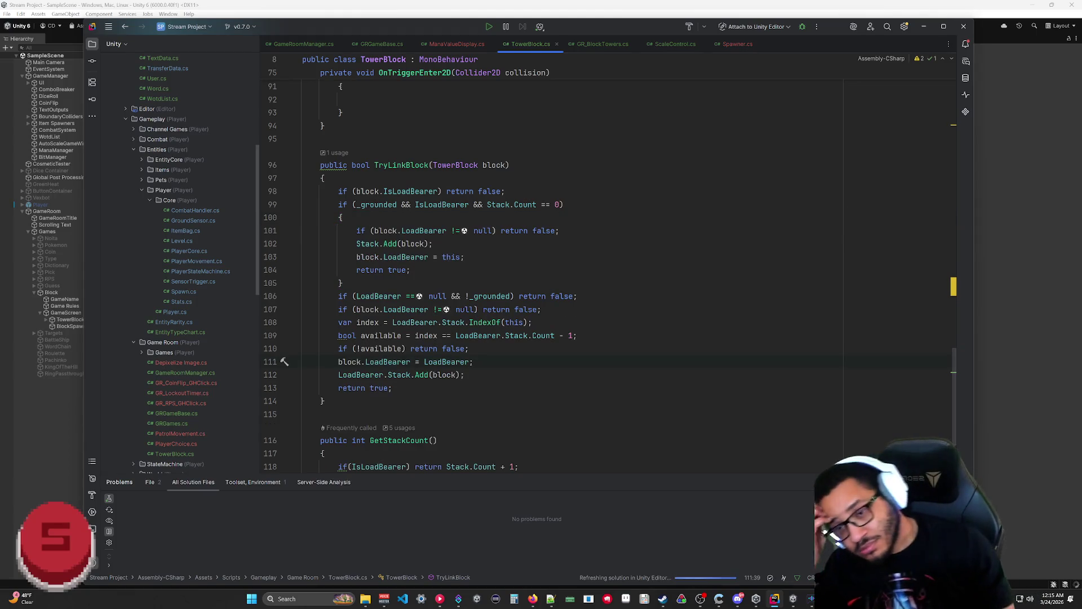
pyautogui.scroll(8, 507, 270)
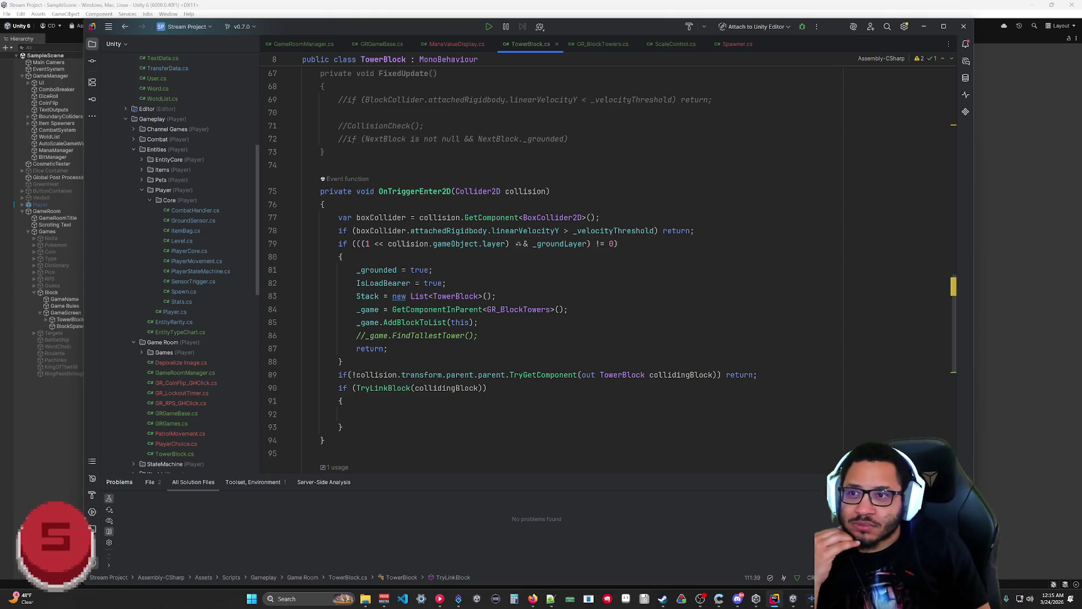
pyautogui.click(604, 46)
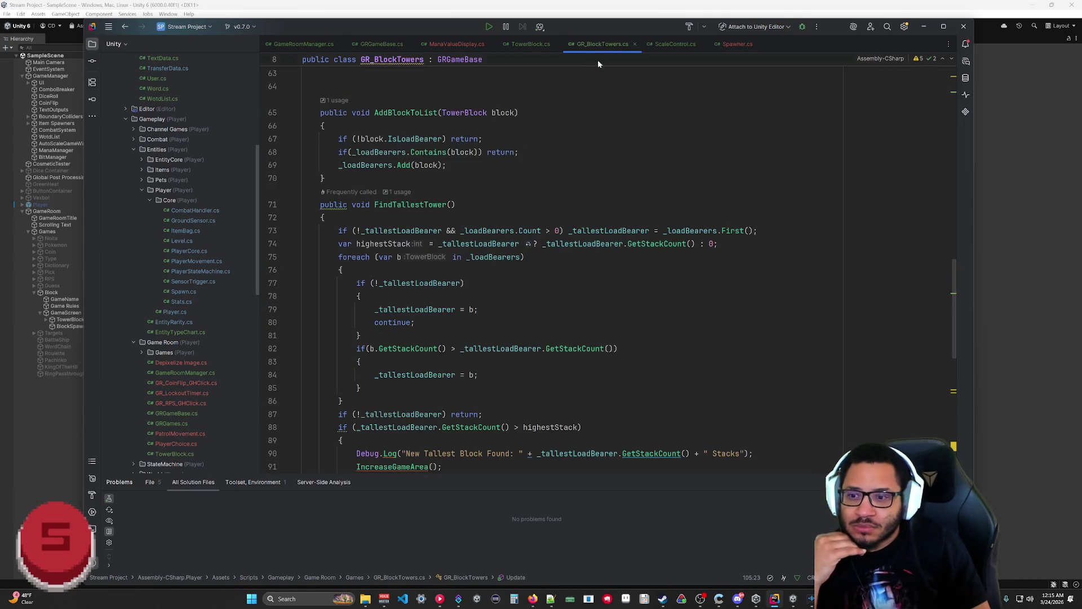
pyautogui.scroll(-10, 519, 270)
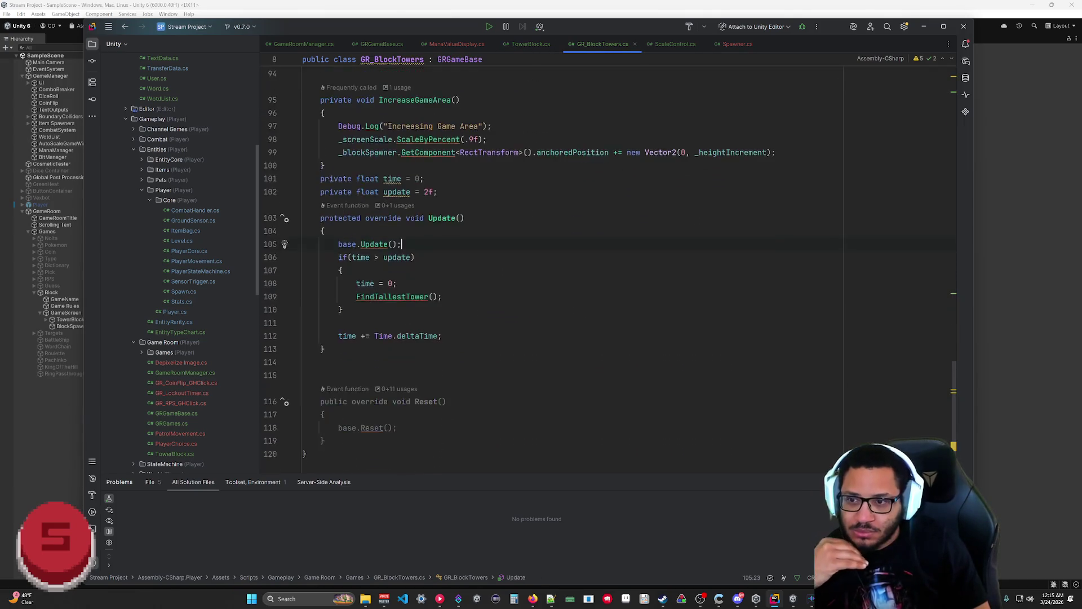
pyautogui.scroll(7, 519, 271)
pyautogui.scroll(-6, 519, 270)
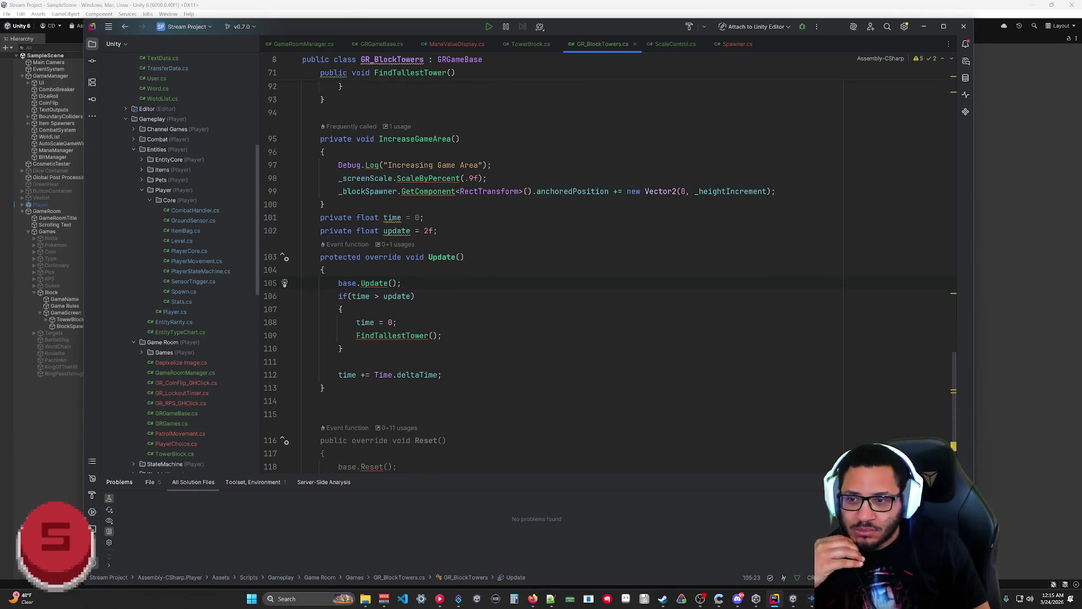
pyautogui.scroll(8, 518, 270)
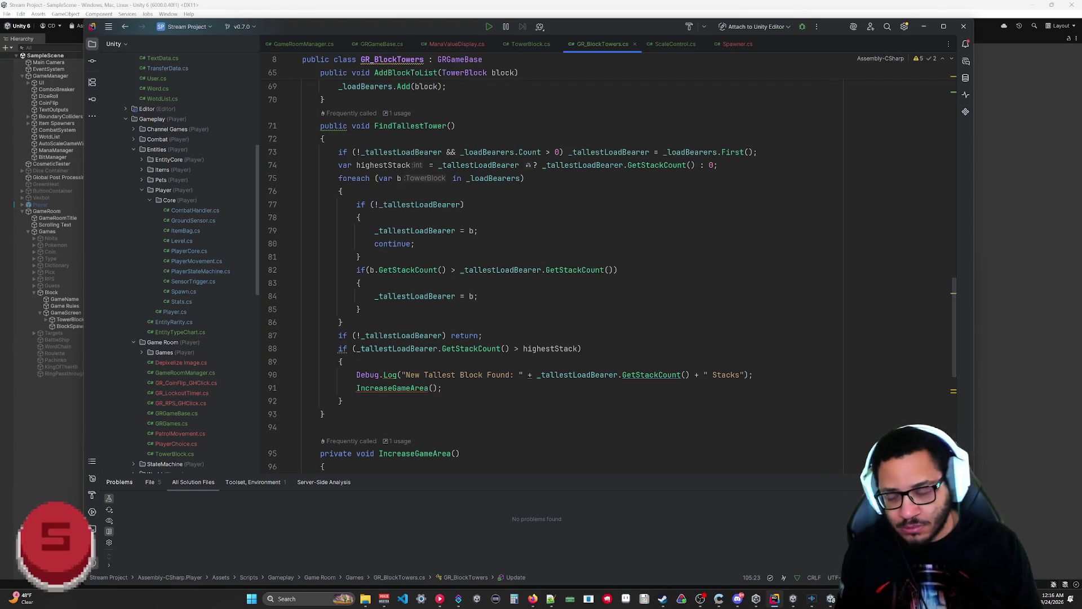
pyautogui.scroll(5, 952, 275)
pyautogui.scroll(15, 952, 275)
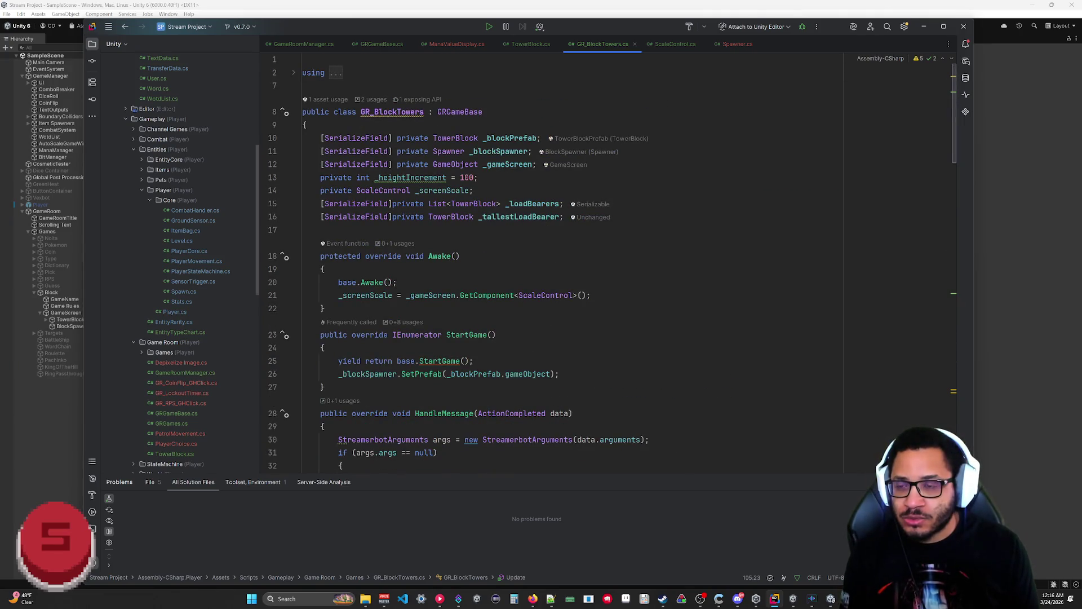
pyautogui.click(596, 222)
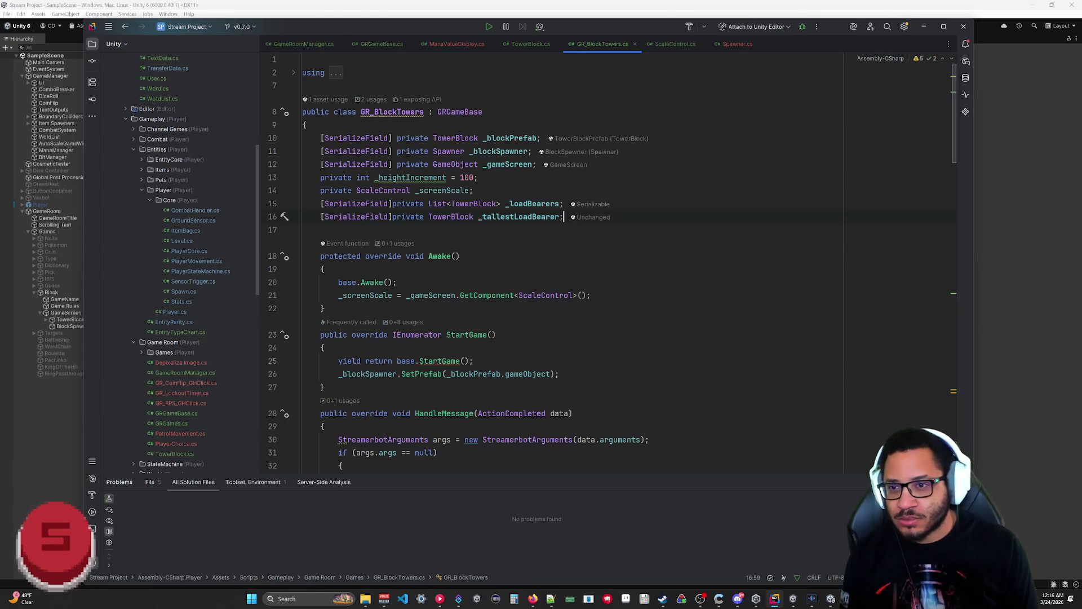
# Step: Rename _tallestLoadBearer to _tallest without adding a FormerlySerializedAs attribute
pyautogui.press('Left')
pyautogui.hotkey('ctrl', 'w')
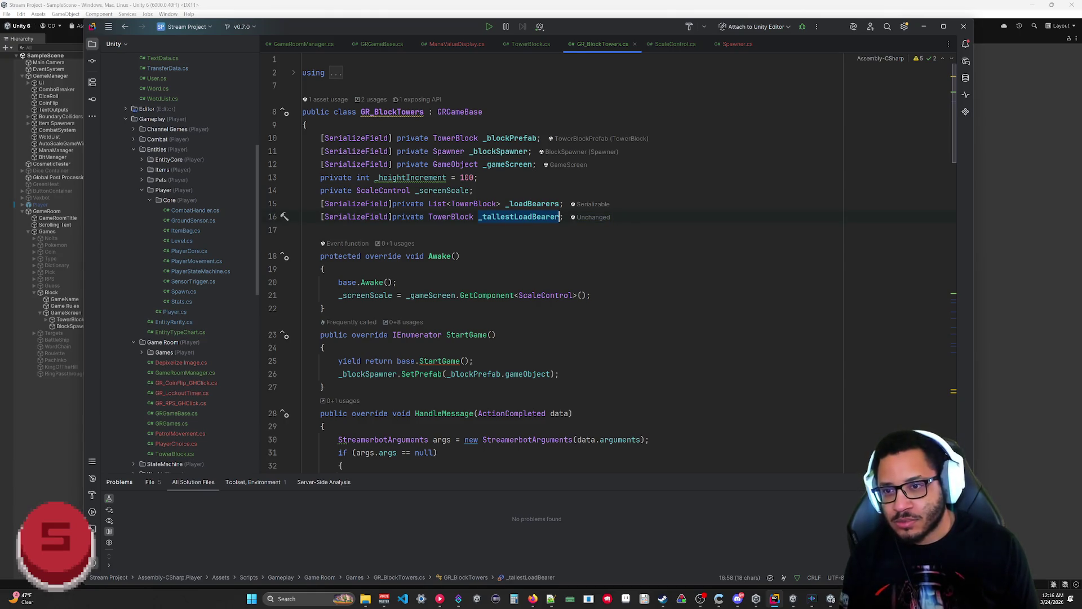
pyautogui.press('F2')
pyautogui.hotkey('ctrl', 'Left')
pyautogui.hotkey('ctrl', 'Left')
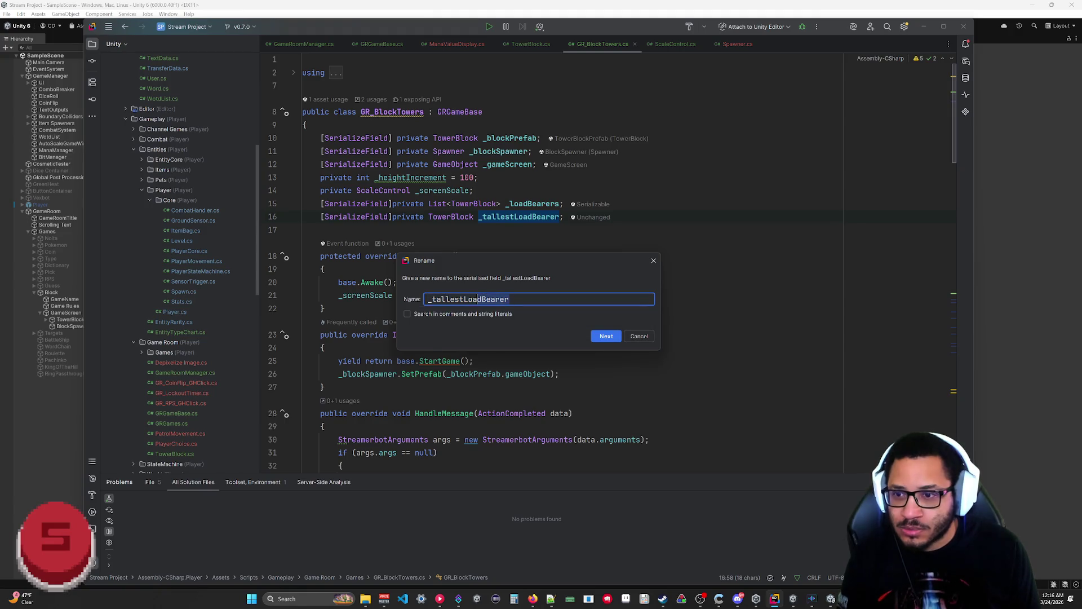
pyautogui.hotkey('ctrl', 'Delete')
pyautogui.click(606, 336)
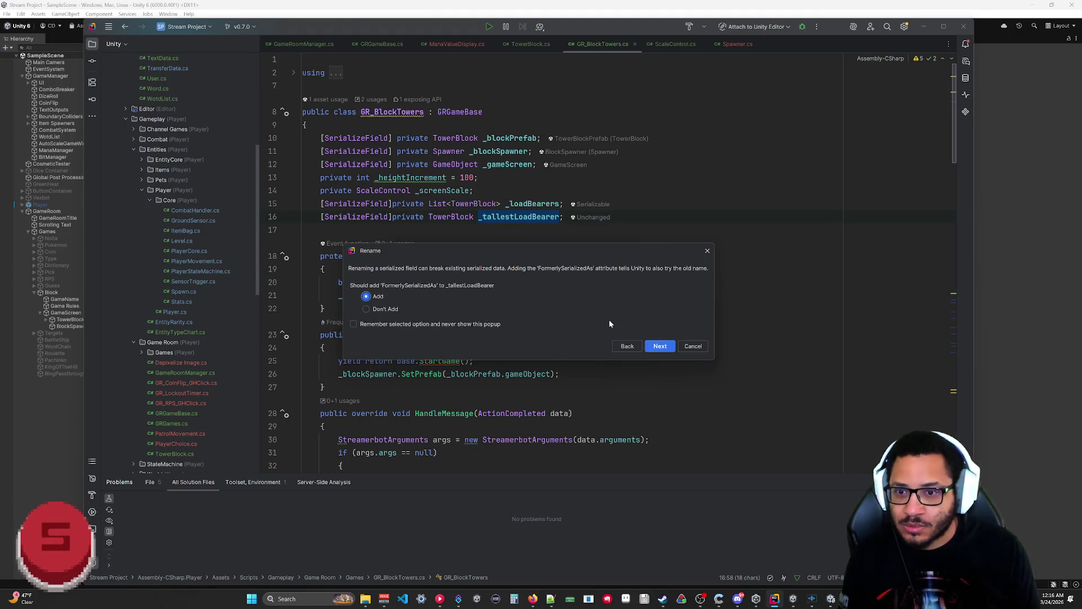
pyautogui.click(389, 314)
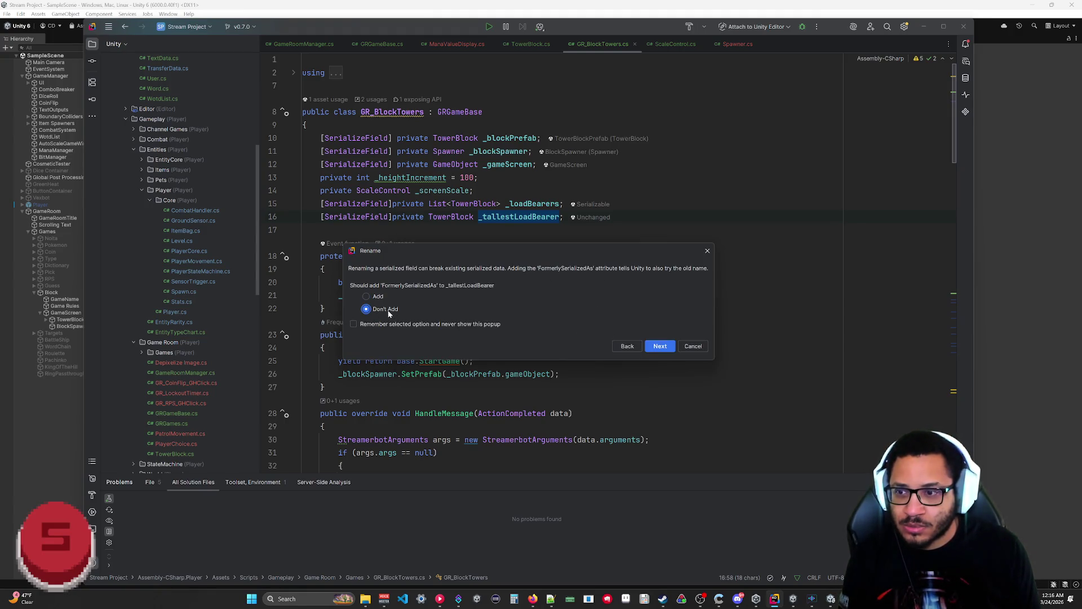
pyautogui.click(654, 346)
# Step: Add a new field line: [SerializeField] private int _tallestStackCount;
pyautogui.press('Return')
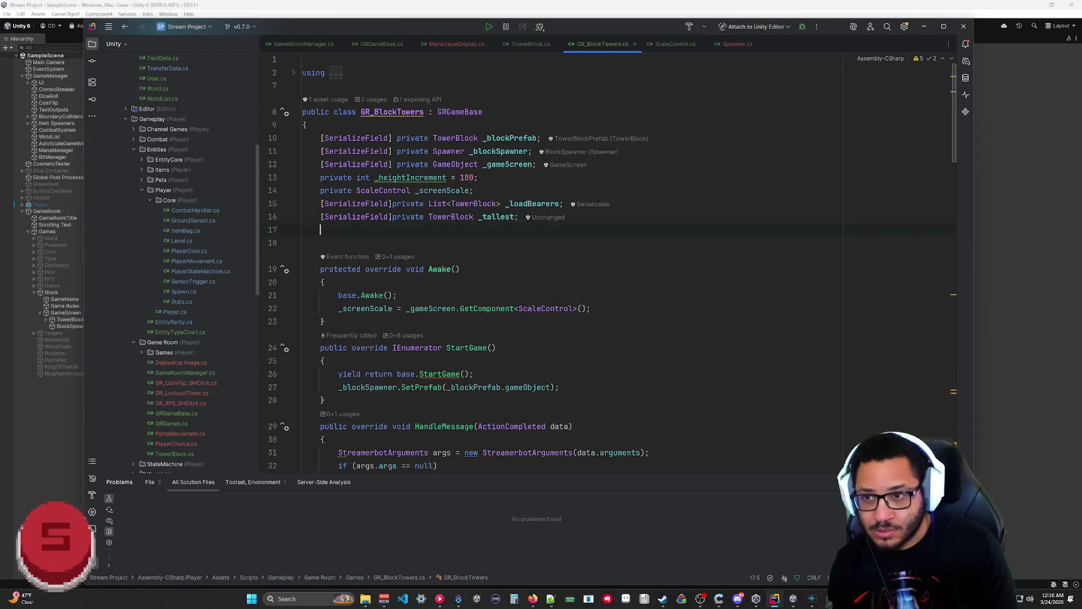
pyautogui.write('[Ser')
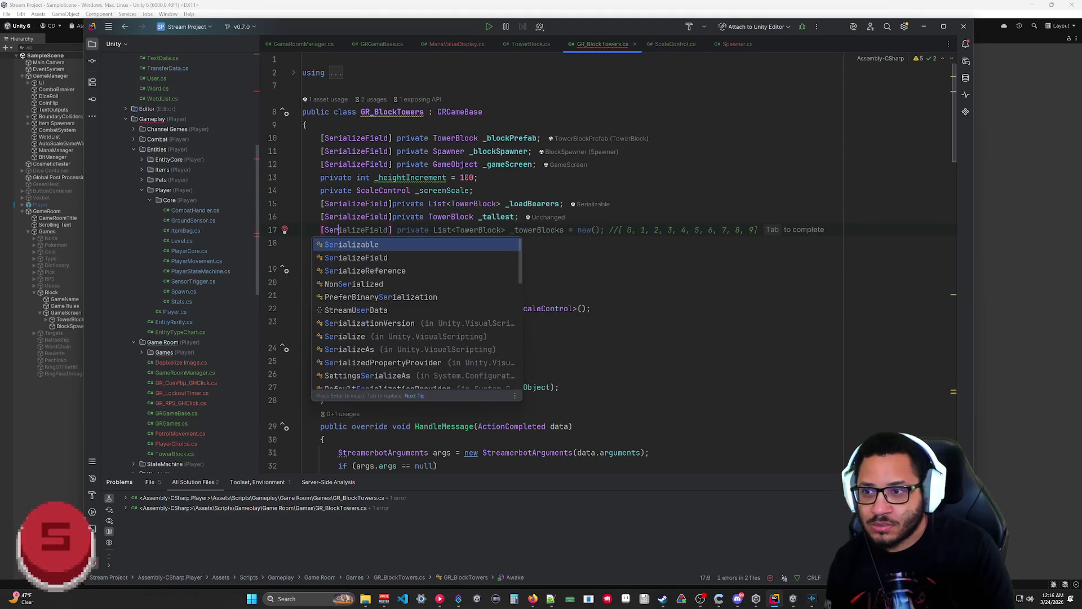
pyautogui.write('alizef')
pyautogui.press('BackSpace')
pyautogui.write('Field')
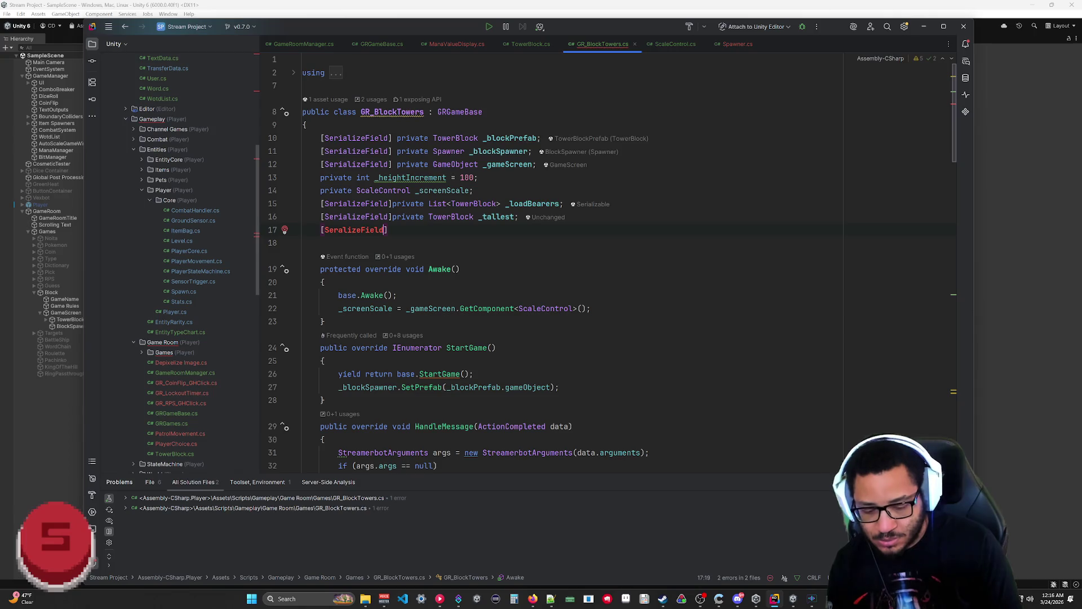
pyautogui.write('] private int ')
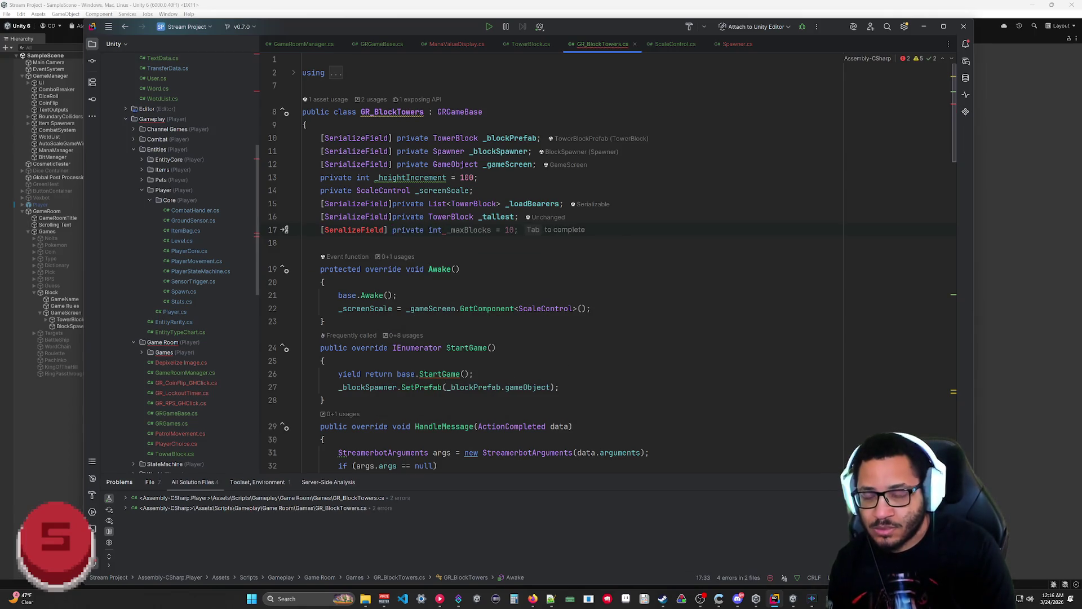
pyautogui.write('_')
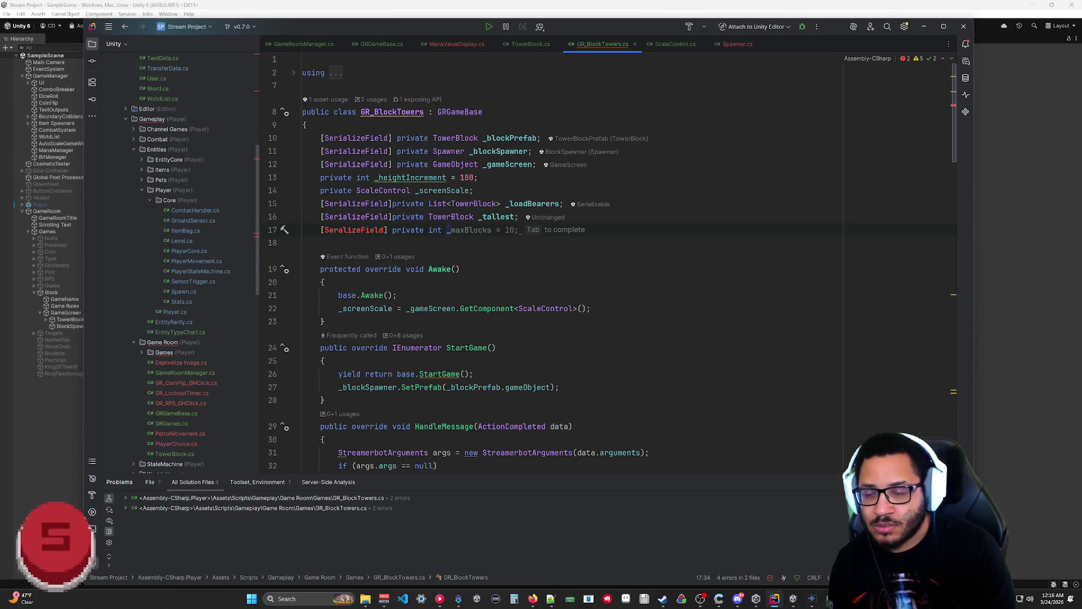
pyautogui.write('t')
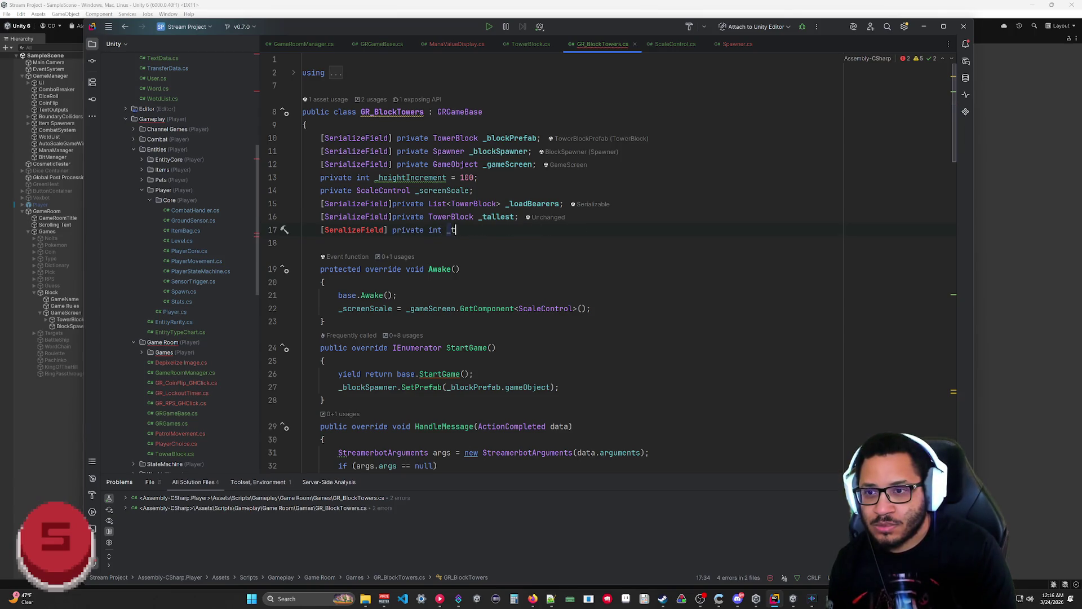
pyautogui.write('allestStackCount')
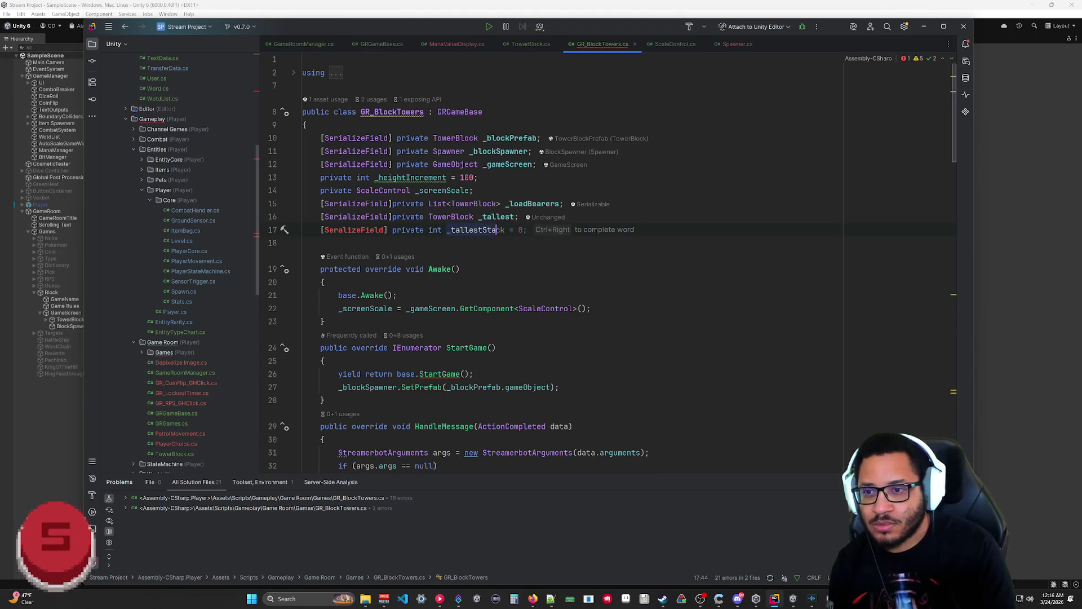
pyautogui.press('BackSpace')
pyautogui.write(';')
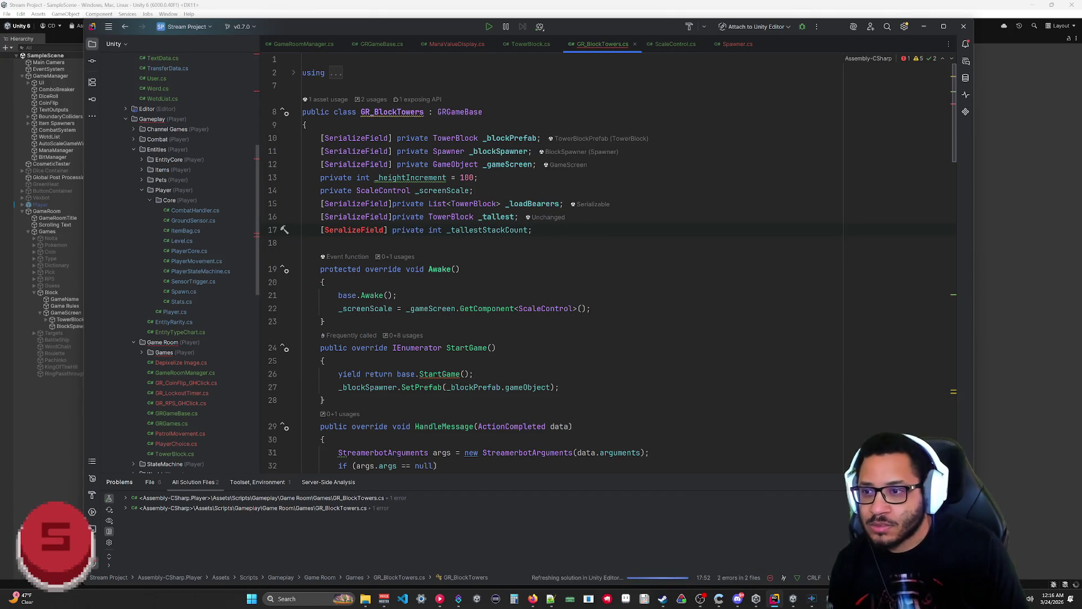
pyautogui.click(325, 322)
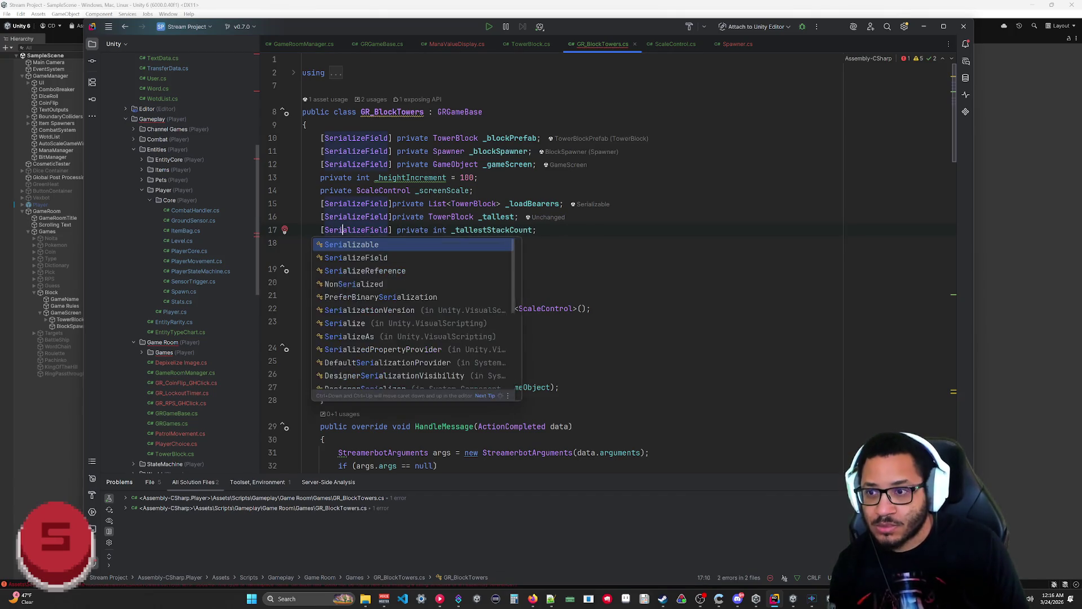
pyautogui.scroll(-2, 507, 254)
# Step: Replace FindTallestTower's old first-load-bearer line with 'if (!_tallest) return;'
pyautogui.scroll(-15, 564, 265)
pyautogui.scroll(4, 564, 265)
pyautogui.scroll(8, 564, 265)
pyautogui.scroll(-4, 563, 265)
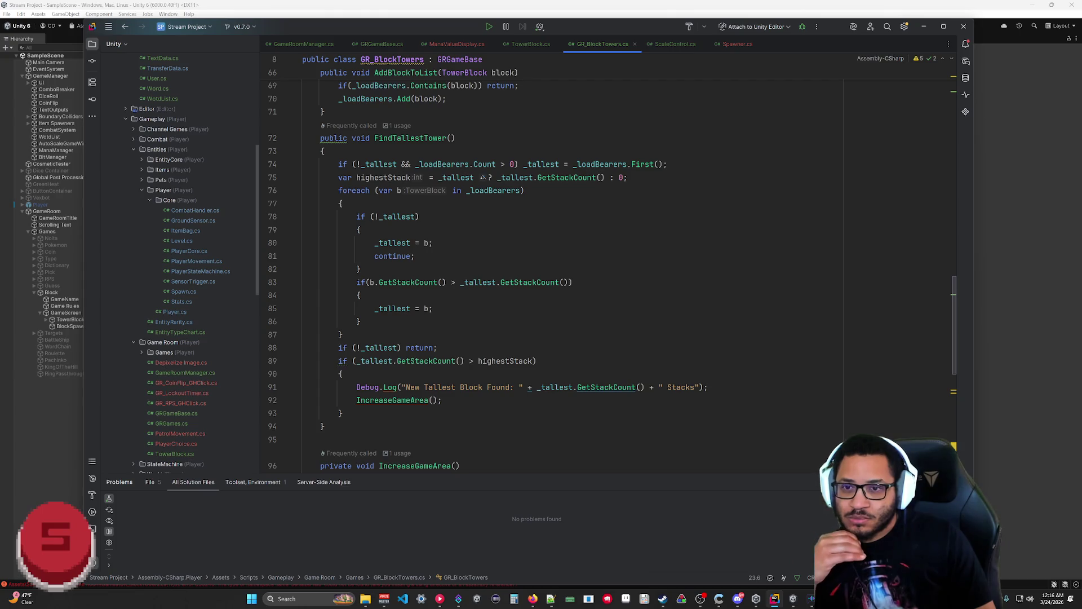
pyautogui.moveTo(667, 164); pyautogui.dragTo(338, 164)
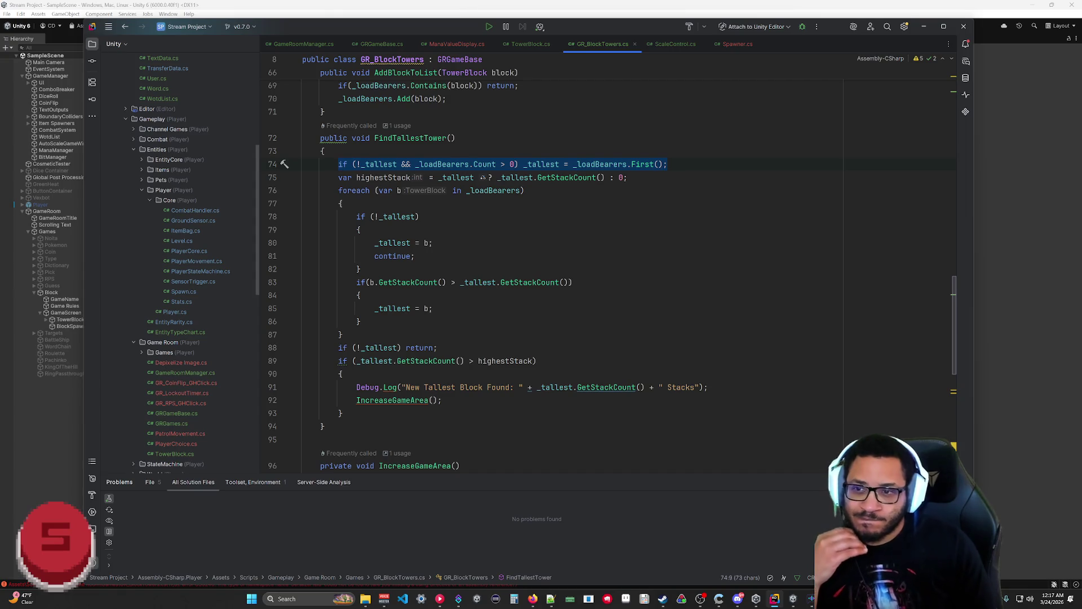
pyautogui.write('if(')
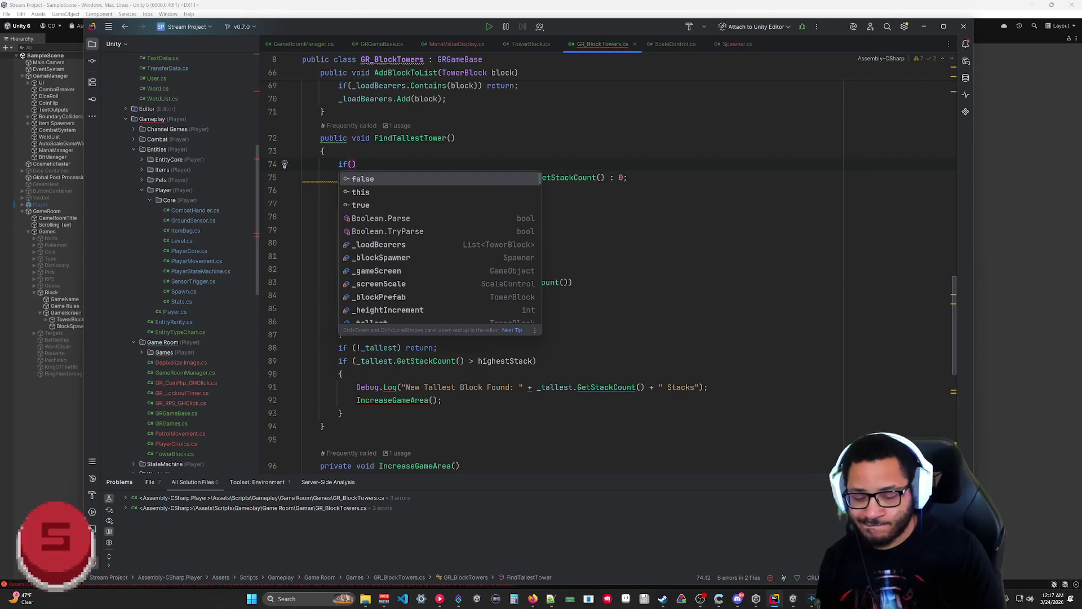
pyautogui.write('!_')
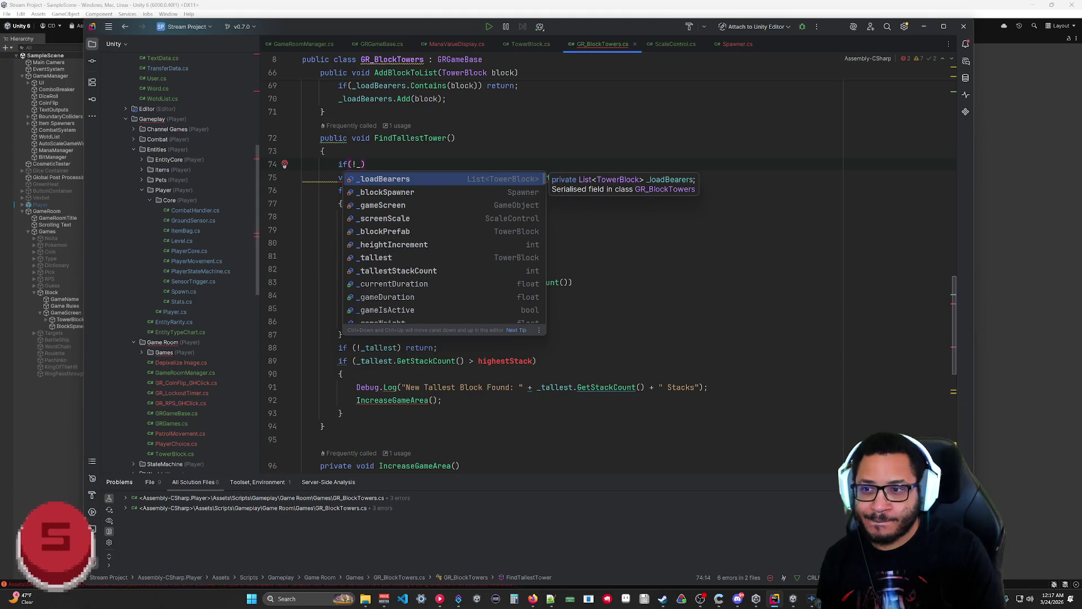
pyautogui.write('tallest')
pyautogui.press('Right')
pyautogui.write('return;')
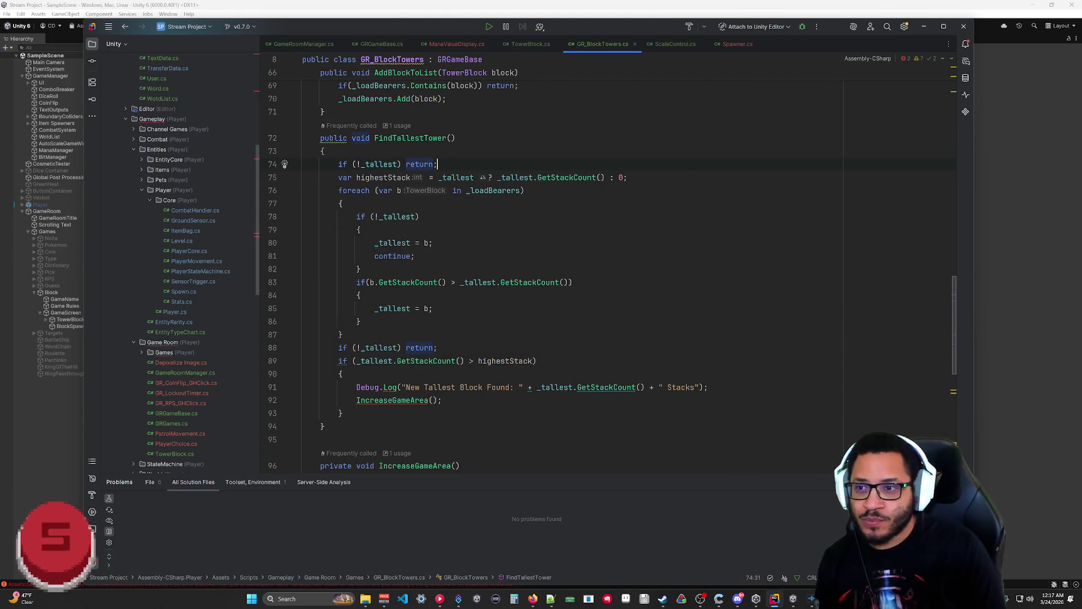
pyautogui.scroll(5, 564, 265)
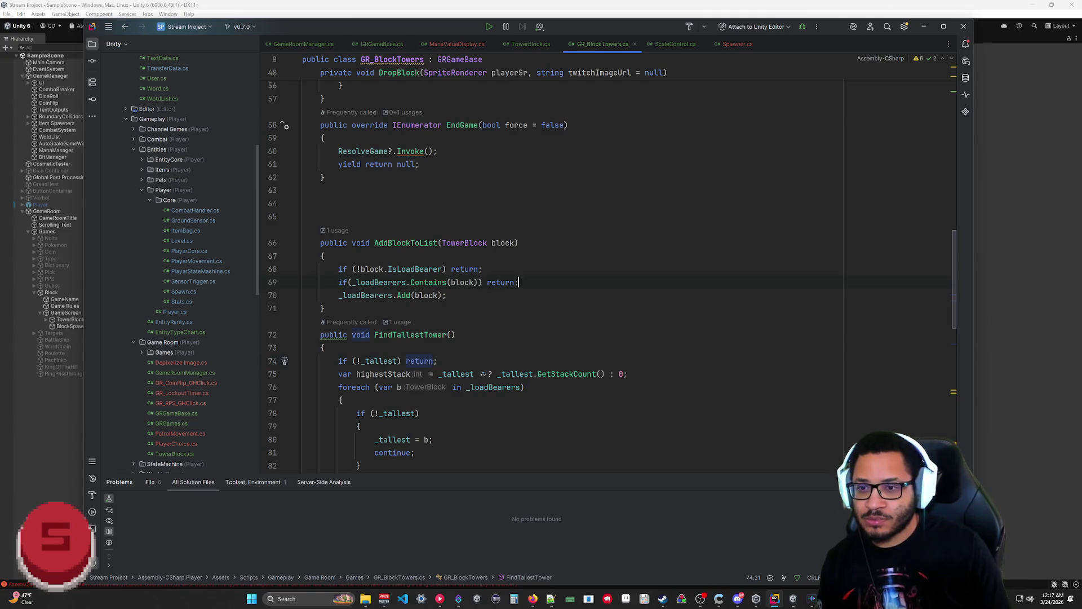
# Step: Add 'if (_loadBearers.Count < 1) _tallest = block;' to AddBlockToList in place of the early return
pyautogui.press('Return')
pyautogui.write('if')
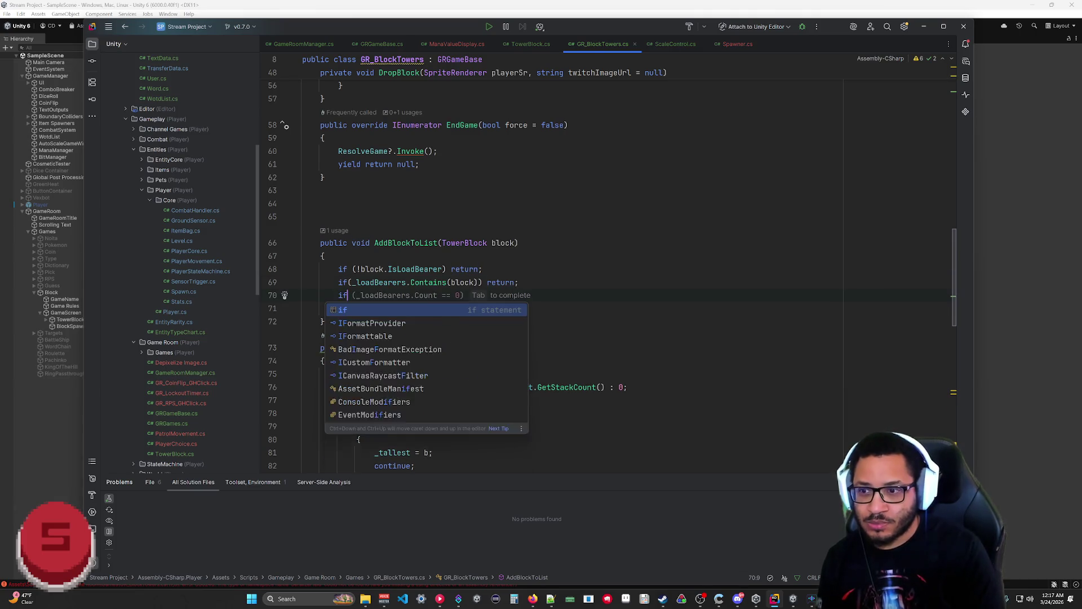
pyautogui.write('(')
pyautogui.write('_LoadB')
pyautogui.write('earers')
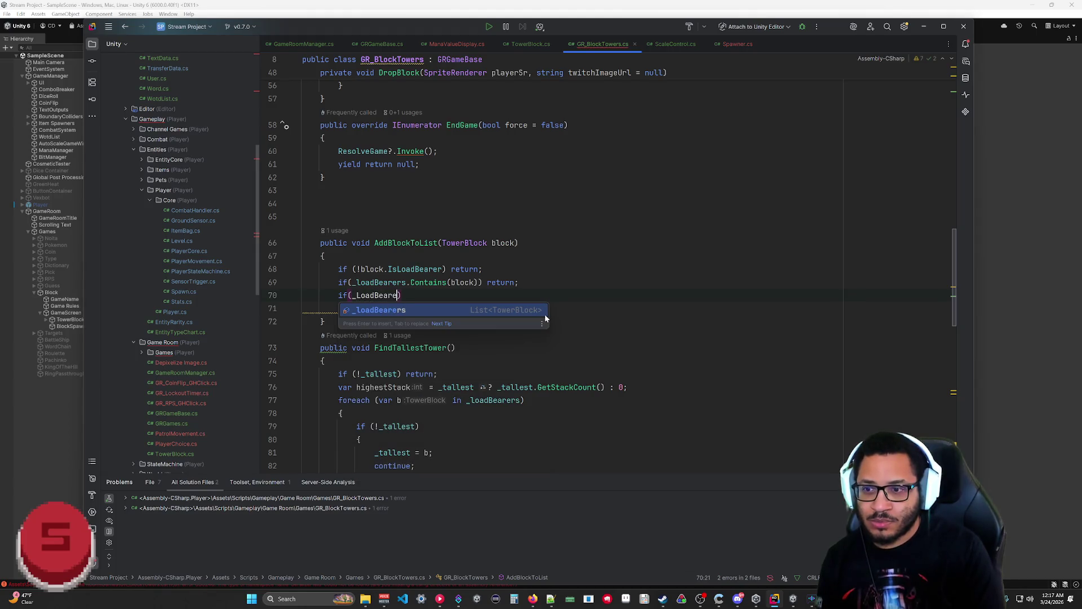
pyautogui.press('Return')
pyautogui.write('.Cou')
pyautogui.press('Return')
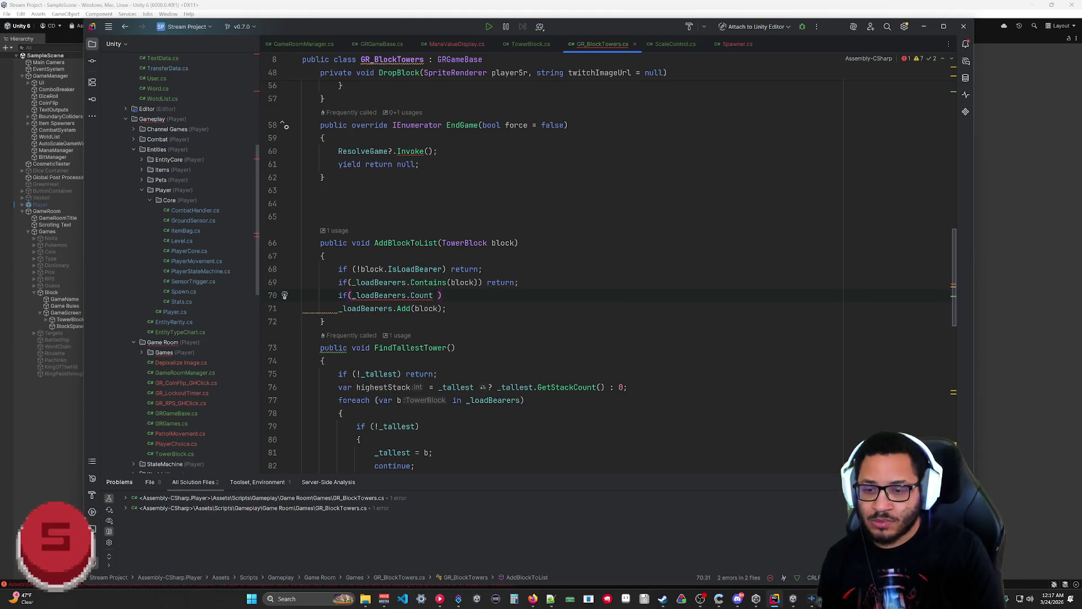
pyautogui.write('< 1)')
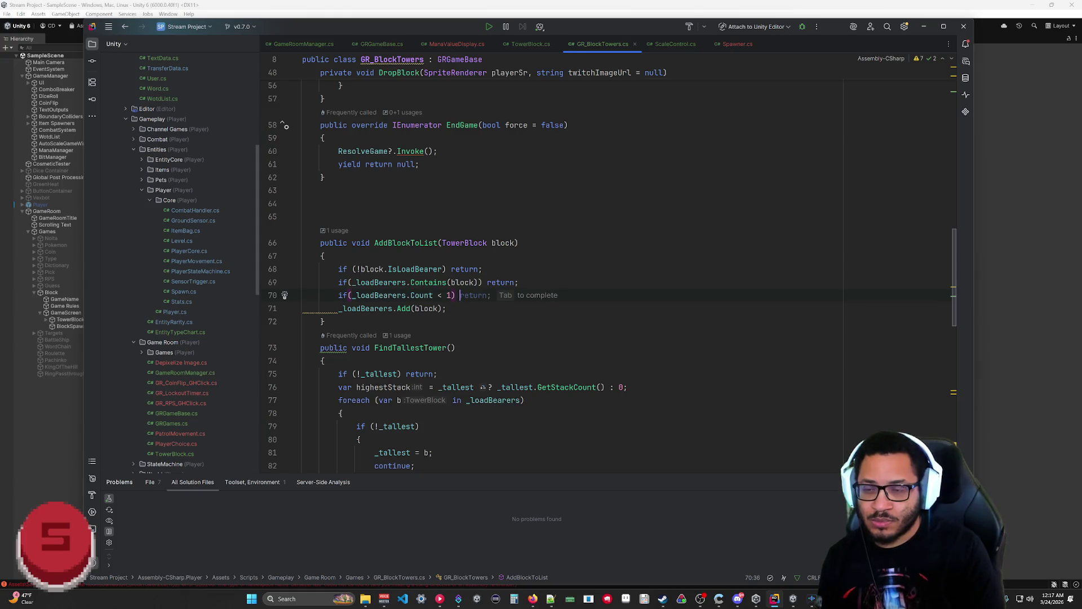
pyautogui.write(' _tal')
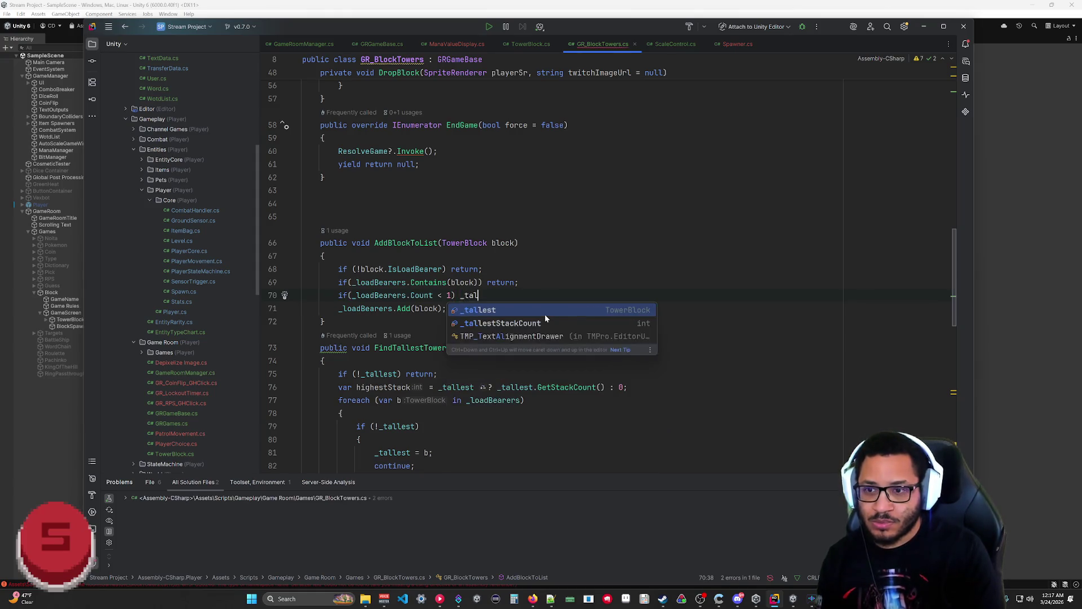
pyautogui.write('lest = block;')
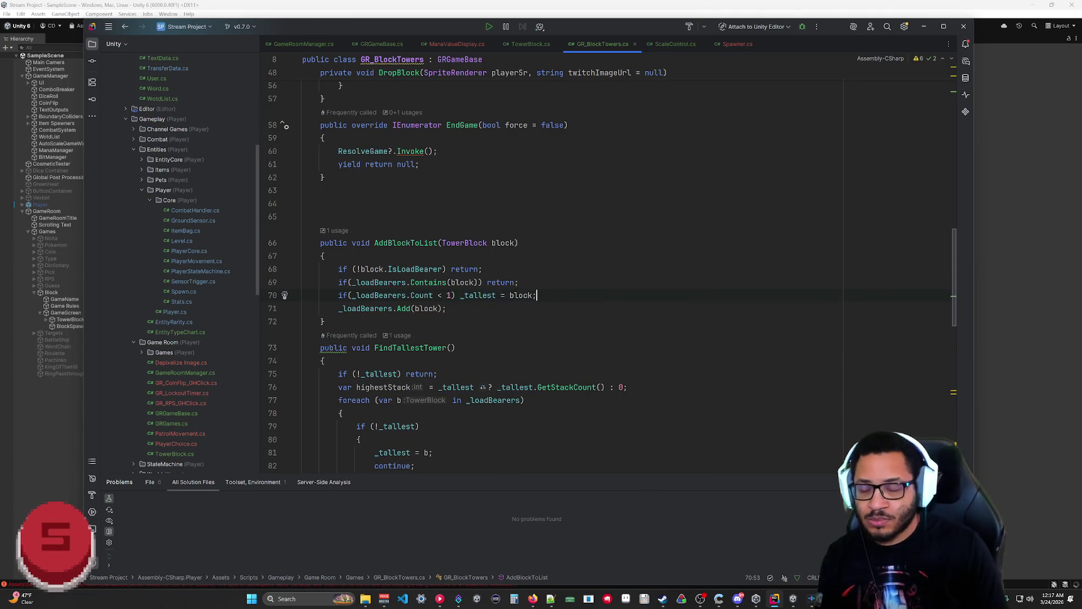
pyautogui.scroll(-4, 564, 270)
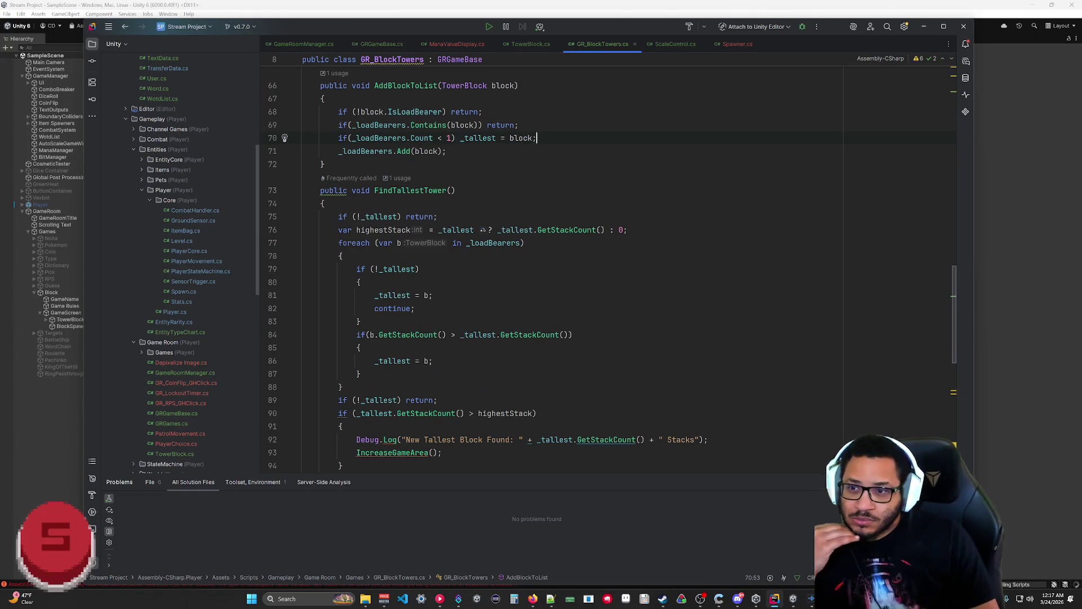
# Step: Store the stack count in _tallestStackCount instead of var highestStack, dropping '_tallest ??' and ': 0'
pyautogui.moveTo(410, 229); pyautogui.dragTo(338, 229)
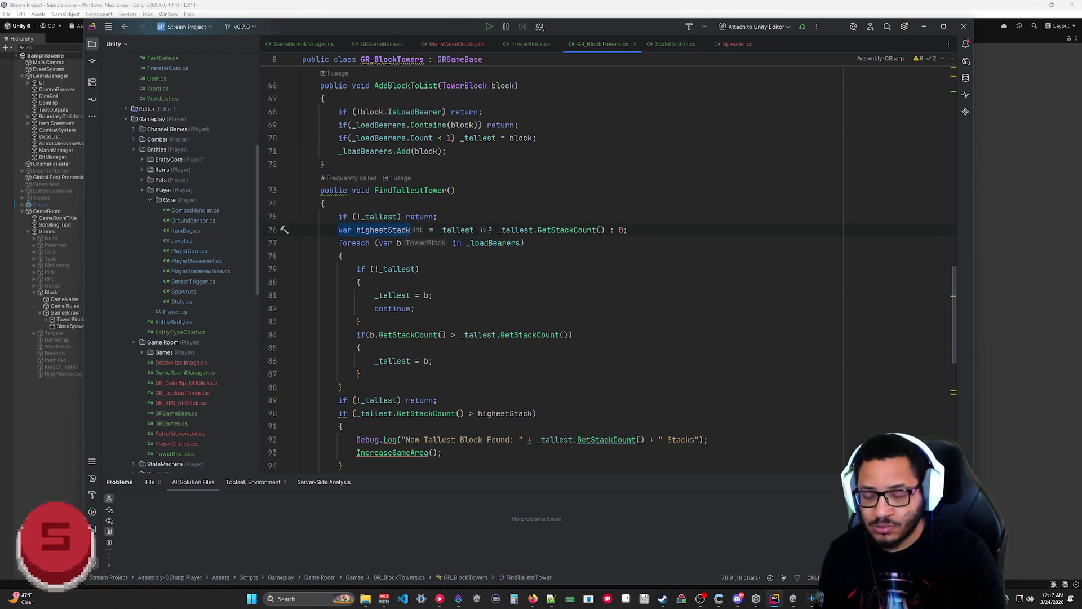
pyautogui.write('tall')
pyautogui.press('Down')
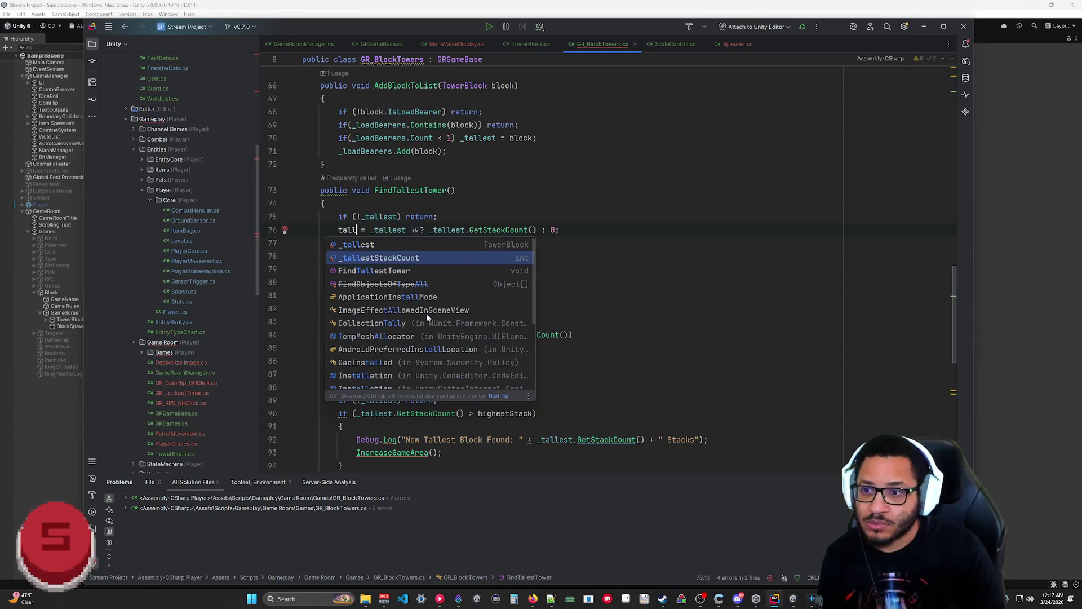
pyautogui.press('Return')
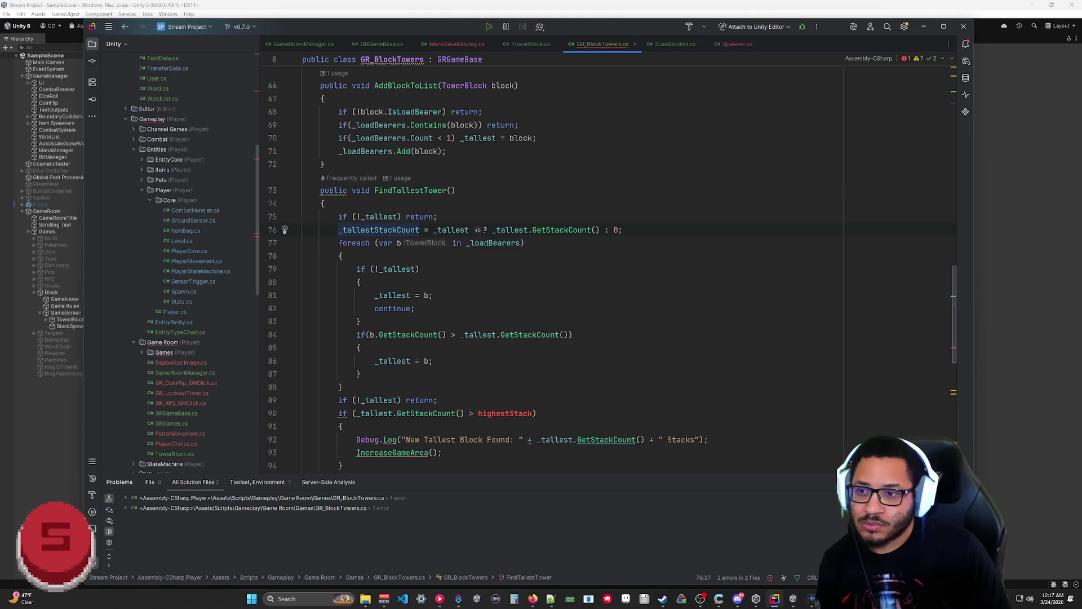
pyautogui.hotkey('ctrl', 'Right')
pyautogui.hotkey('ctrl', 'shift', 'Left')
pyautogui.hotkey('ctrl', 'shift', 'Left')
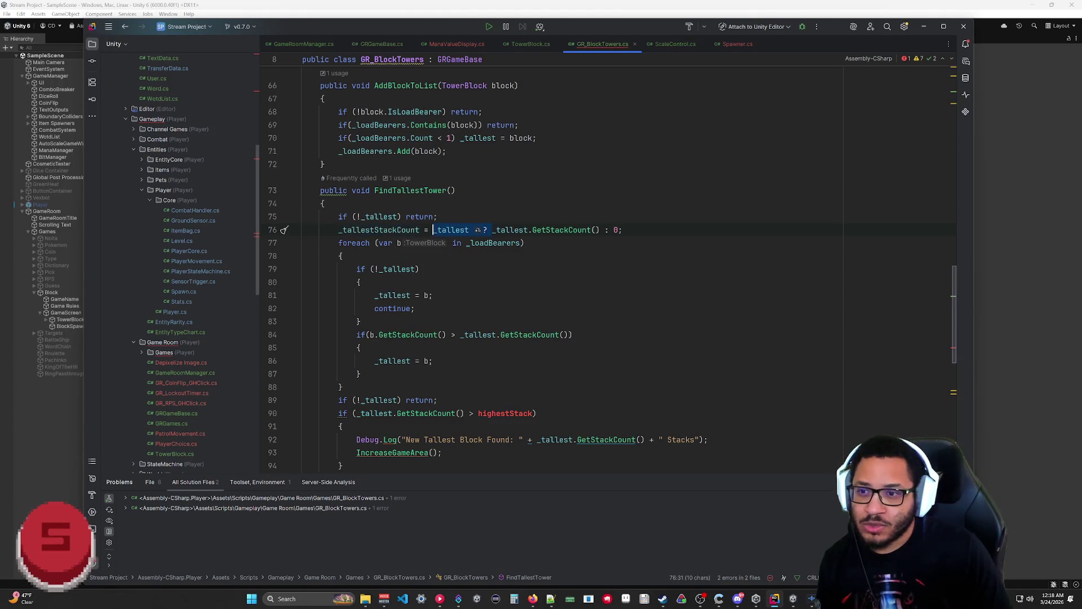
pyautogui.press('Delete')
pyautogui.click(415, 308)
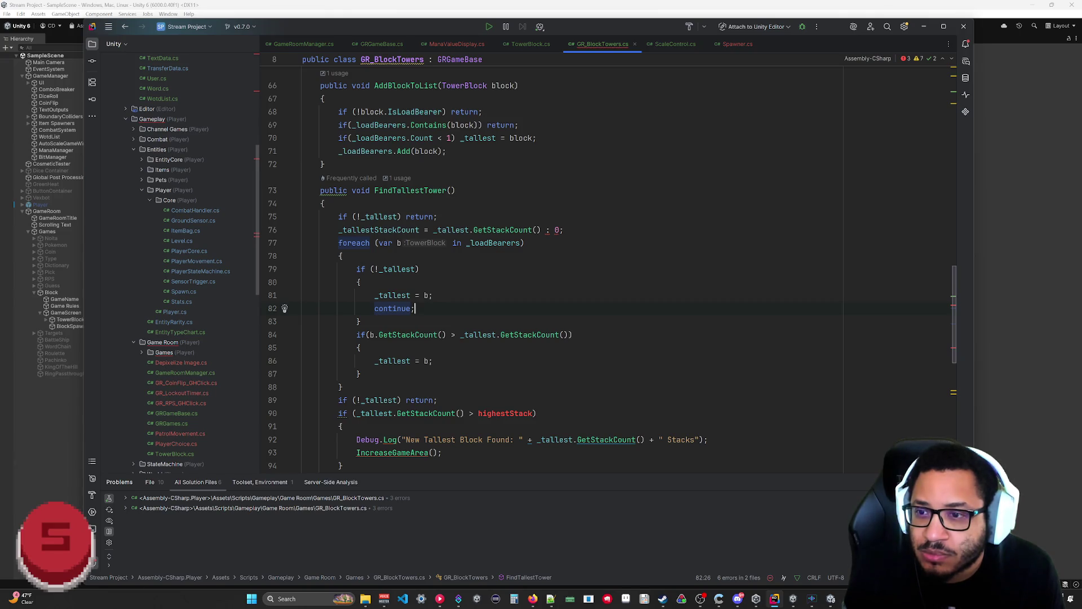
pyautogui.click(537, 229)
pyautogui.press('Delete')
pyautogui.press('Delete')
pyautogui.press('Delete')
# Step: Delete the inner if (!_tallest) block and trailing null check, comparing against _tallestStackCount
pyautogui.click(415, 308)
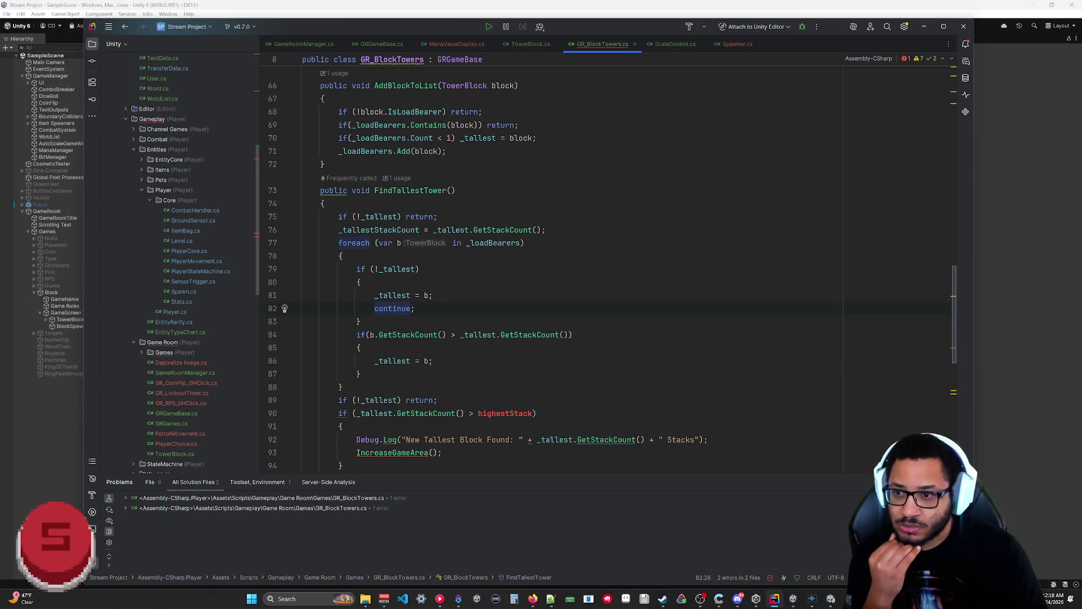
pyautogui.hotkey('shift', 'Up')
pyautogui.hotkey('shift', 'Up')
pyautogui.hotkey('shift', 'Up')
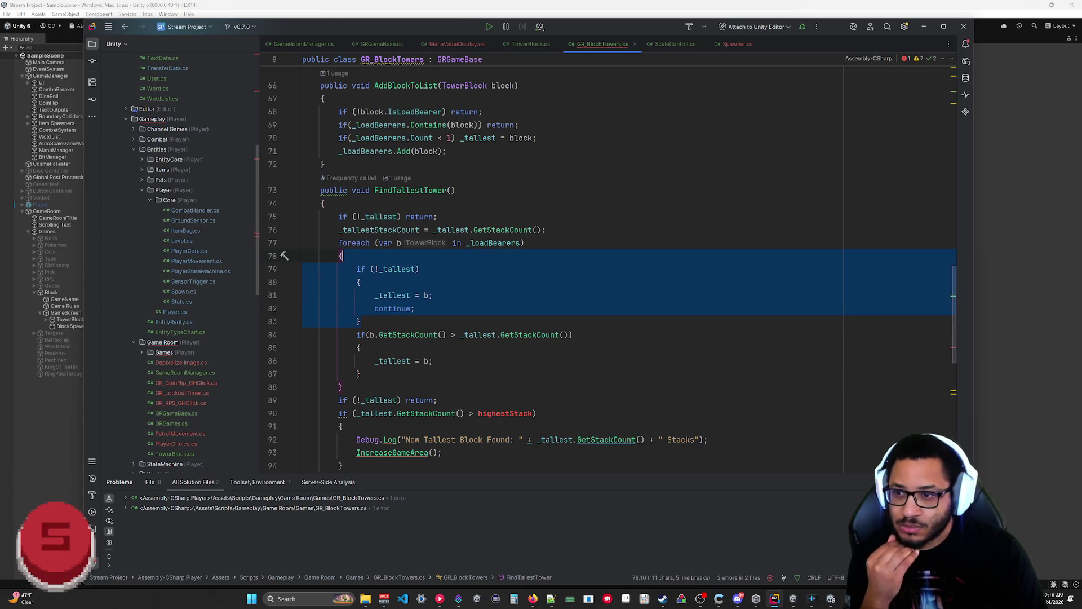
pyautogui.press('BackSpace')
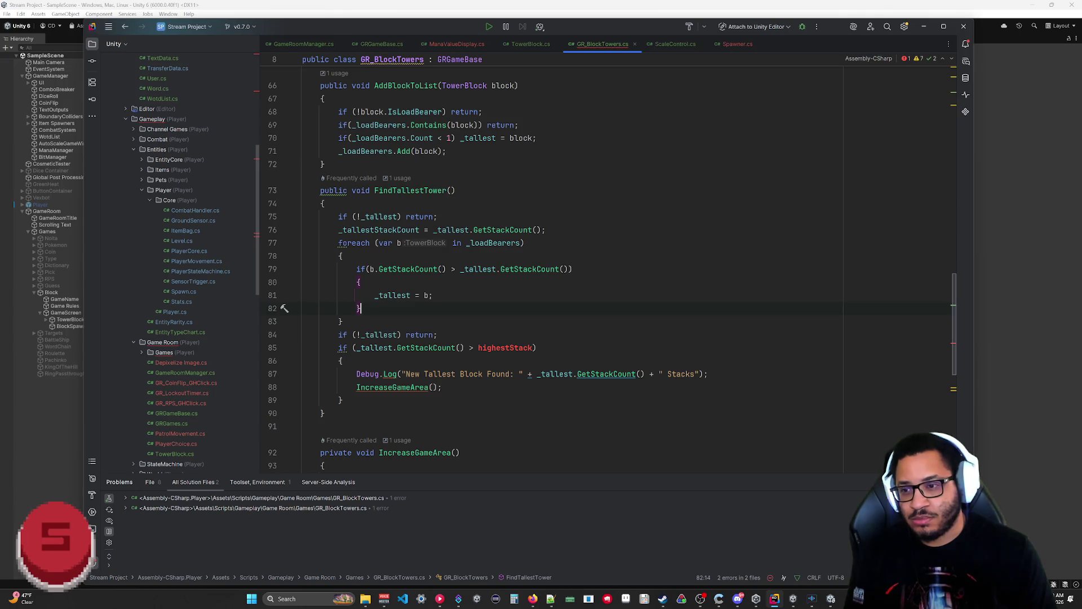
pyautogui.press('BackSpace')
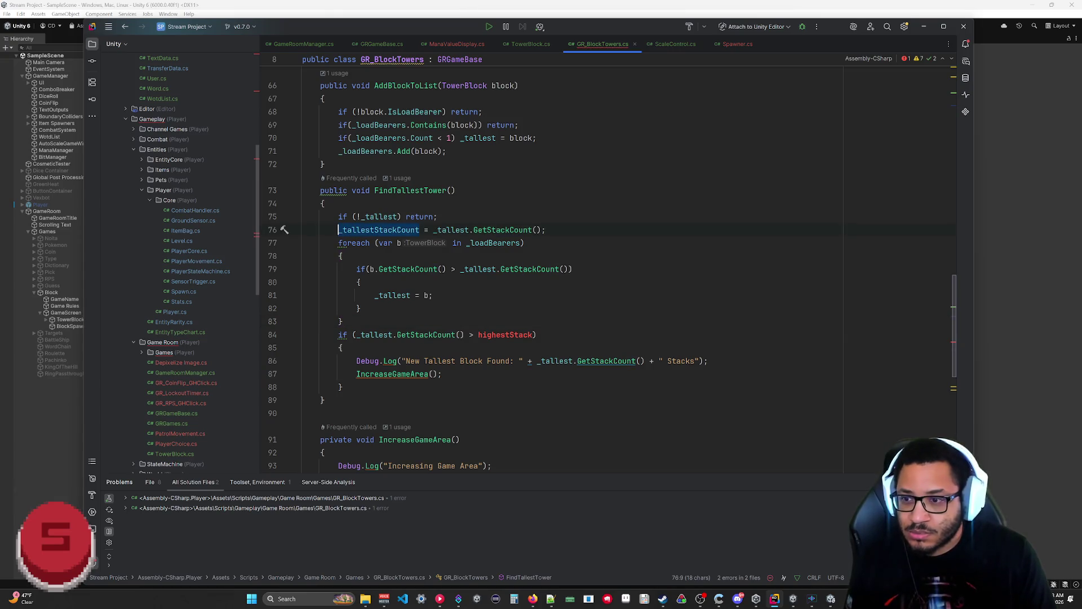
pyautogui.write('_tallestStackCount')
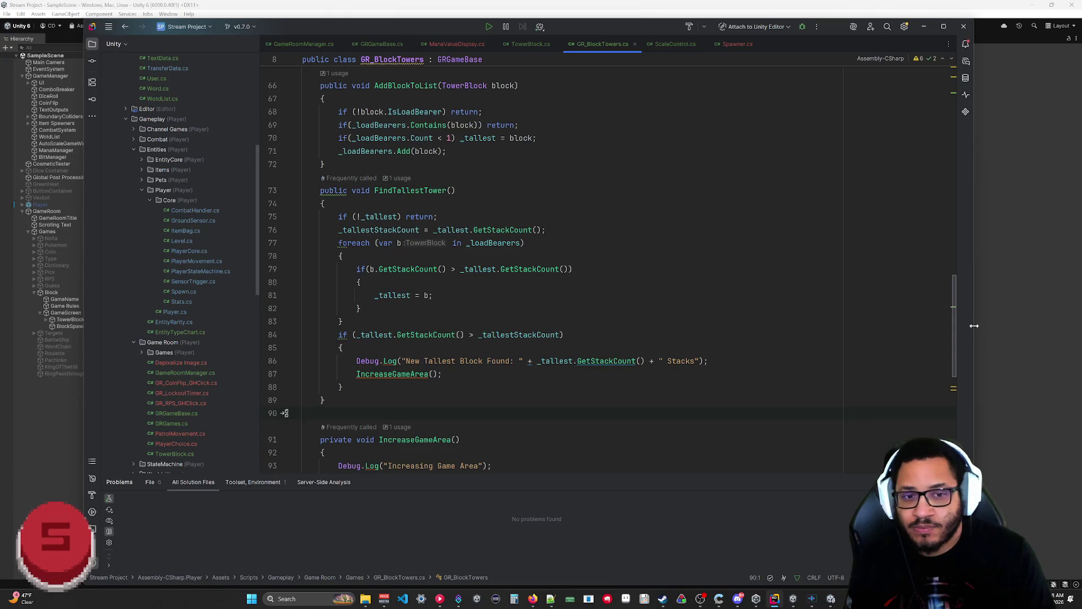
# Step: Bring the Unity editor back to the front to test the changes
pyautogui.click(1002, 327)
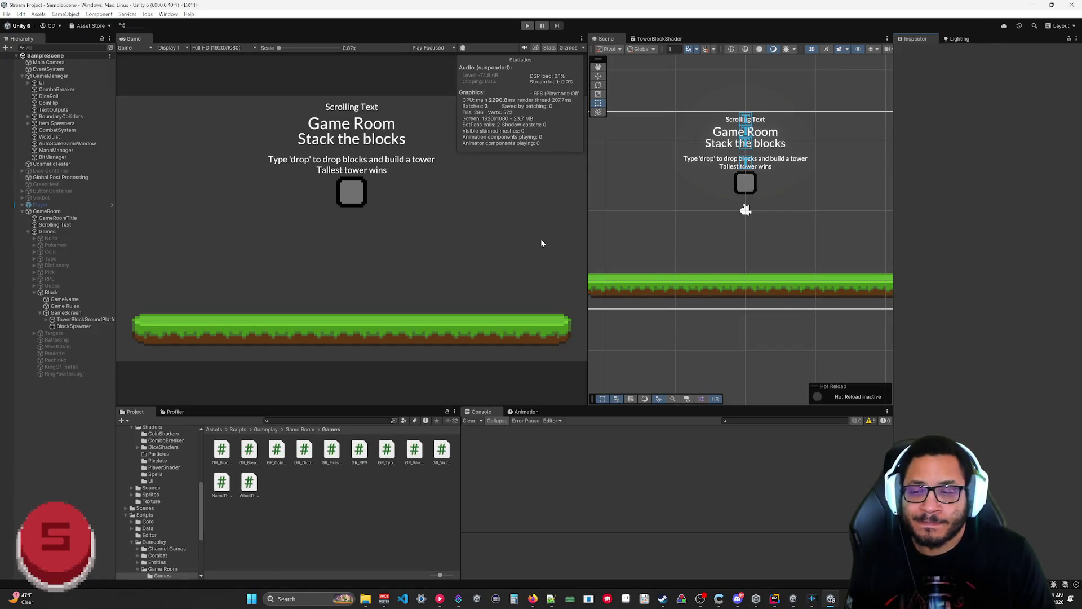
pyautogui.click(774, 601)
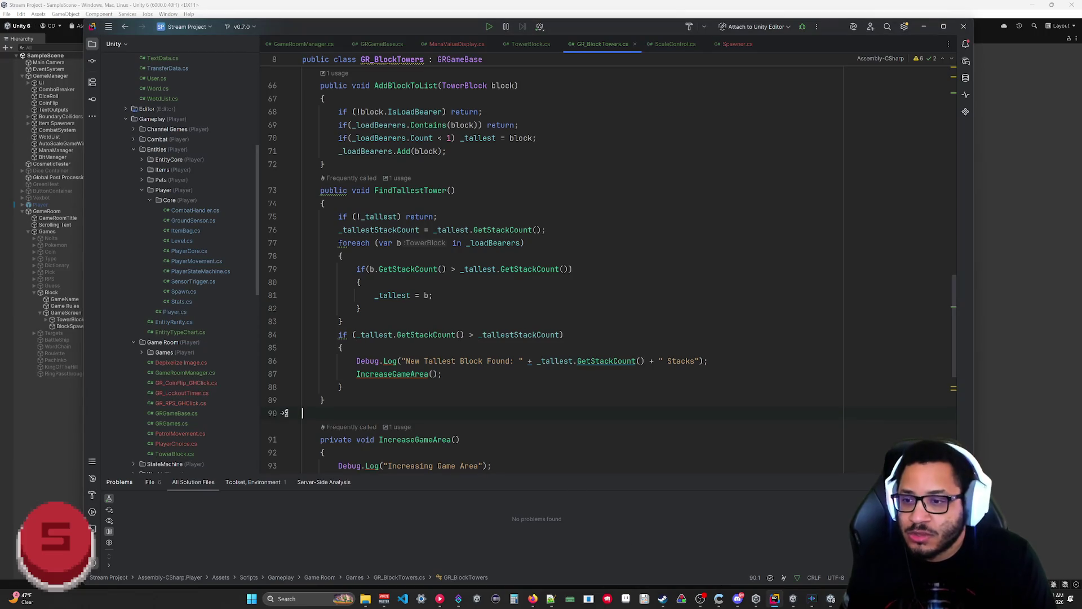
pyautogui.scroll(-2, 564, 271)
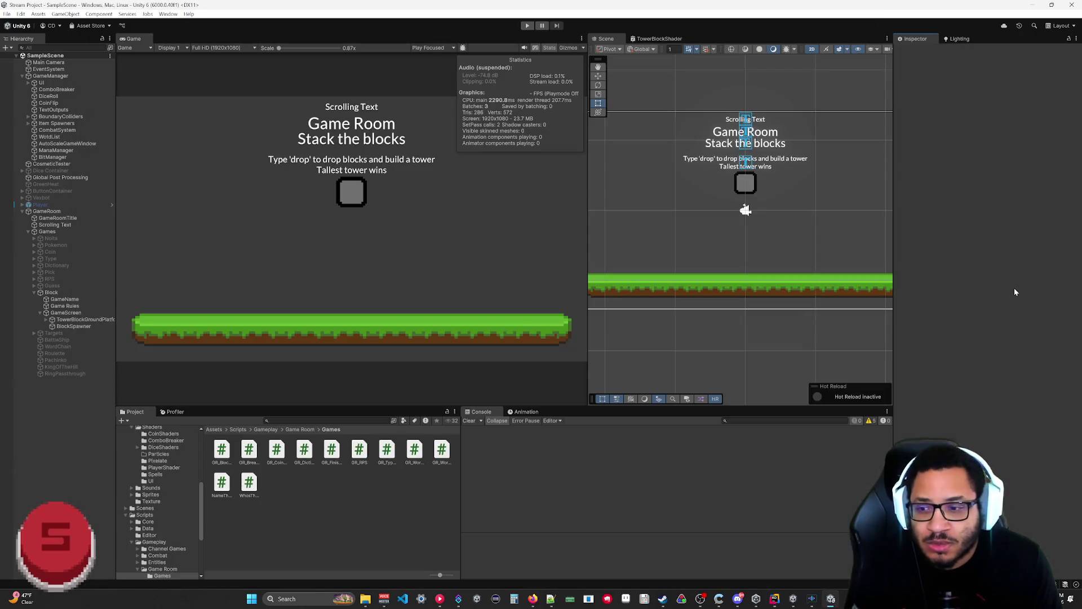
pyautogui.click(1013, 288)
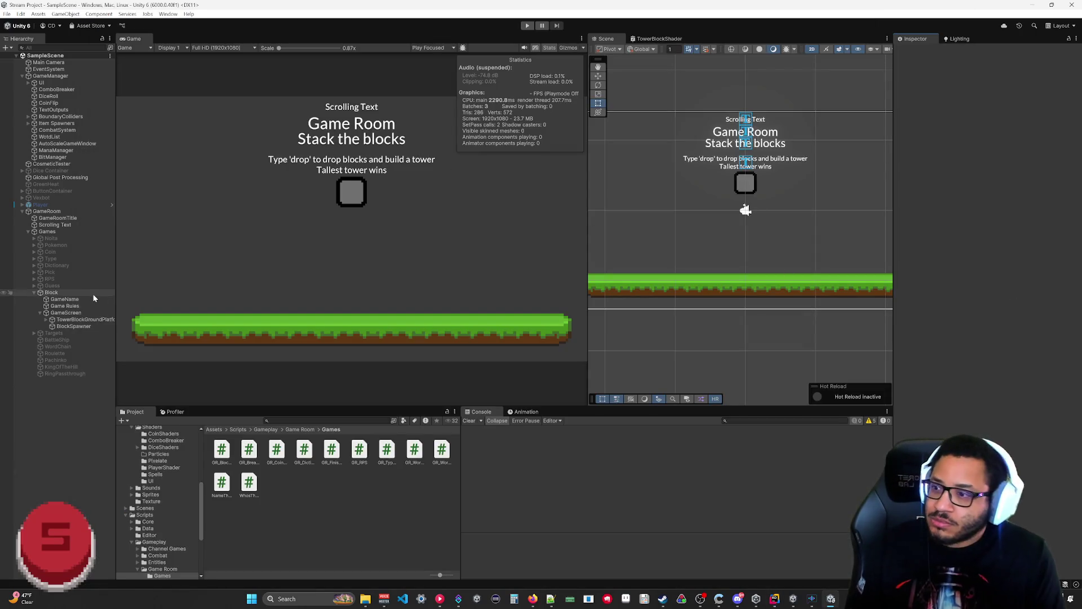
# Step: Select Block, playtest until a five-block tower stands, then open a dropped block clone
pyautogui.click(64, 294)
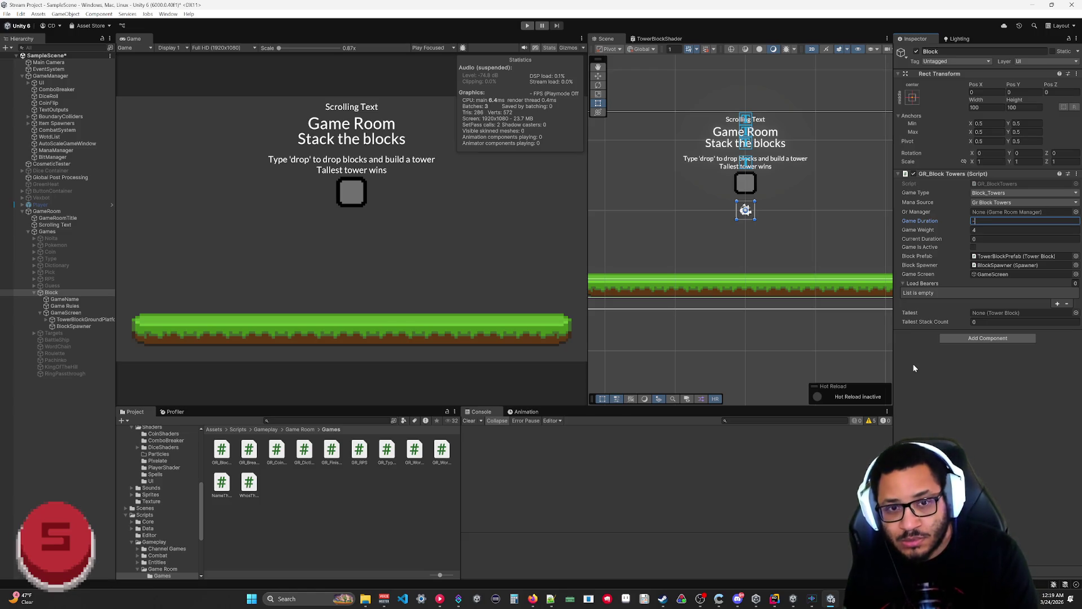
pyautogui.click(526, 26)
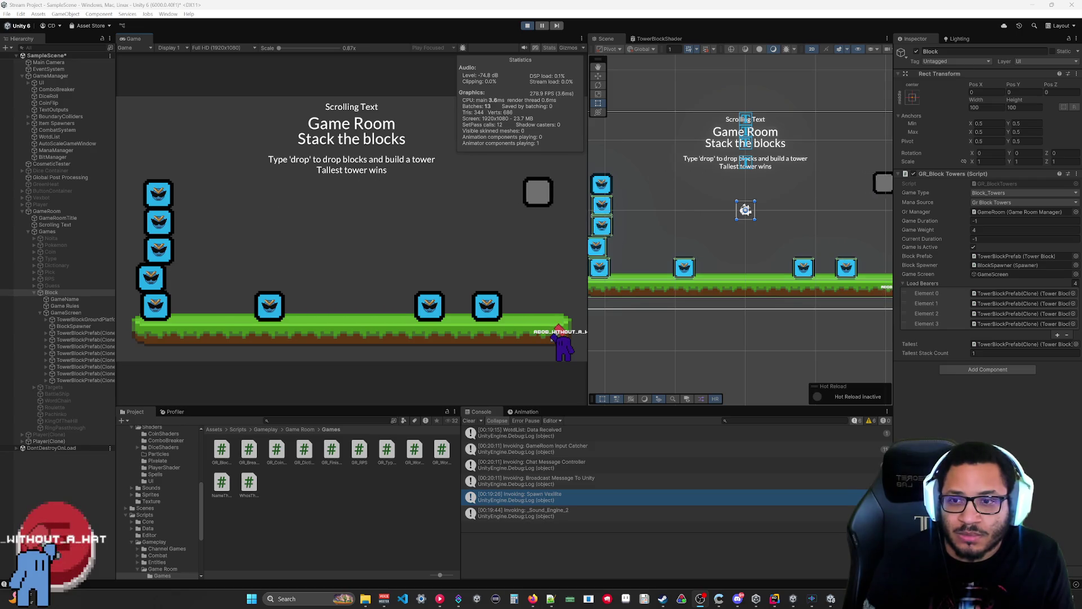
pyautogui.doubleClick(1018, 344)
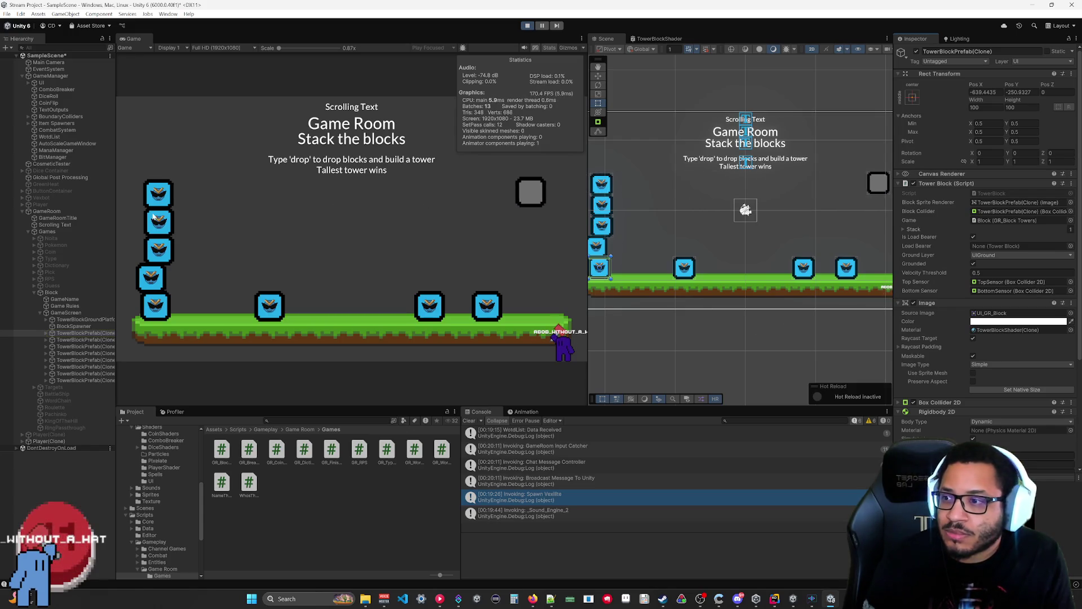
# Step: Inspect the TowerBlockPrefab clones, tick Is Load Bearer, follow its Stack element, then stop playing
pyautogui.click(91, 380)
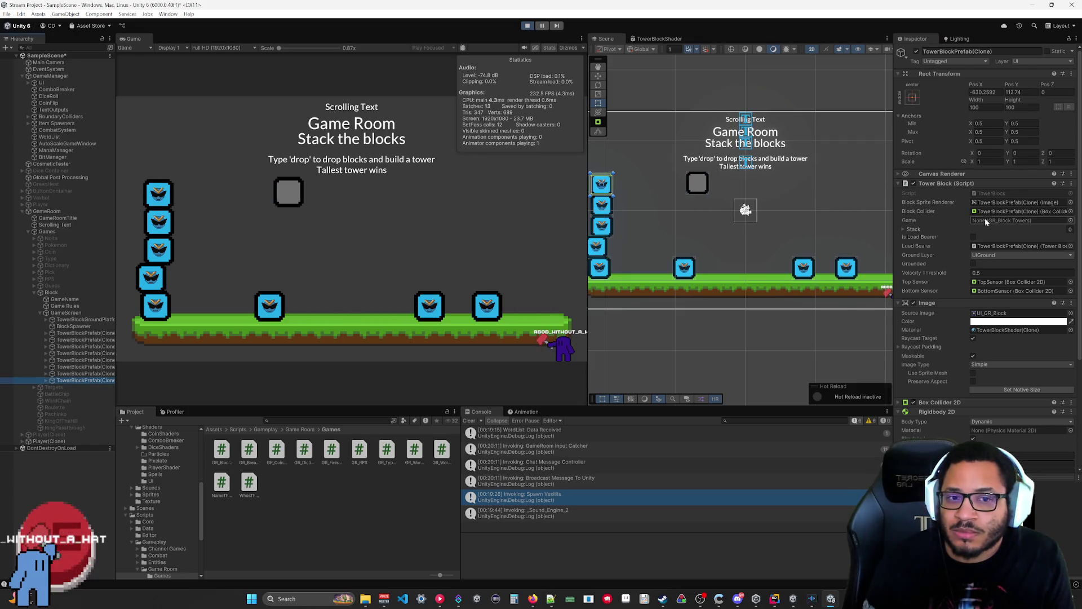
pyautogui.click(600, 268)
pyautogui.click(717, 247)
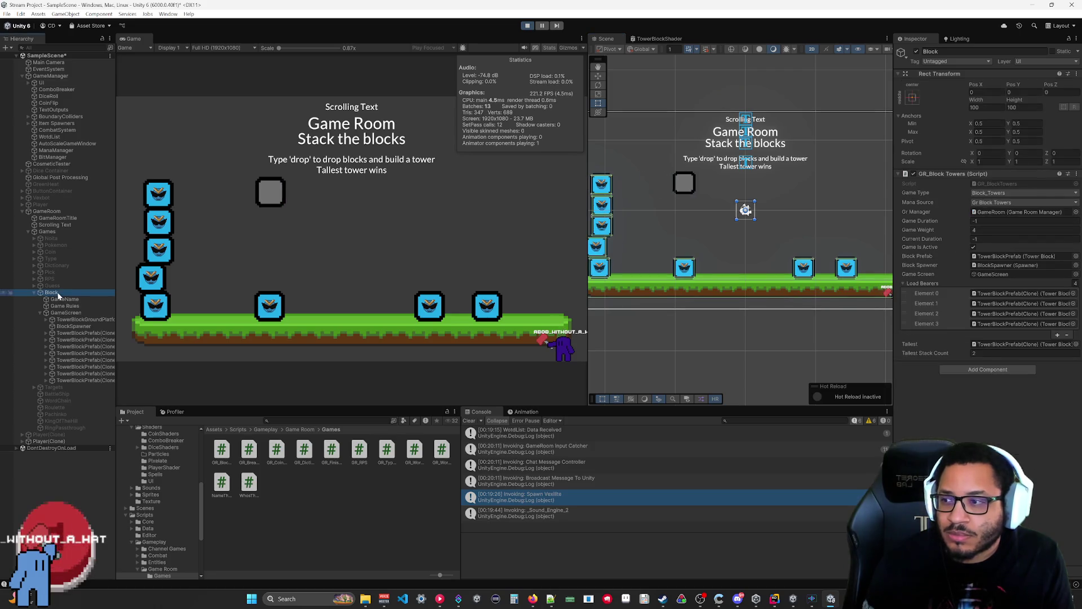
pyautogui.hotkey('ctrl', 'z')
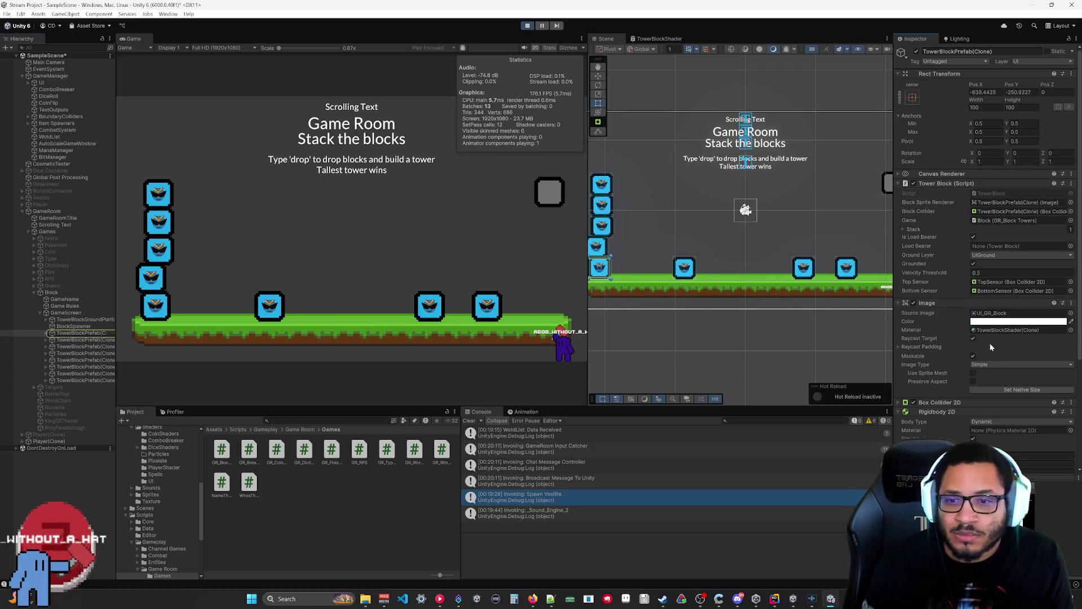
pyautogui.click(973, 237)
pyautogui.click(903, 230)
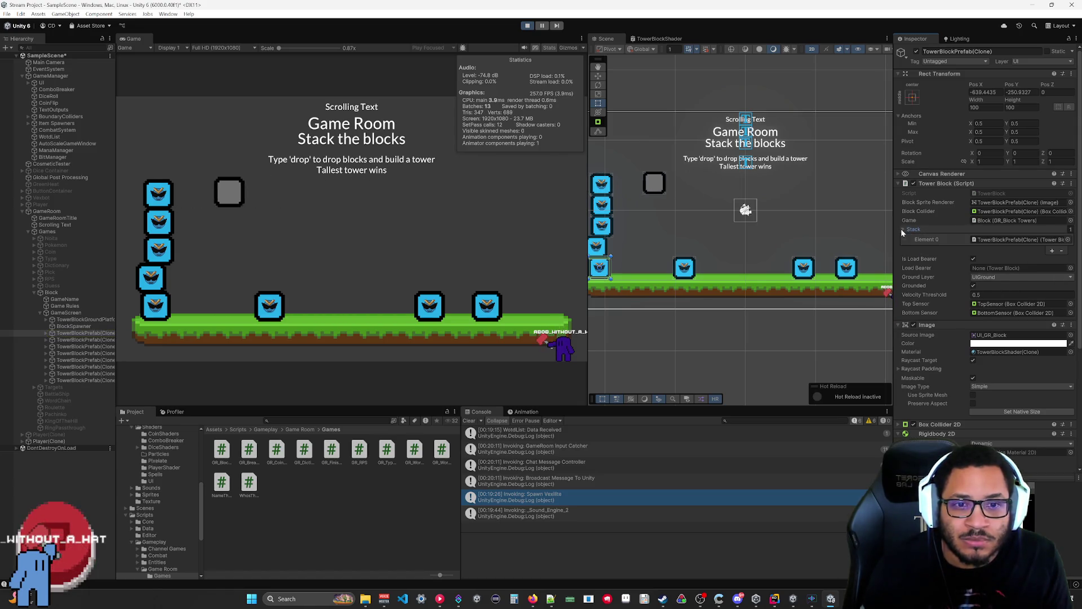
pyautogui.doubleClick(992, 240)
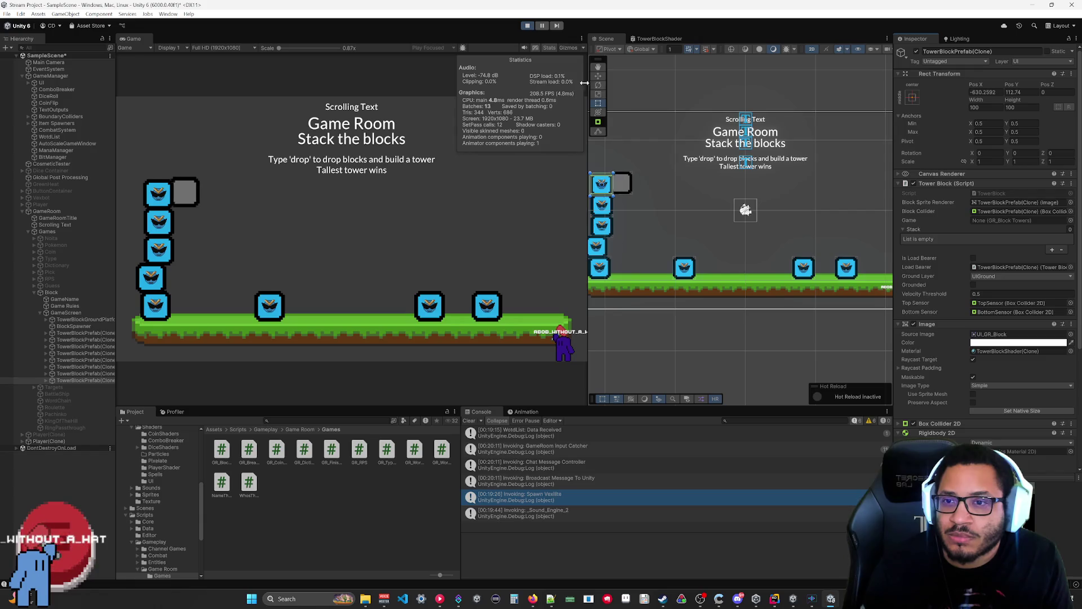
pyautogui.click(528, 26)
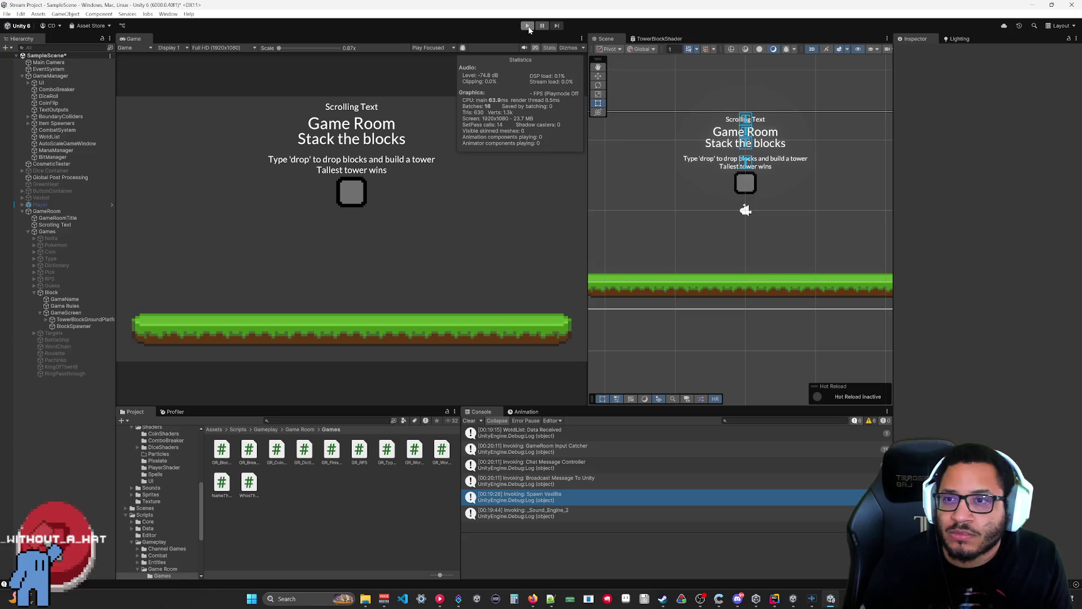
# Step: Run a fresh playtest, inspect the newly landed blocks, then toggle the Play button
pyautogui.click(527, 26)
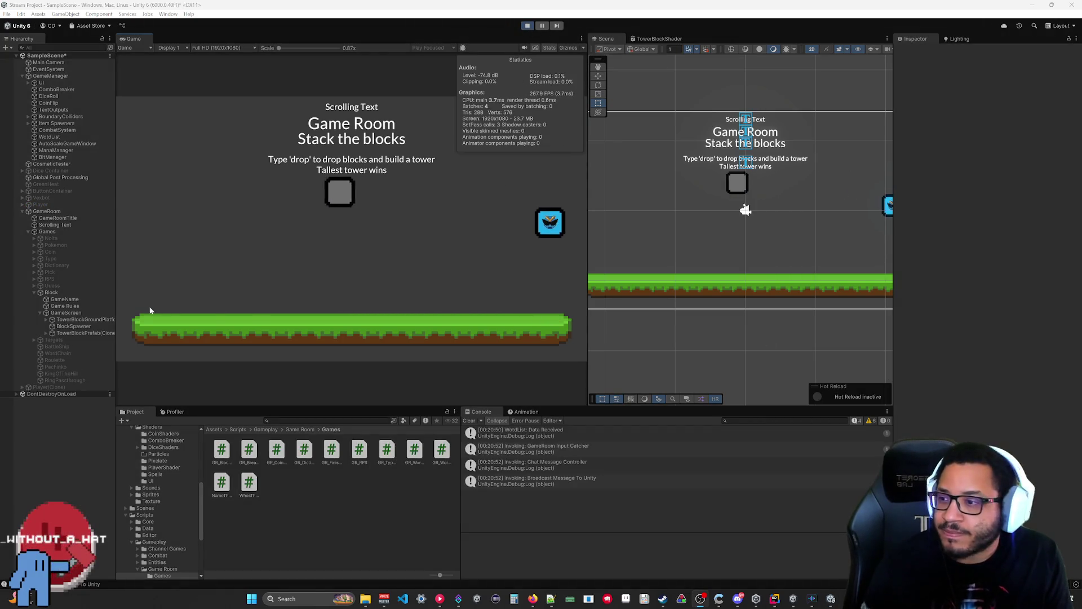
pyautogui.click(83, 334)
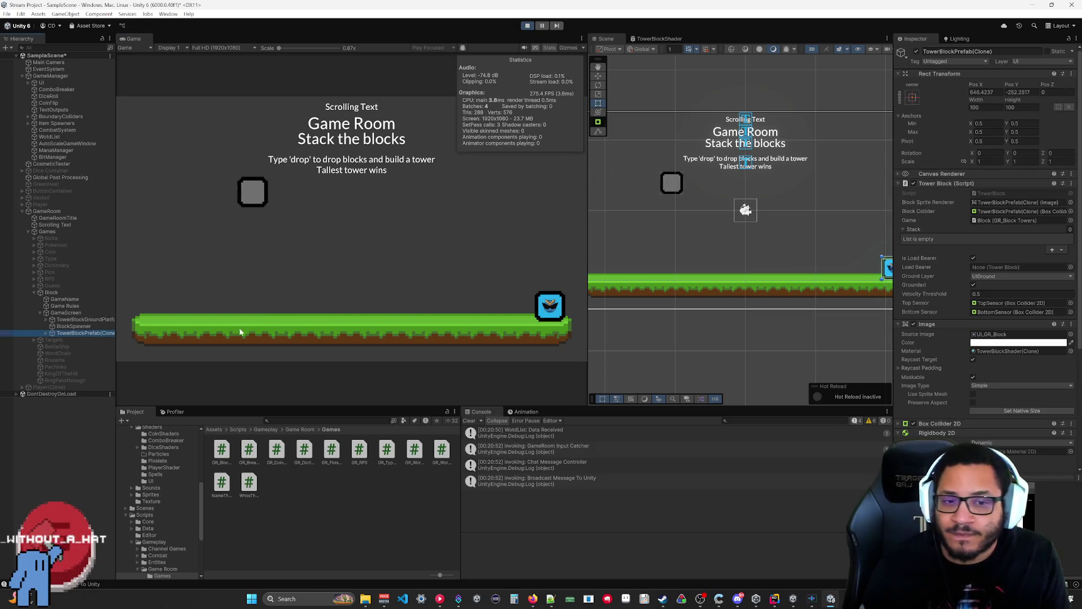
pyautogui.click(889, 266)
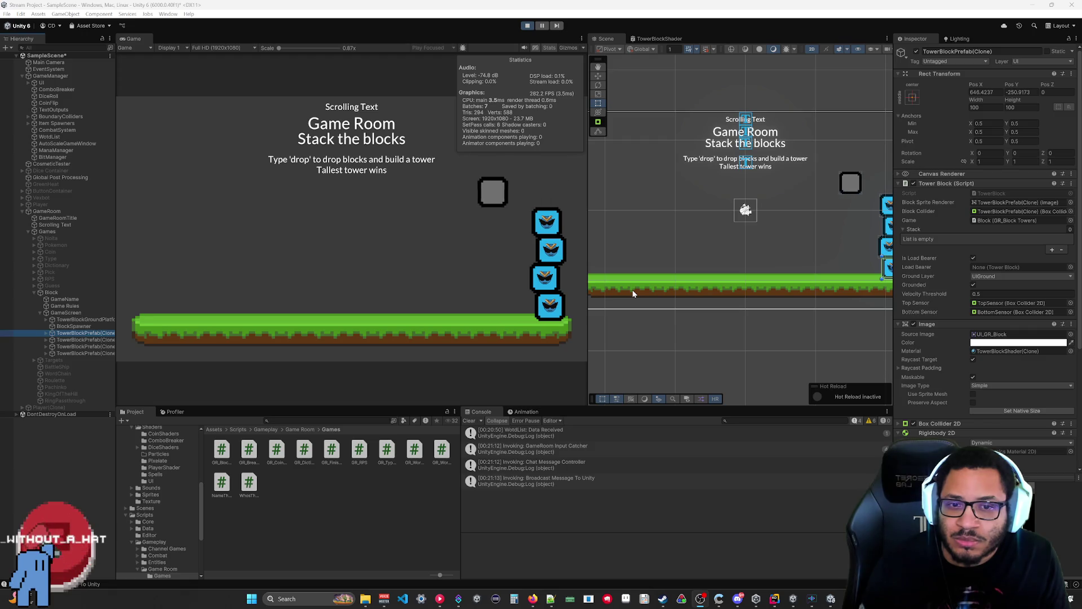
pyautogui.click(527, 26)
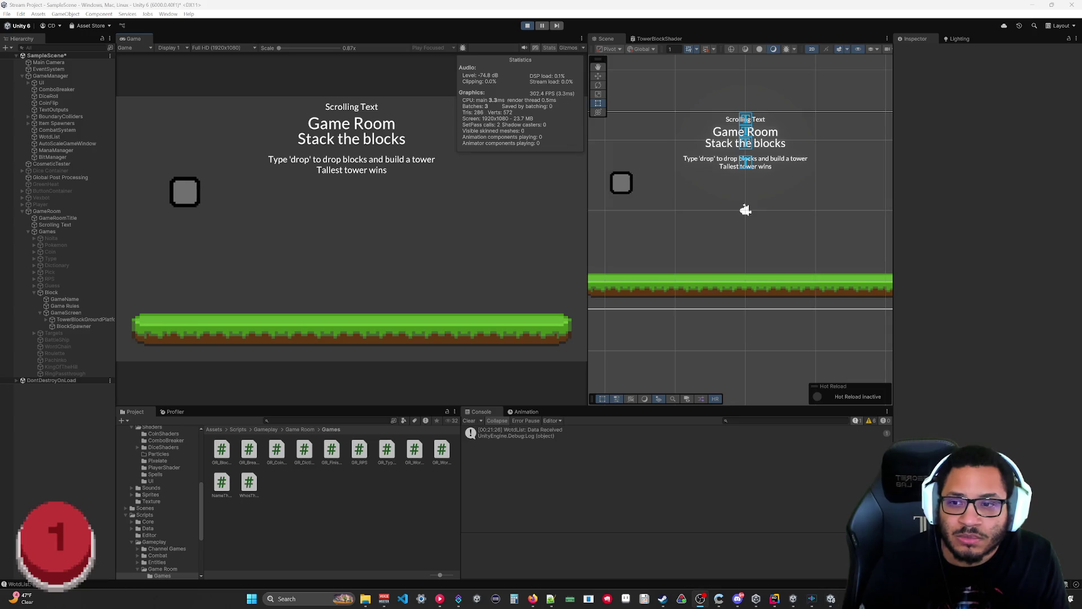
pyautogui.click(527, 27)
# Step: Open TowerBlock.cs in Rider and scroll to OnTriggerEnter2D
pyautogui.hotkey('alt', 'Tab')
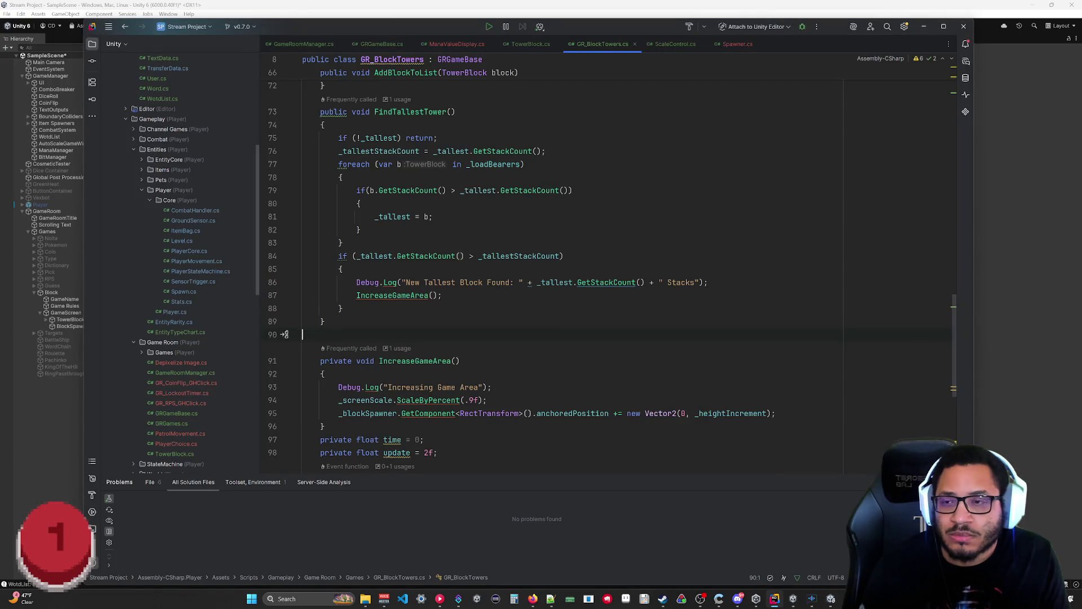
pyautogui.scroll(8, 563, 265)
pyautogui.click(530, 44)
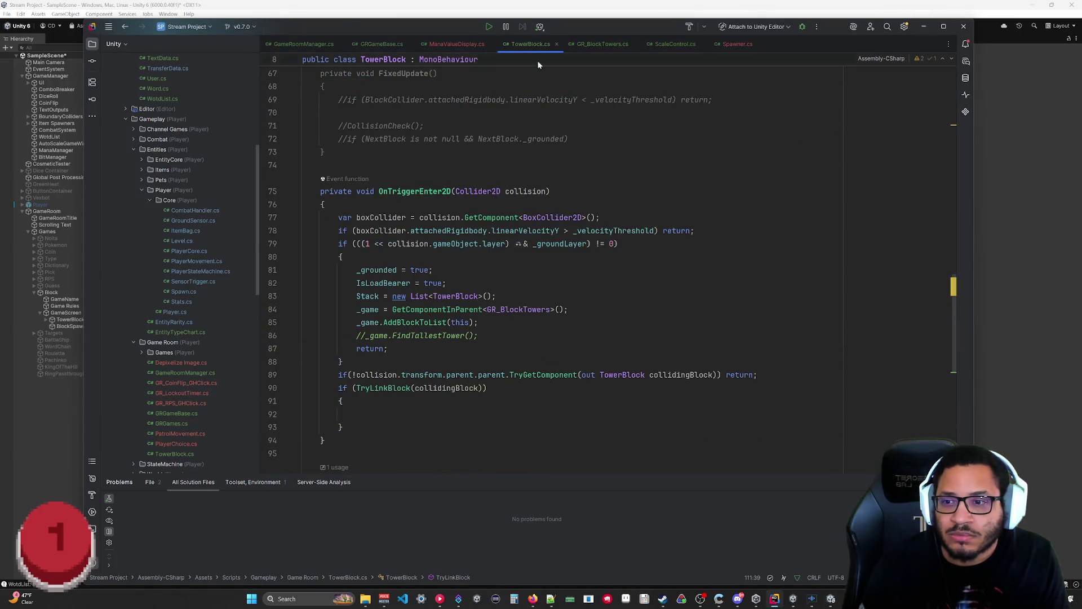
pyautogui.scroll(20, 612, 271)
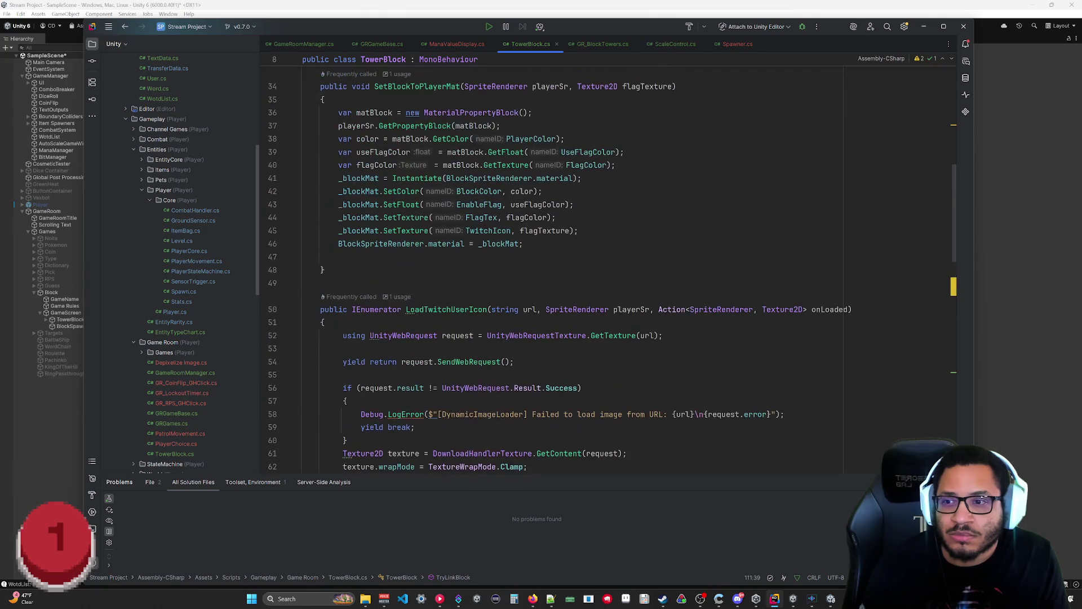
pyautogui.scroll(-20, 522, 211)
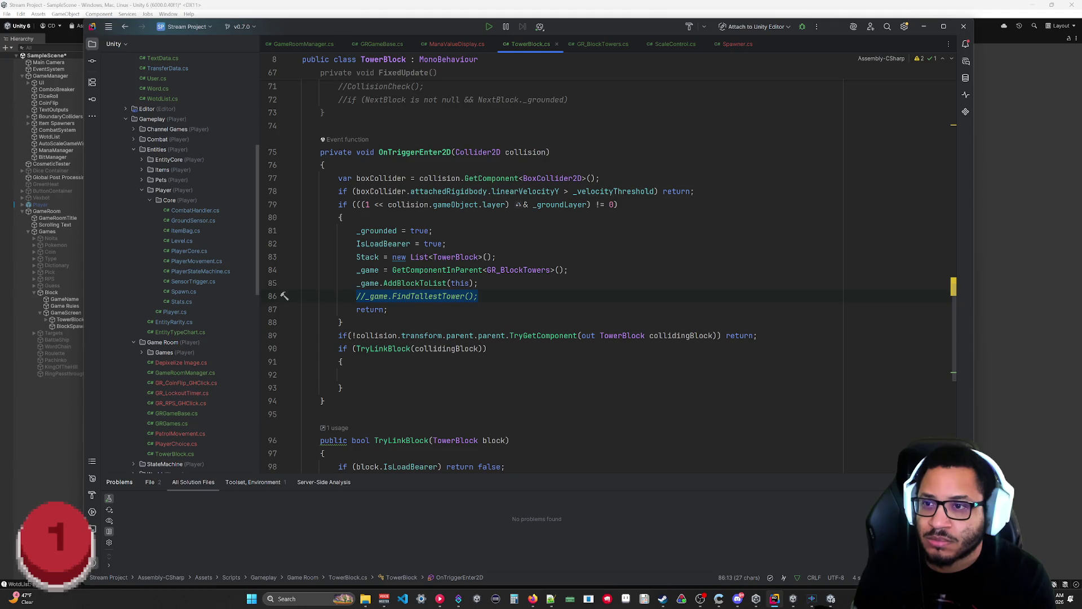
# Step: Replace the commented //_game.FindTallestTower(); line 86 with a transform reference
pyautogui.write('transform')
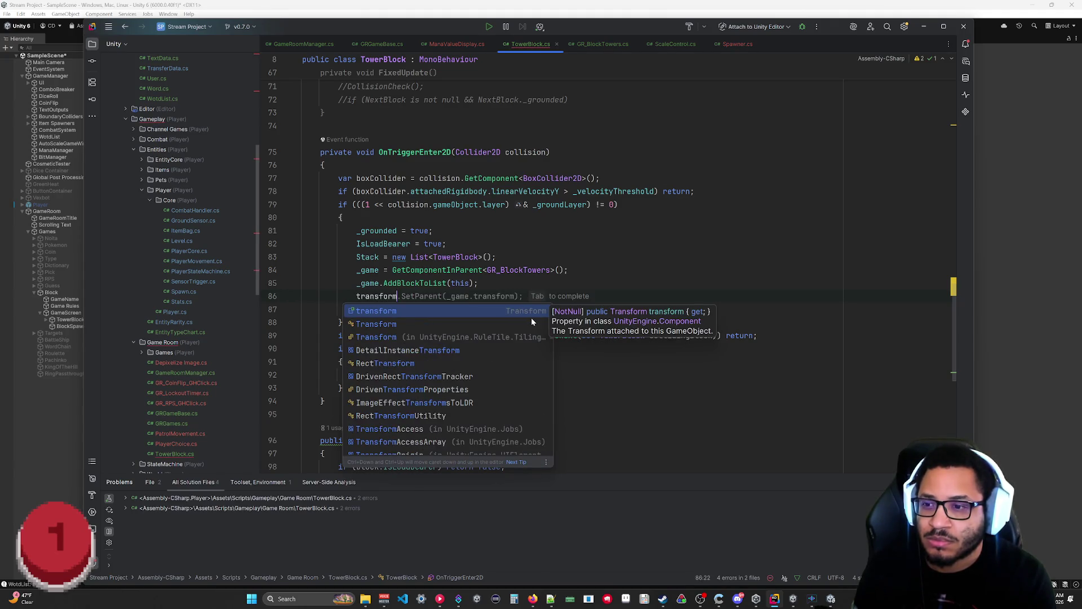
pyautogui.press('Return')
pyautogui.write('.')
pyautogui.moveTo(954, 304); pyautogui.dragTo(957, 114)
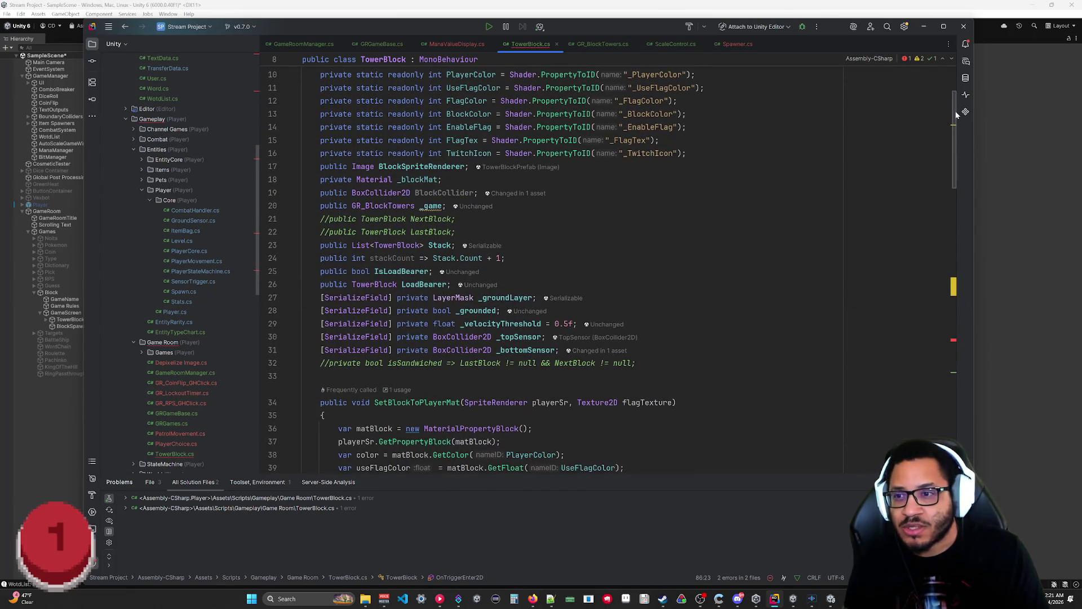
pyautogui.moveTo(957, 114)
pyautogui.mouseDown()
pyautogui.moveTo(954, 389)
pyautogui.moveTo(955, 342)
pyautogui.mouseUp()
pyautogui.scroll(2, 598, 276)
pyautogui.press('BackSpace')
pyautogui.press('BackSpace')
pyautogui.press('BackSpace')
pyautogui.press('BackSpace')
# Step: Write 'boxCollider.attachedRigidbody.' on line 86 of OnTriggerEnter2D
pyautogui.write('bo')
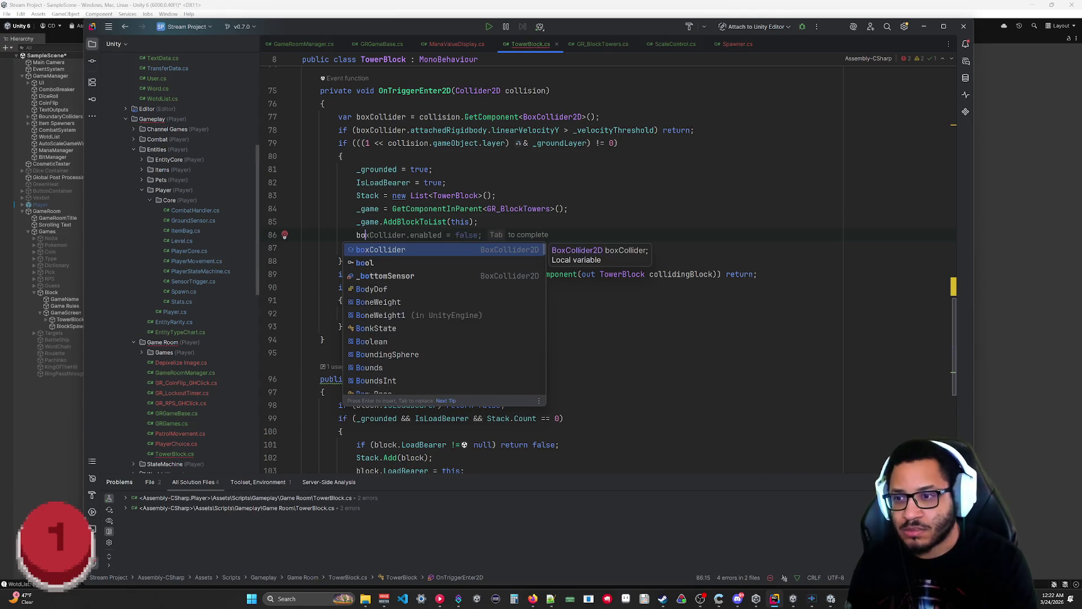
pyautogui.press('Tab')
pyautogui.press('BackSpace')
pyautogui.press('BackSpace')
pyautogui.press('BackSpace')
pyautogui.press('BackSpace')
pyautogui.write('rigid')
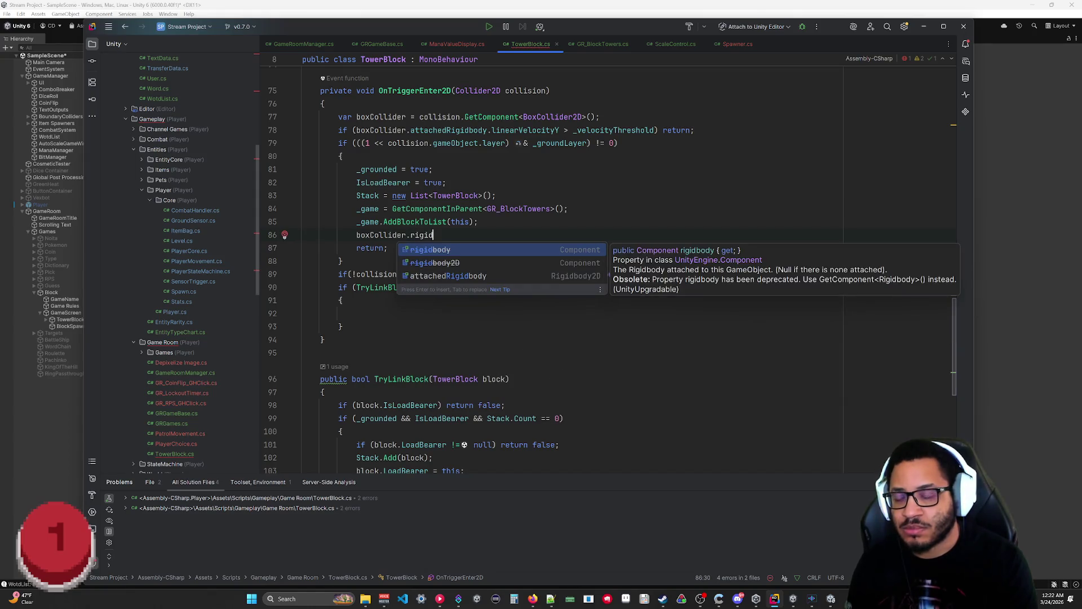
pyautogui.press('Down')
pyautogui.press('Down')
pyautogui.press('Return')
pyautogui.write('.')
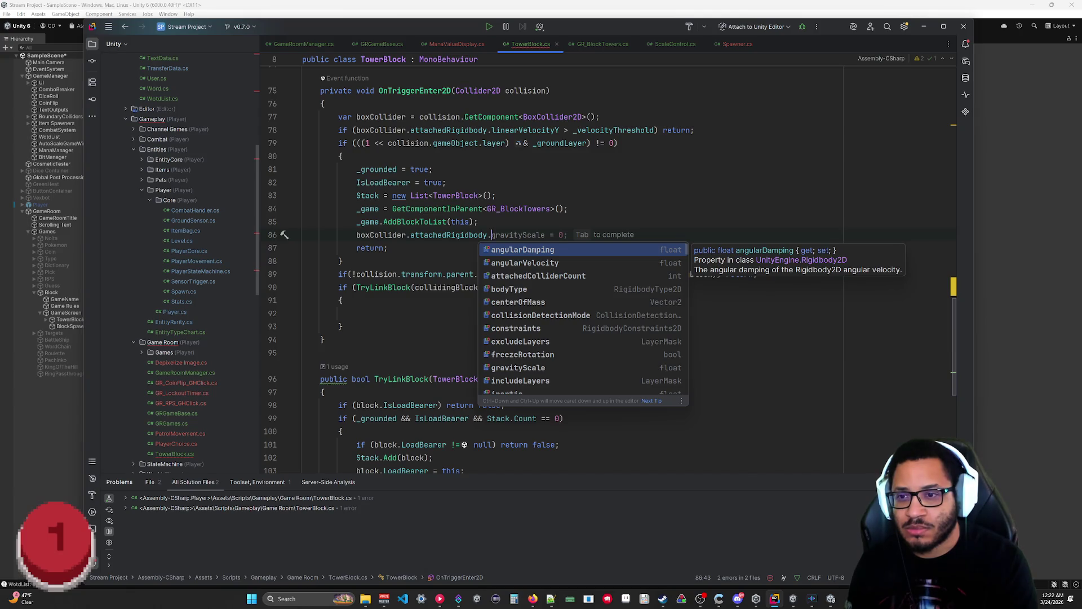
# Step: Try the act, set and kin members, then browse the full Rigidbody2D member list
pyautogui.write('act')
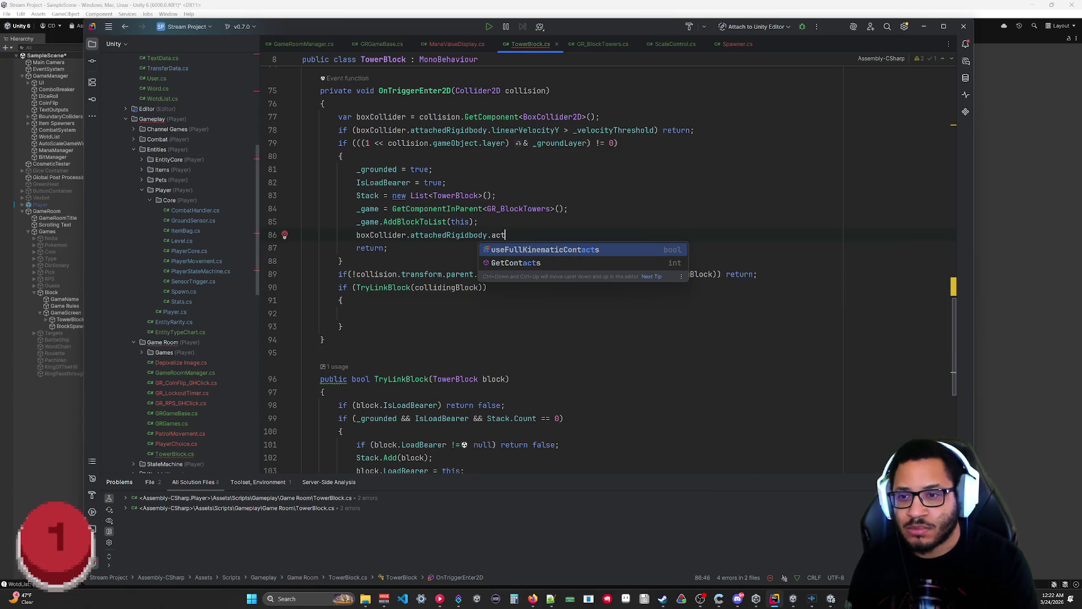
pyautogui.press('BackSpace')
pyautogui.press('BackSpace')
pyautogui.press('BackSpace')
pyautogui.write('set')
pyautogui.press('BackSpace')
pyautogui.press('BackSpace')
pyautogui.press('BackSpace')
pyautogui.write('kin')
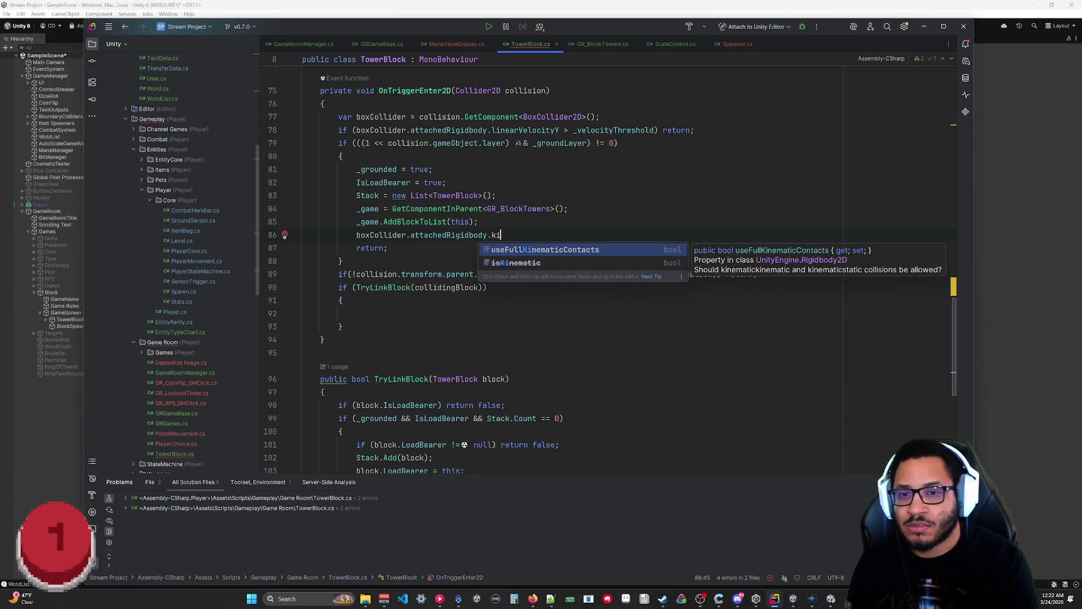
pyautogui.press('BackSpace')
pyautogui.press('BackSpace')
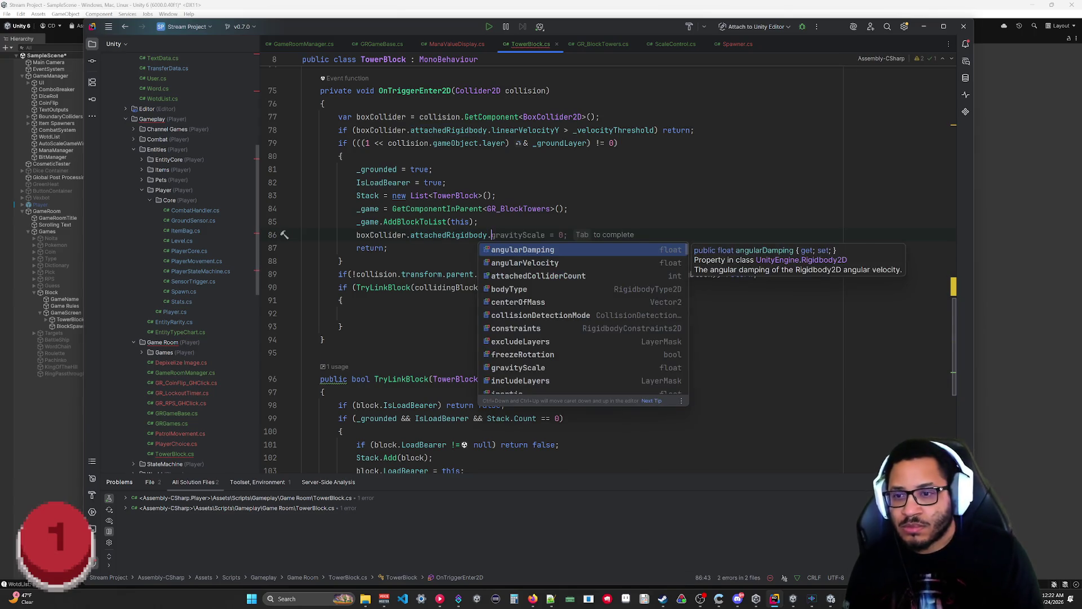
pyautogui.scroll(-2, 527, 303)
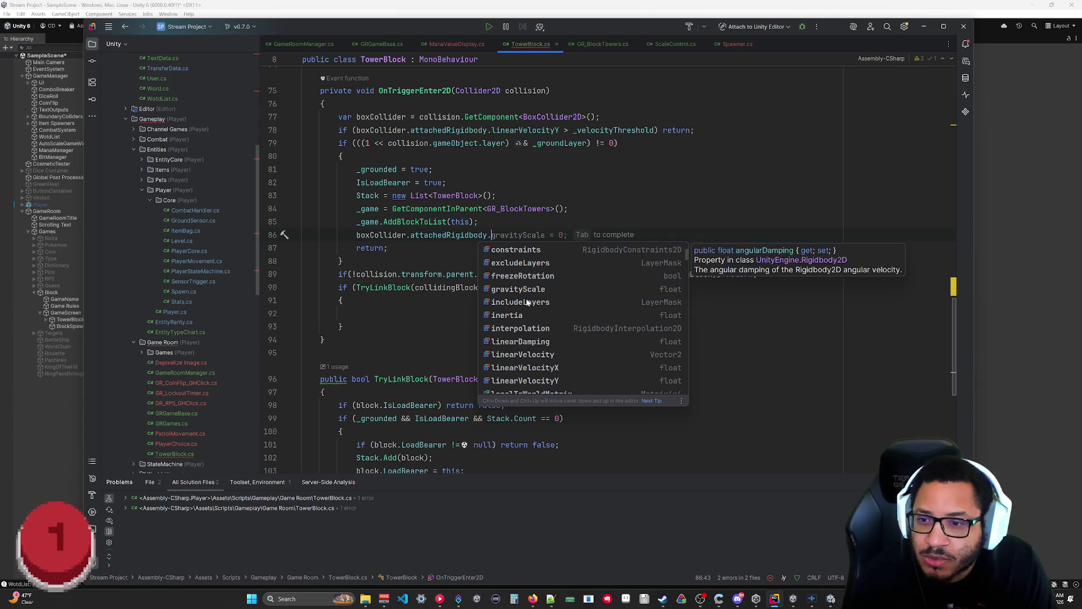
pyautogui.scroll(-3, 541, 310)
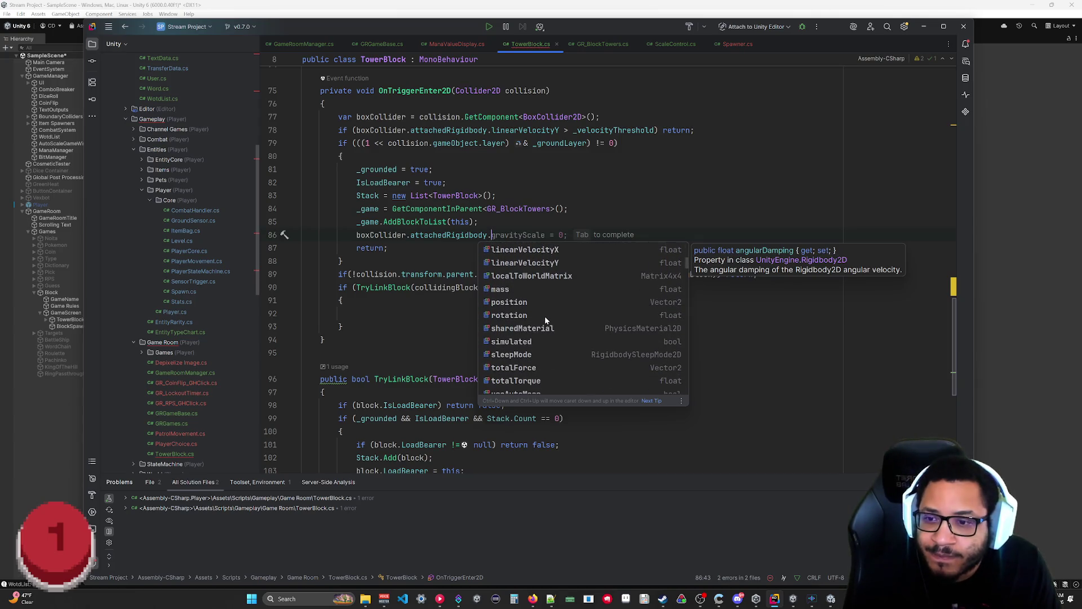
pyautogui.scroll(-1, 543, 319)
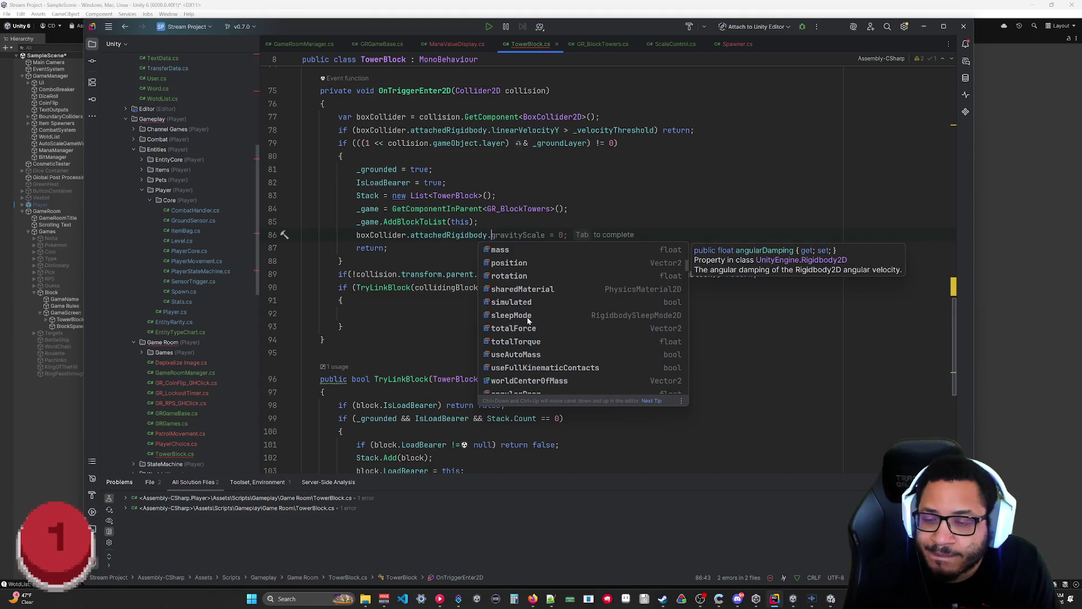
pyautogui.scroll(-2, 528, 320)
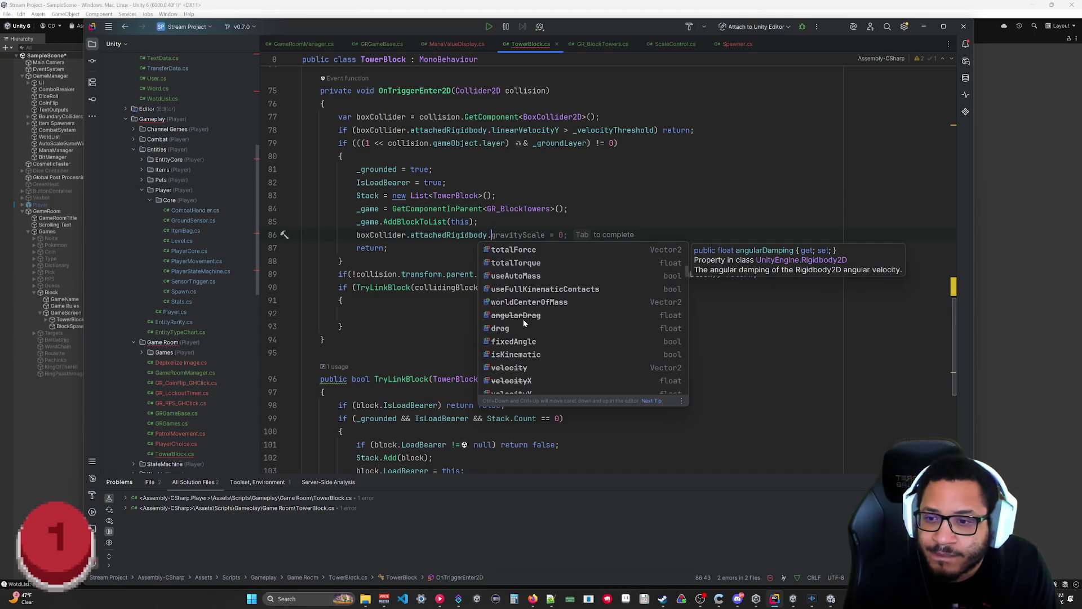
pyautogui.scroll(3, 524, 350)
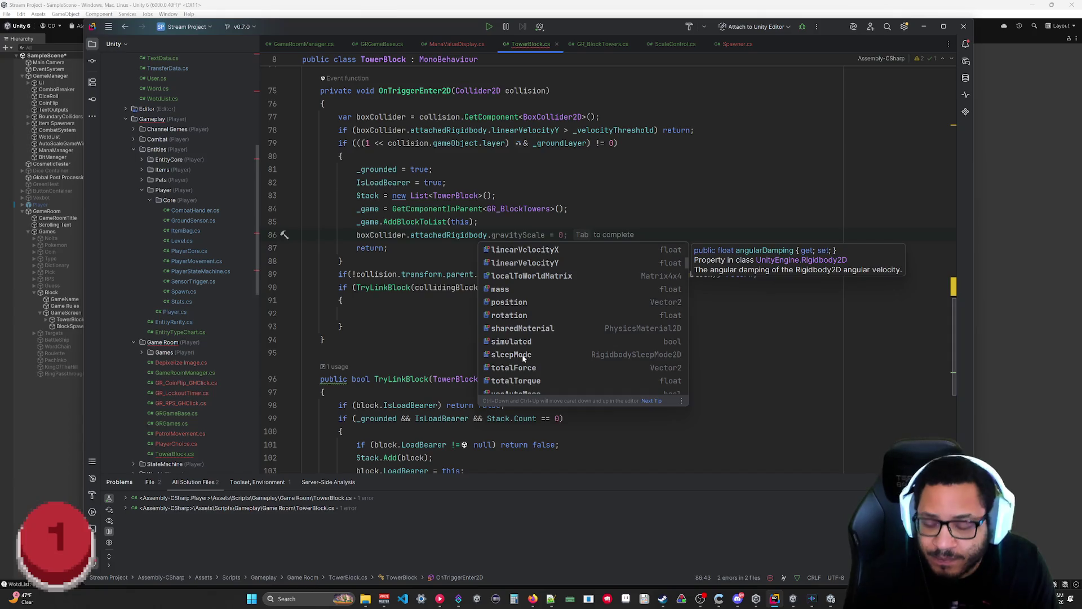
pyautogui.scroll(2, 523, 358)
pyautogui.scroll(-2, 523, 358)
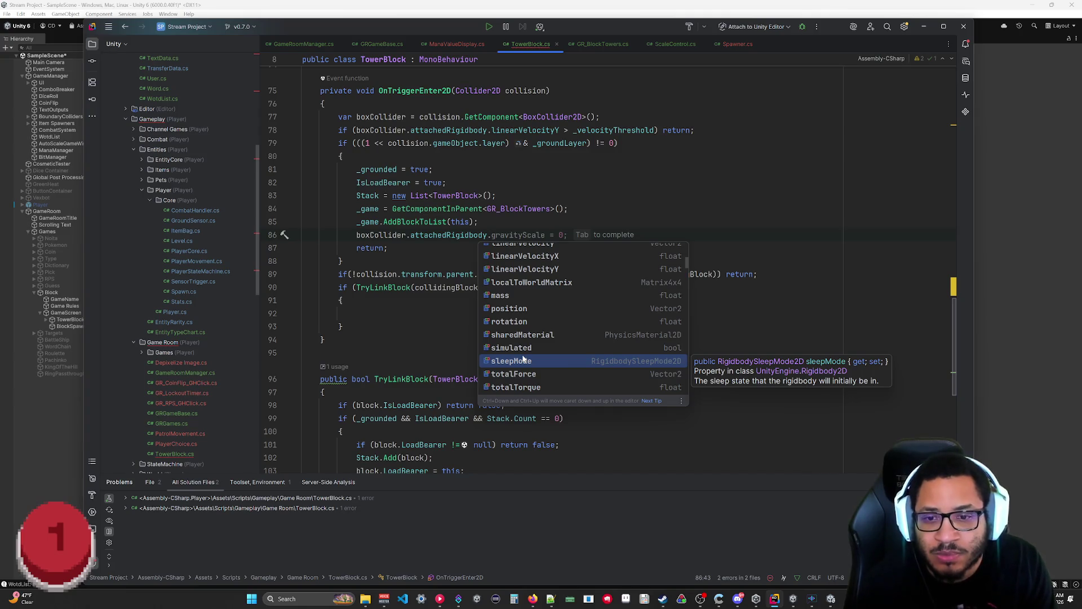
# Step: Review simulated, linearVelocityX and freezeRotation, then leave the statement unfinished and switch programs
pyautogui.press('Up')
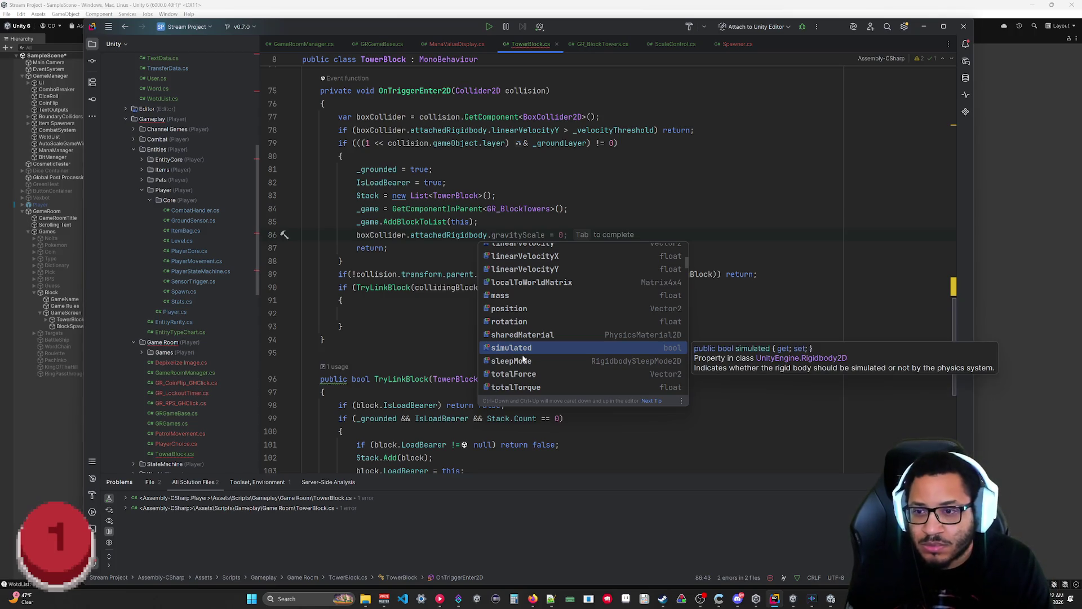
pyautogui.press('Up')
pyautogui.press('Up')
pyautogui.press('Up')
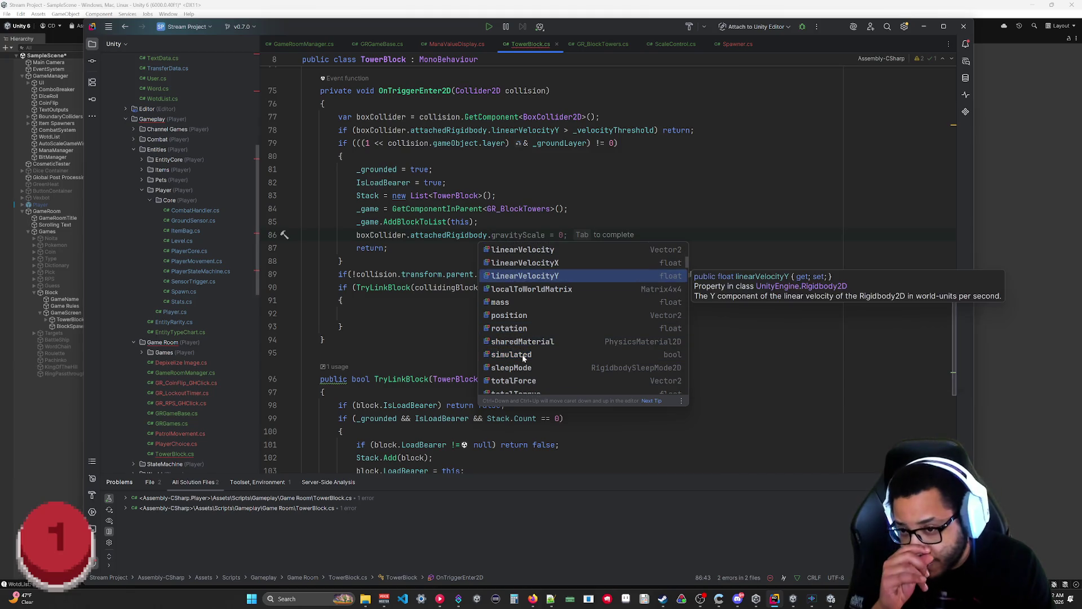
pyautogui.press('Up')
pyautogui.press('Up')
pyautogui.press('Up')
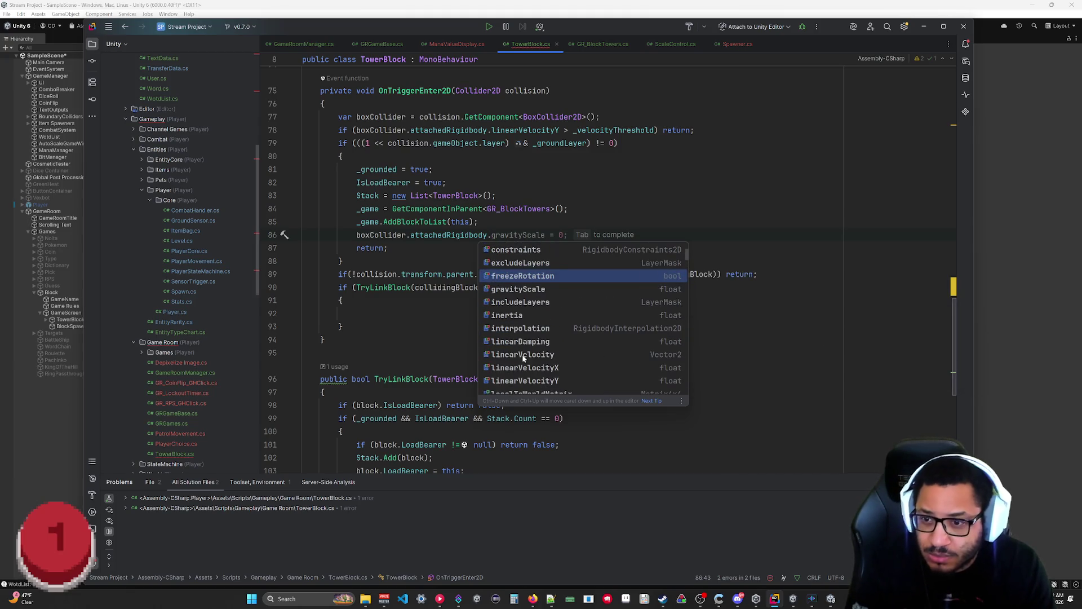
pyautogui.press('Up')
pyautogui.press('Up')
pyautogui.press('Up')
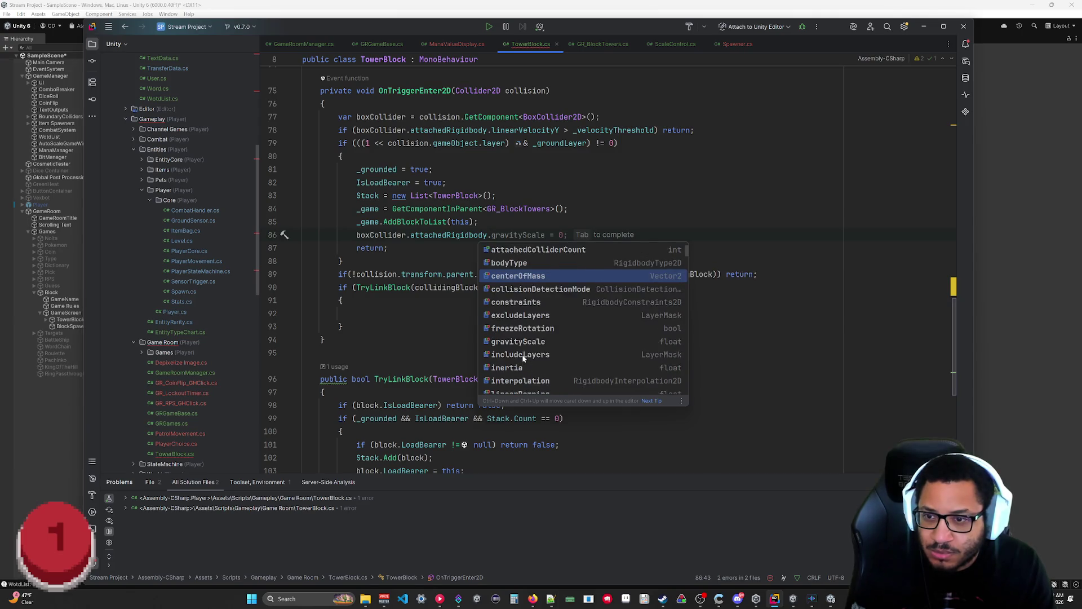
pyautogui.press('Escape')
pyautogui.press('Down')
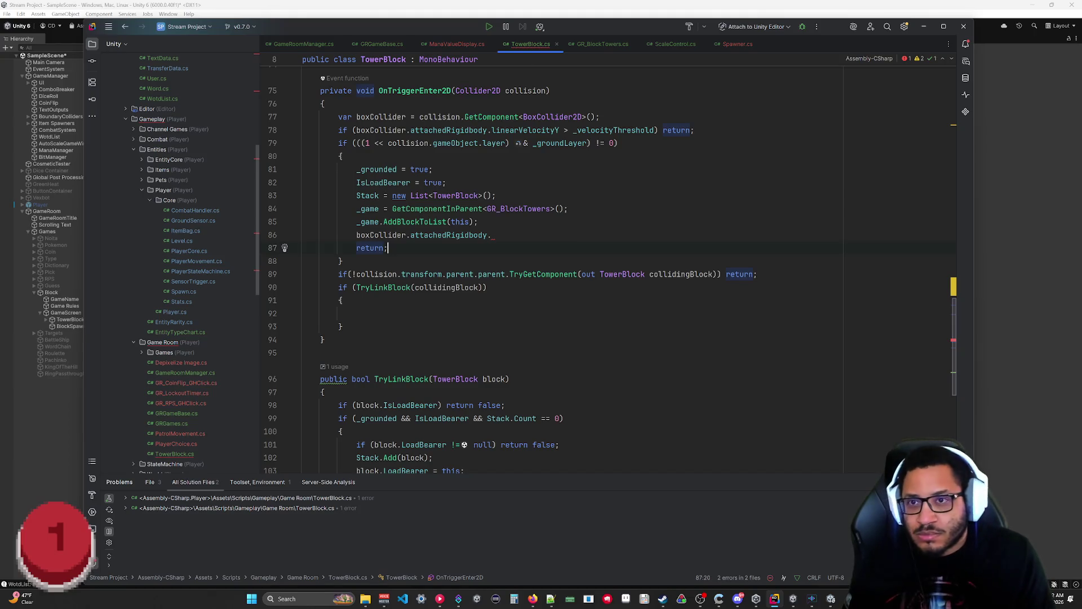
pyautogui.click(531, 600)
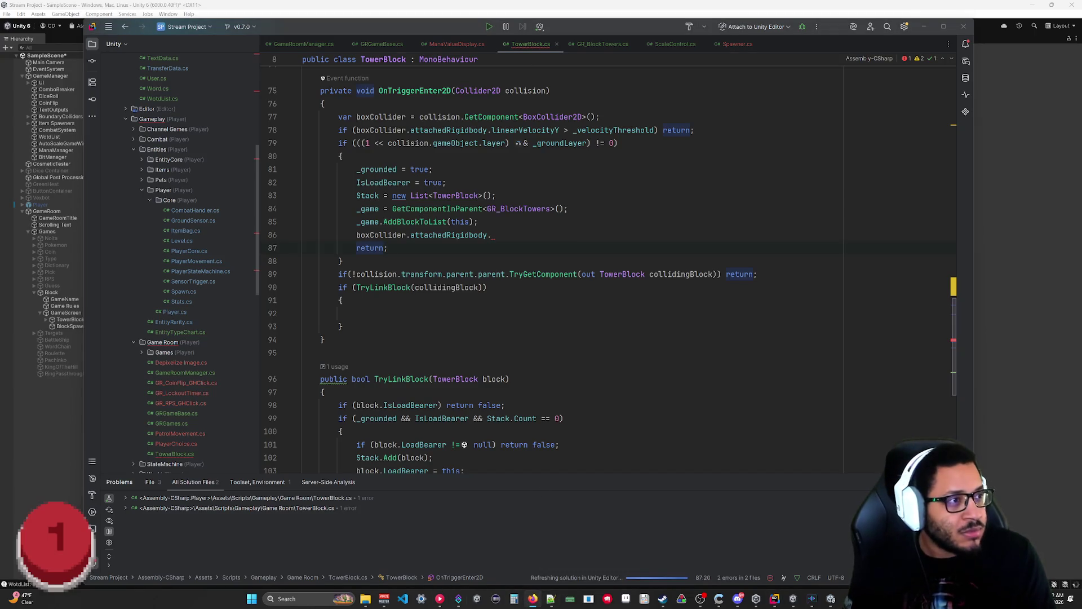
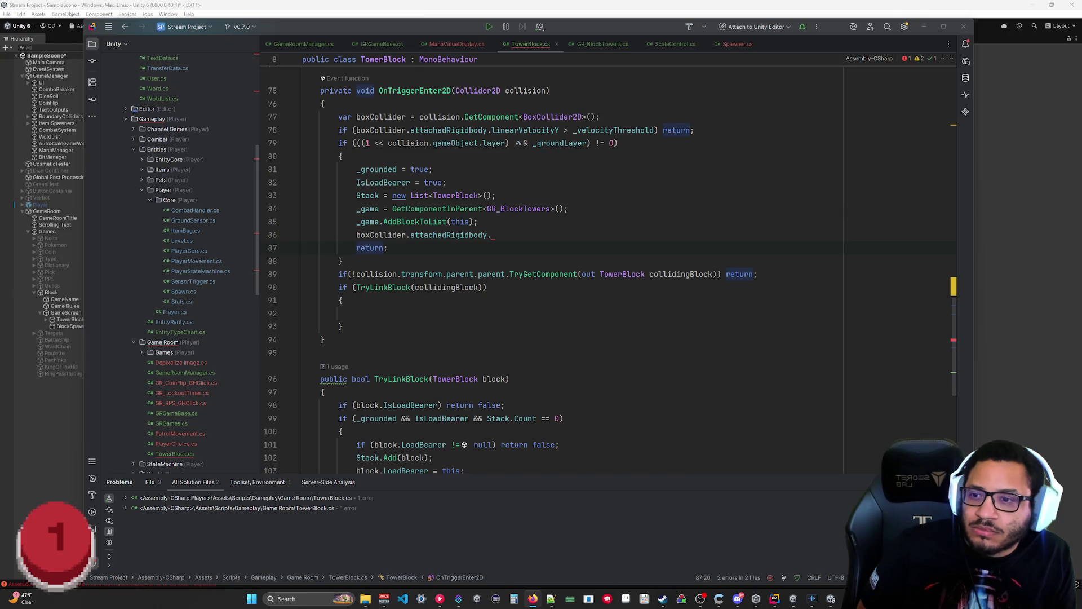
# Step: Clear the stray characters typed on line 86 of TowerBlock.cs
pyautogui.click(493, 234)
pyautogui.write('d')
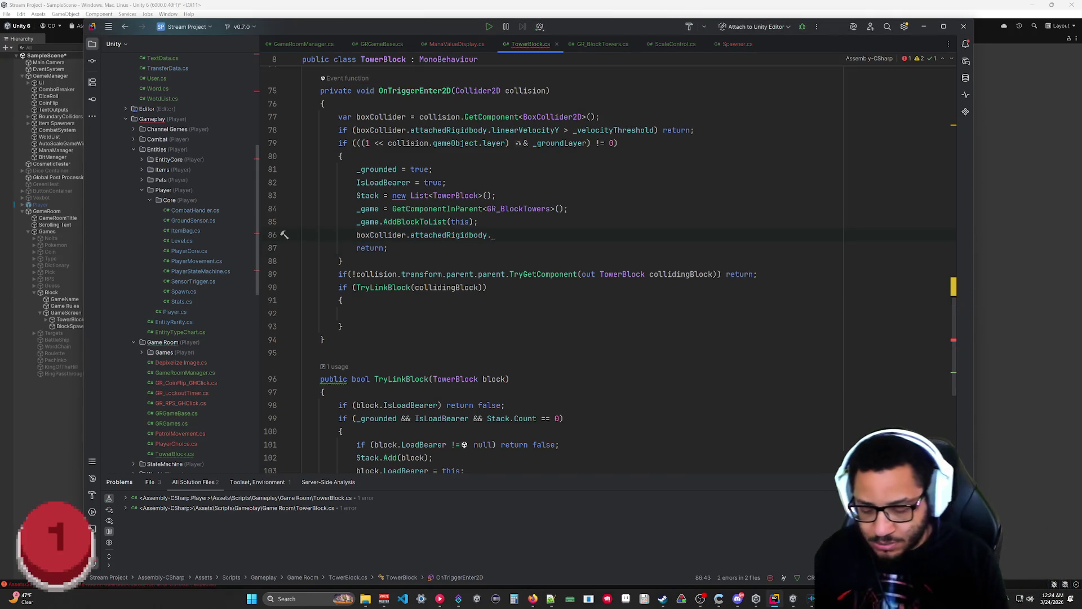
pyautogui.press('BackSpace')
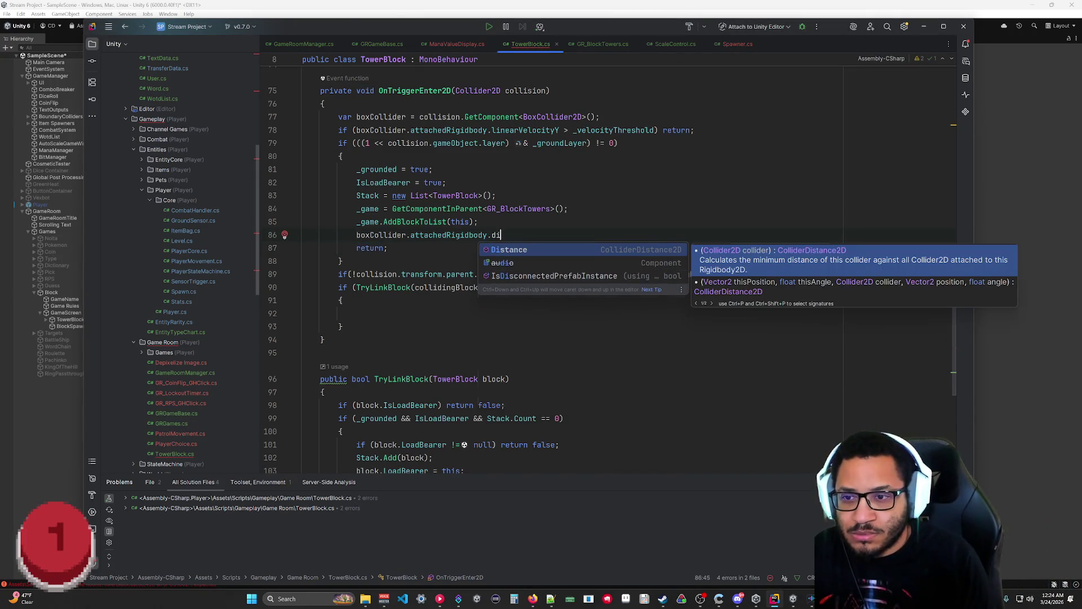
pyautogui.press('Escape')
pyautogui.write('ad')
pyautogui.press('BackSpace')
pyautogui.press('BackSpace')
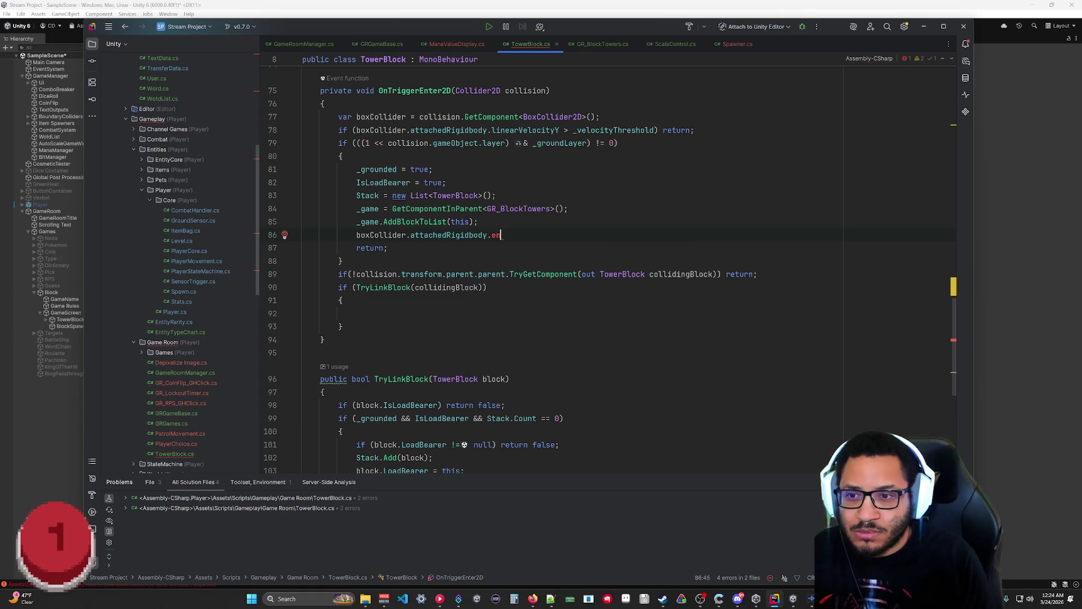
# Step: Use autocomplete to build bodyType = RigidbodyType2D on the attached rigidbody, then remove the Dynamic value
pyautogui.hotkey('ctrl', 'space')
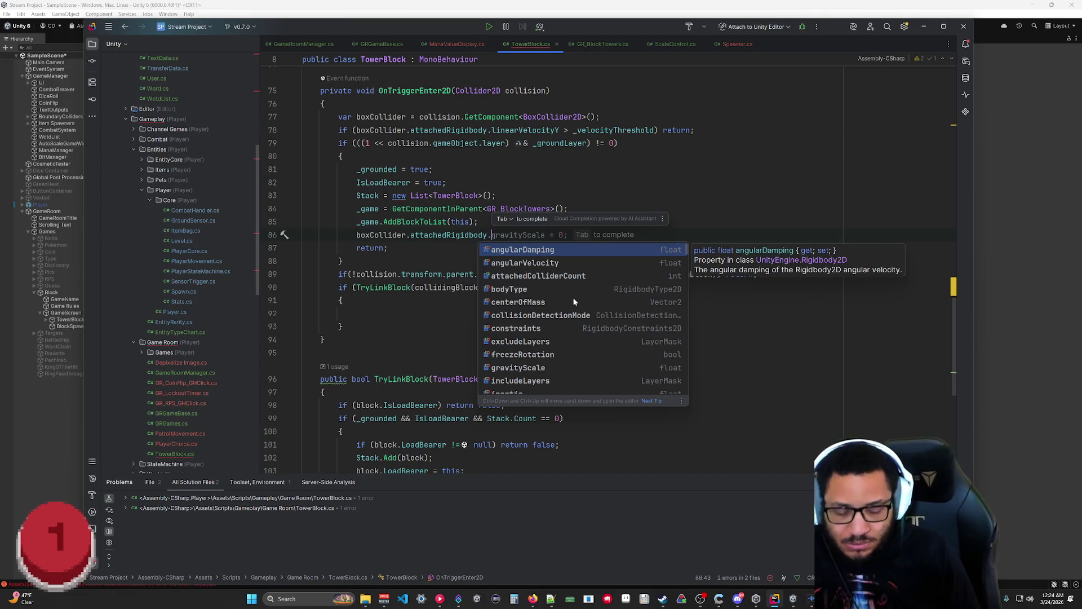
pyautogui.press('Tab')
pyautogui.press('BackSpace')
pyautogui.press('BackSpace')
pyautogui.press('BackSpace')
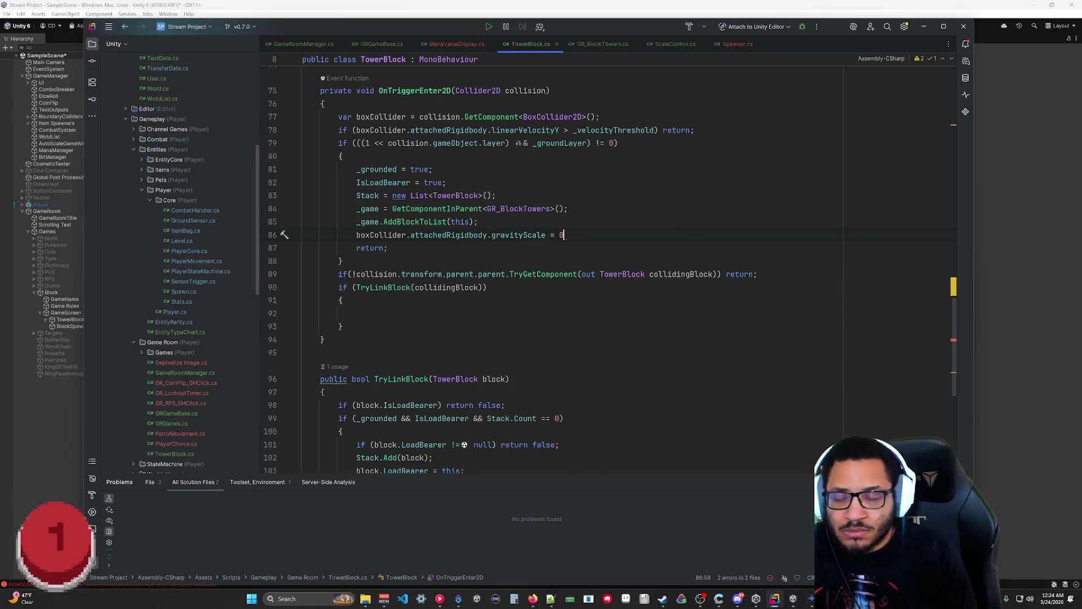
pyautogui.press('BackSpace')
pyautogui.write('body')
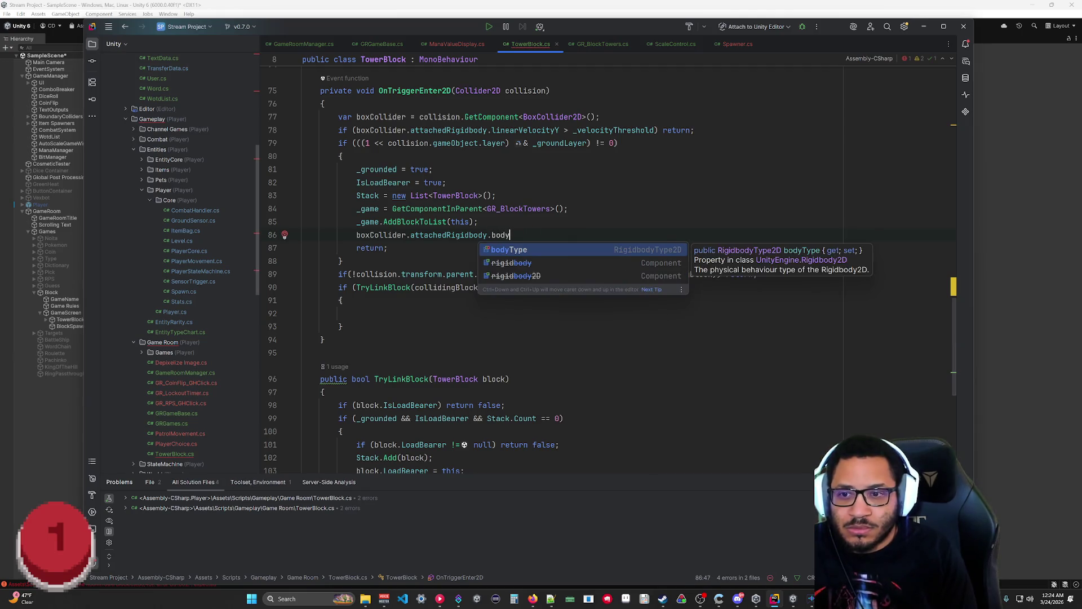
pyautogui.write('Type =')
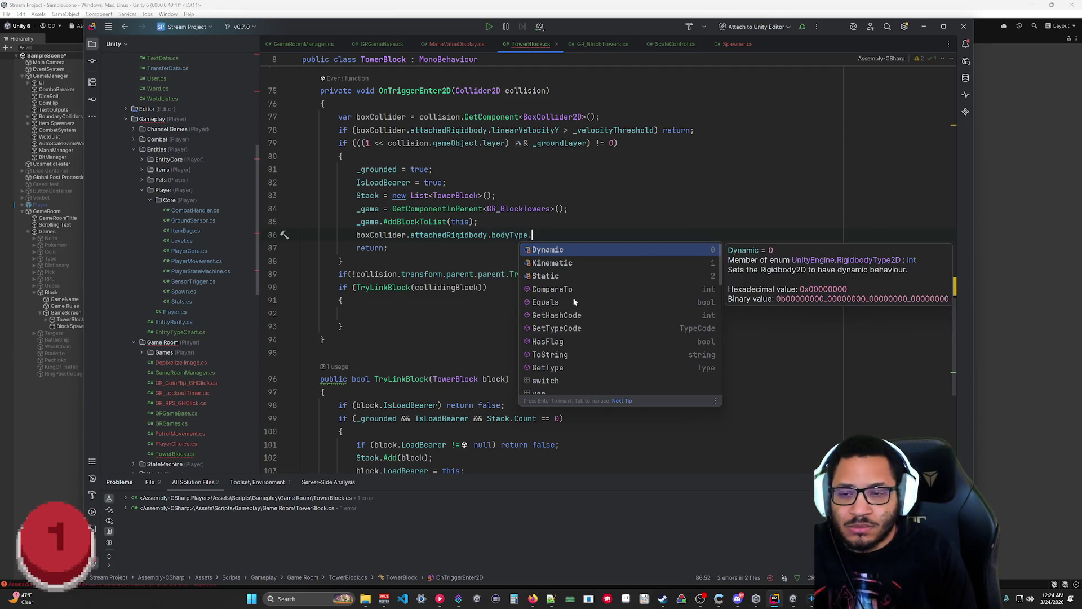
pyautogui.press('Escape')
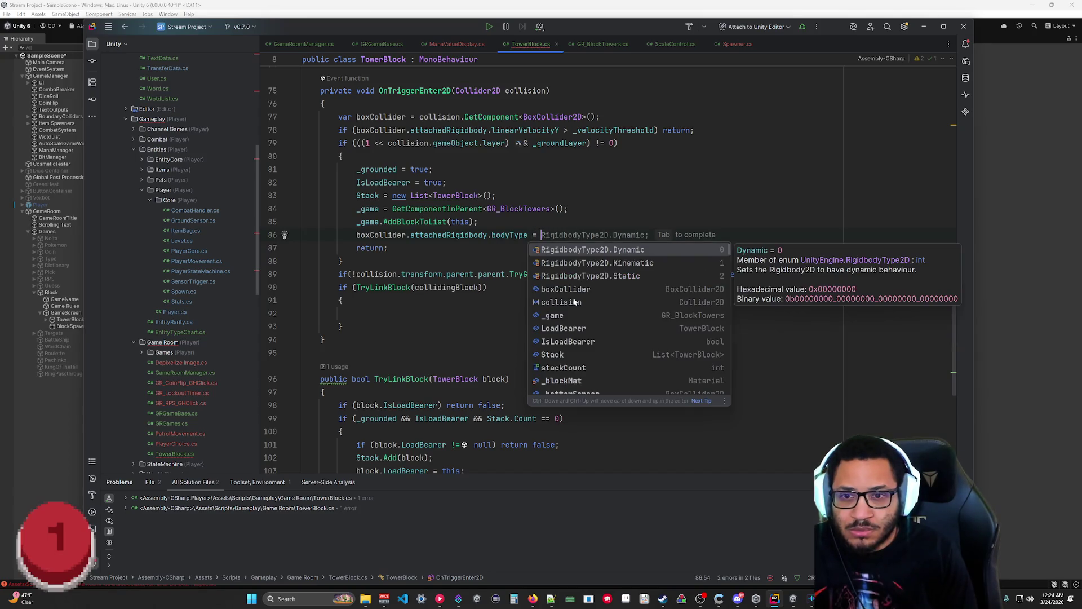
pyautogui.press('Return')
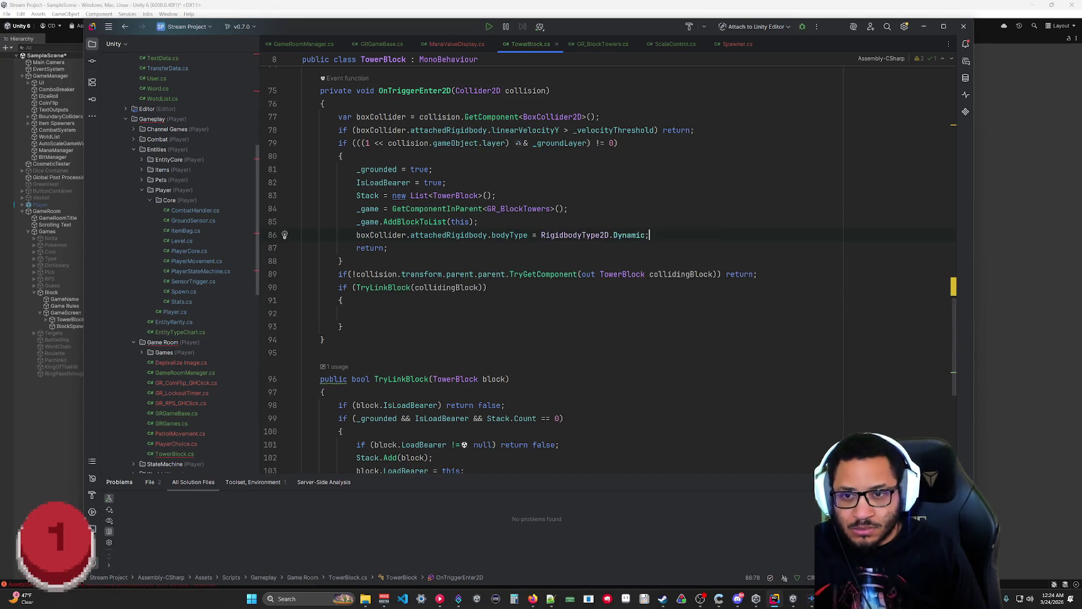
pyautogui.hotkey('ctrl', 'BackSpace')
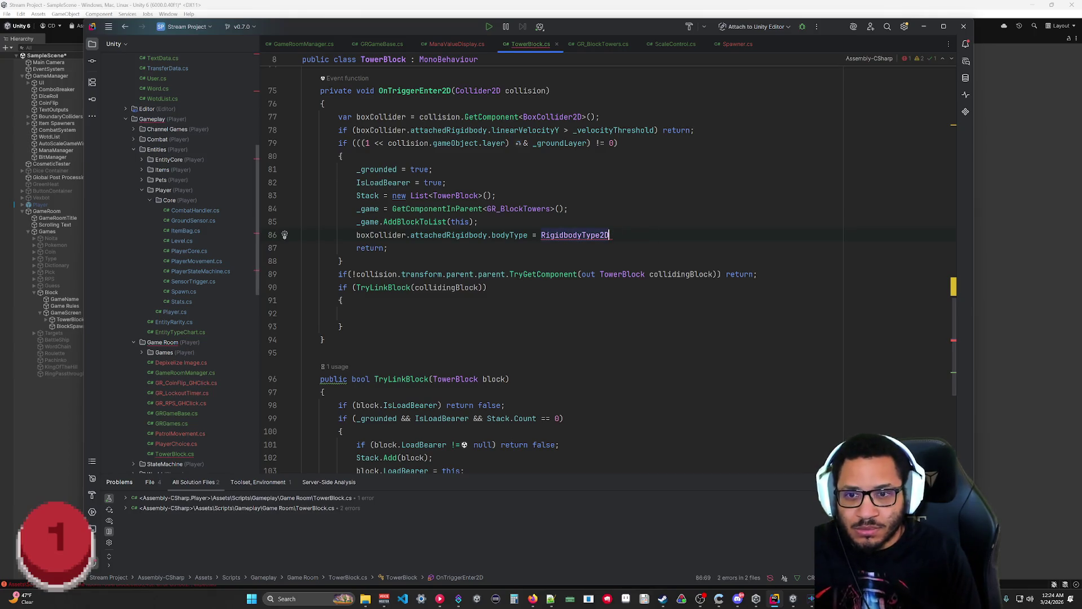
pyautogui.write('Sta')
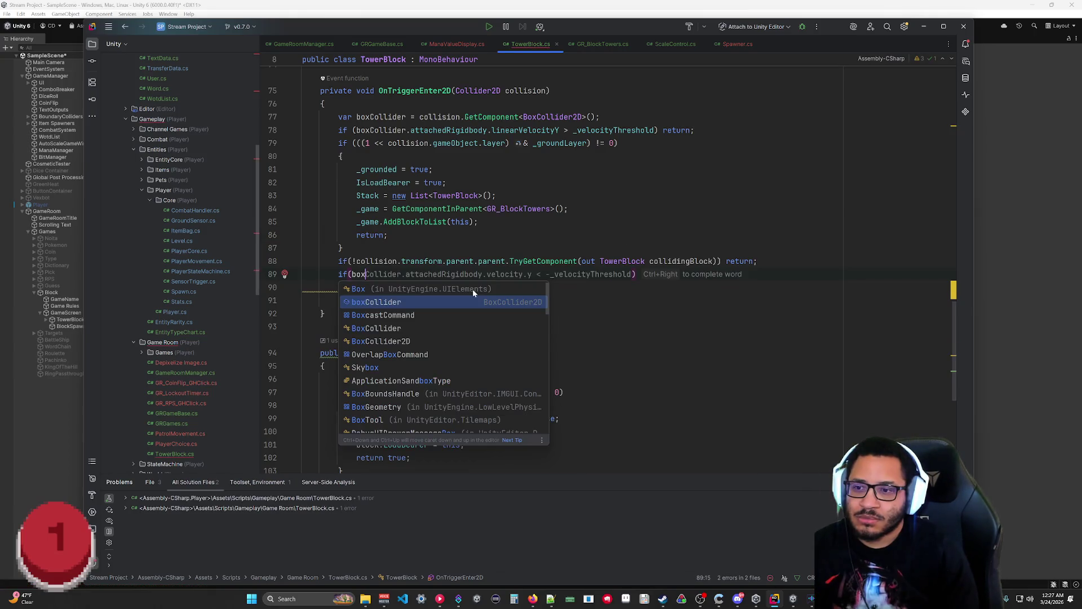
pyautogui.write('Collider')
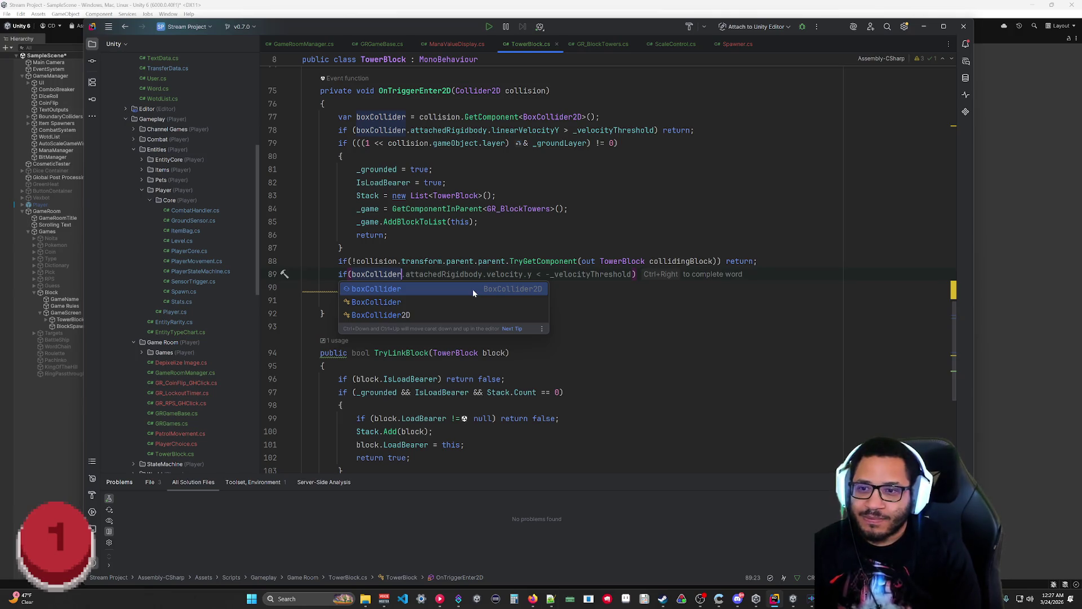
pyautogui.write('.')
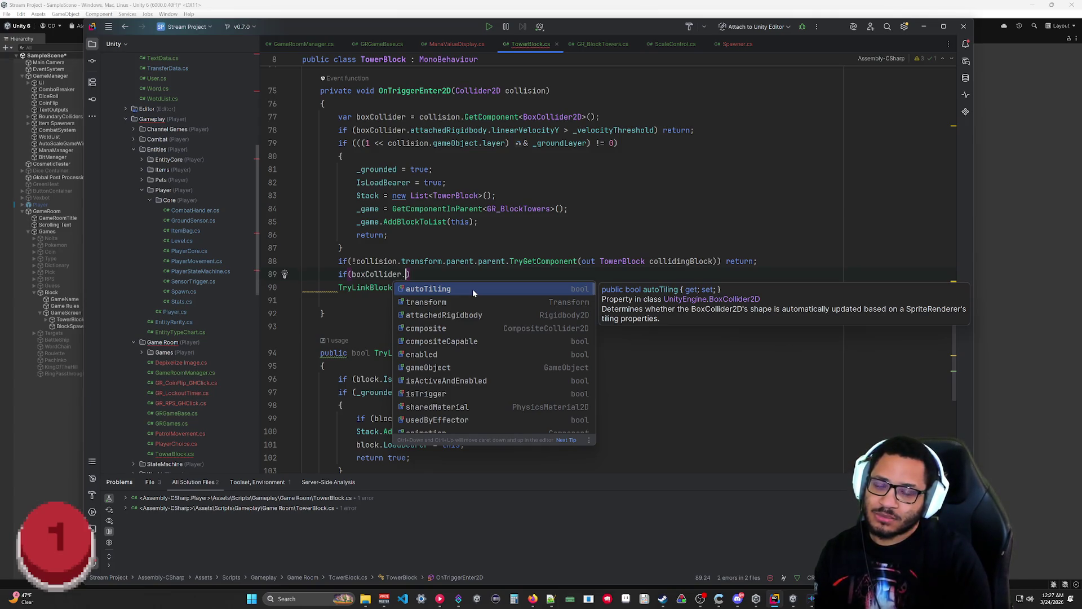
# Step: Write the condition boxCollider == collidingBlock._bottomSensor
pyautogui.press('BackSpace')
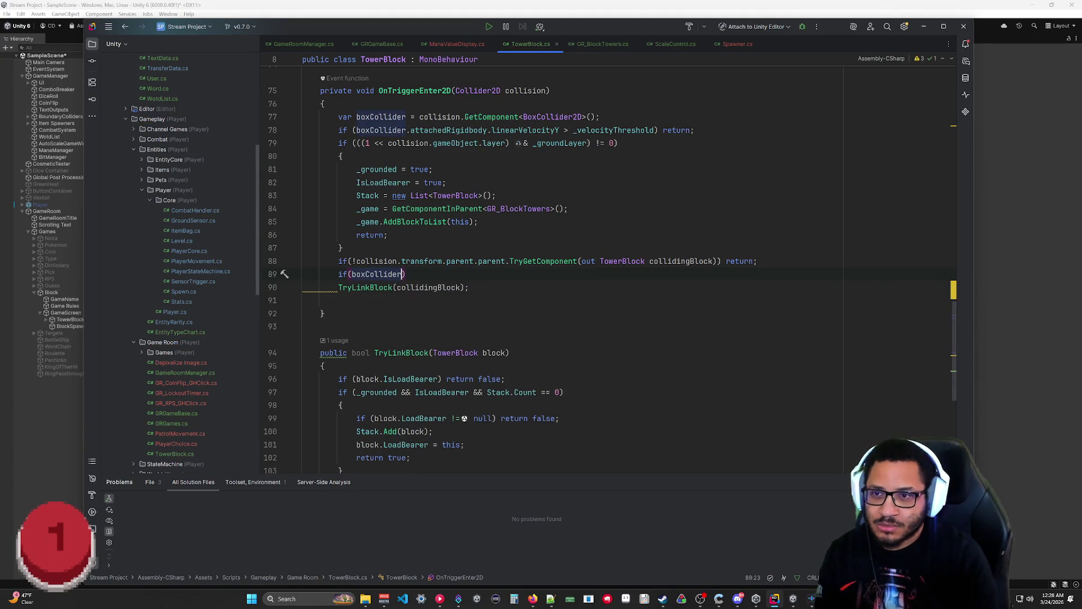
pyautogui.write('== ')
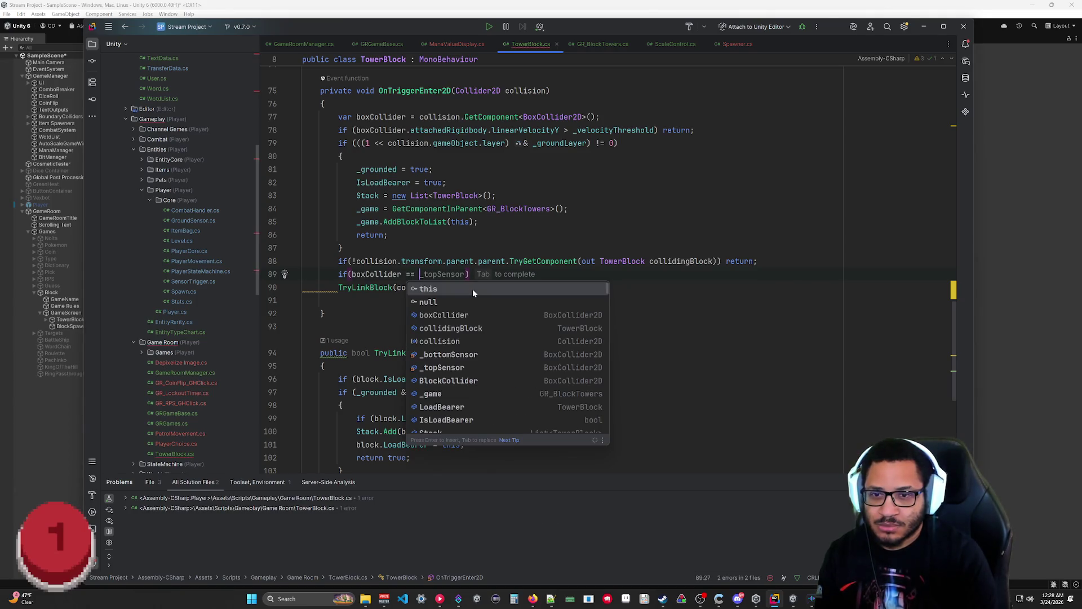
pyautogui.write('collidingBlo')
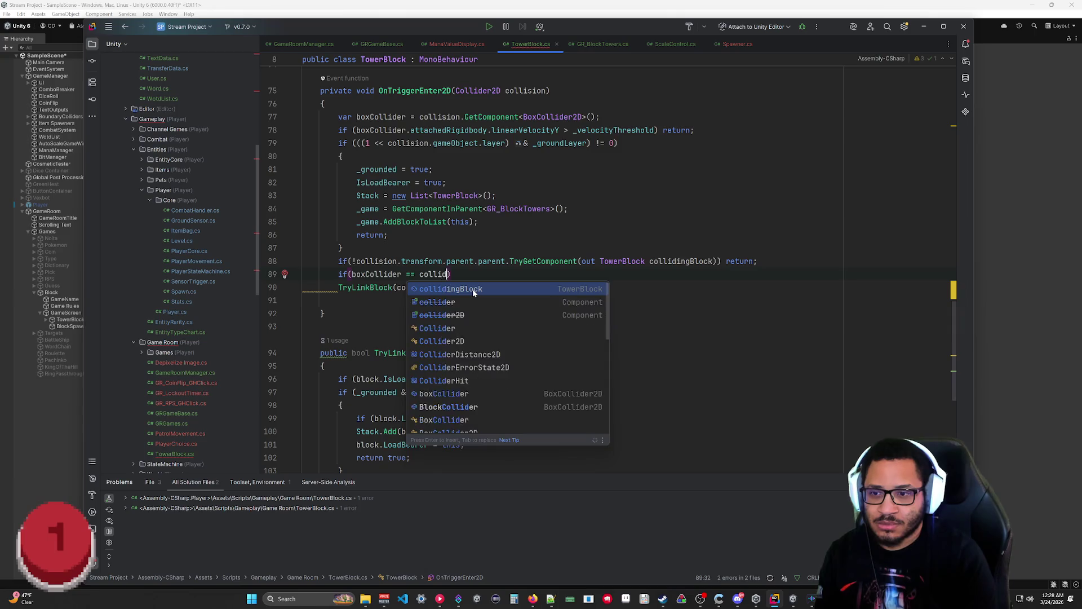
pyautogui.write('ck.')
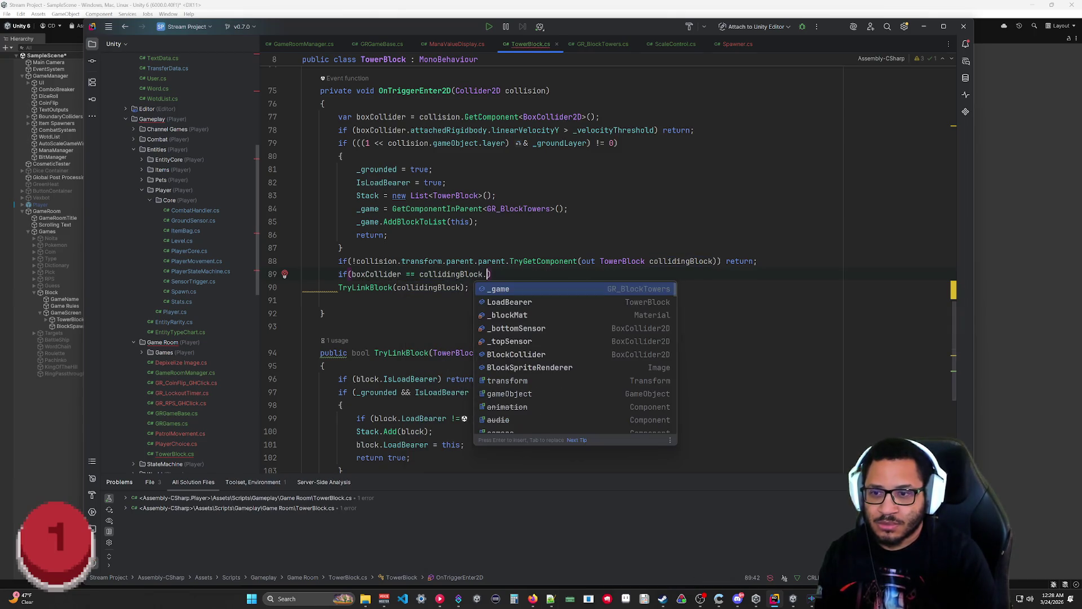
pyautogui.write('bottomSensor')
pyautogui.press('Escape')
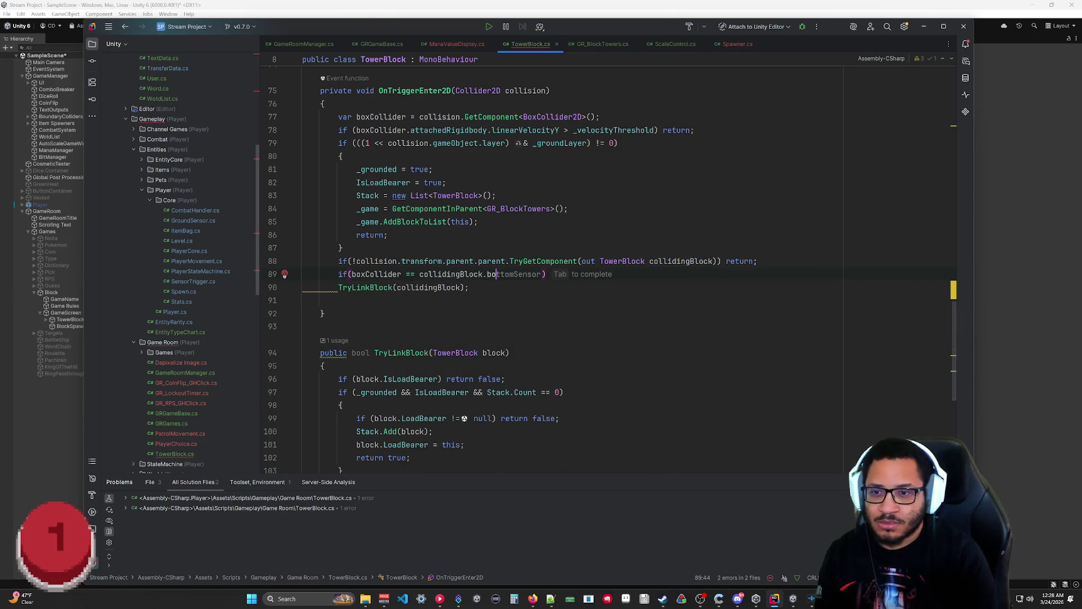
pyautogui.press('BackSpace')
pyautogui.press('BackSpace')
pyautogui.press('BackSpace')
pyautogui.write('_bottomSensor')
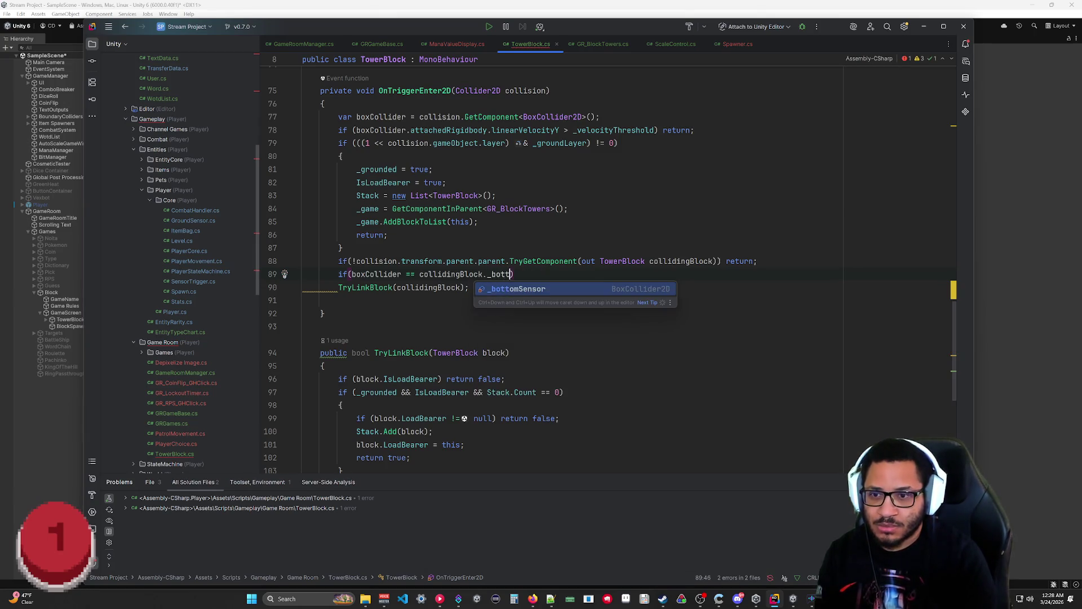
pyautogui.press('Return')
# Step: Add braces to the if and move the TryLinkBlock(collidingBlock) call inside them
pyautogui.press('End')
pyautogui.press('Return')
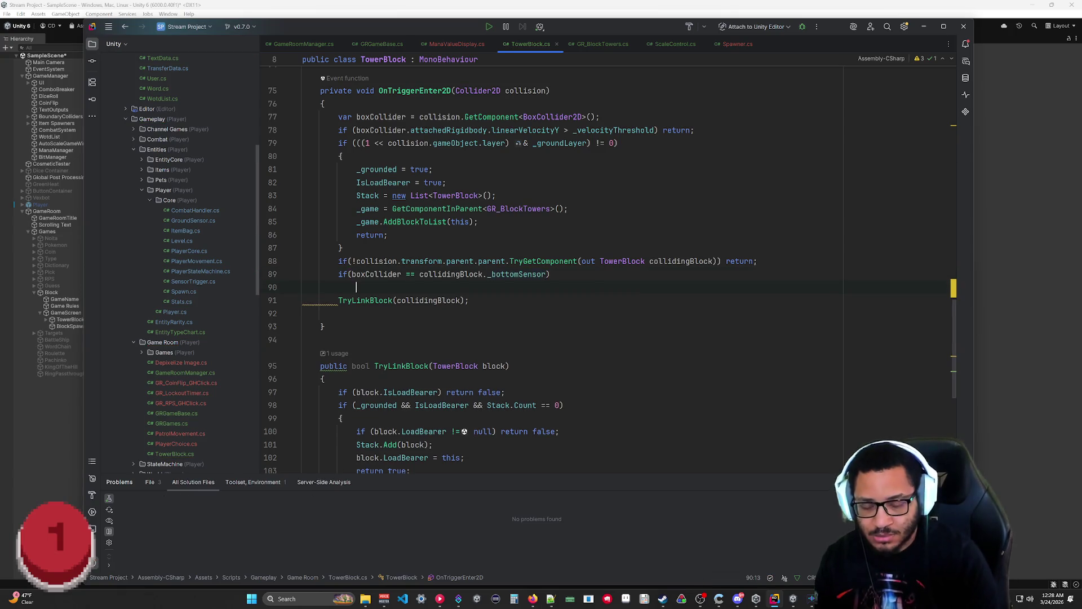
pyautogui.write('{')
pyautogui.press('Return')
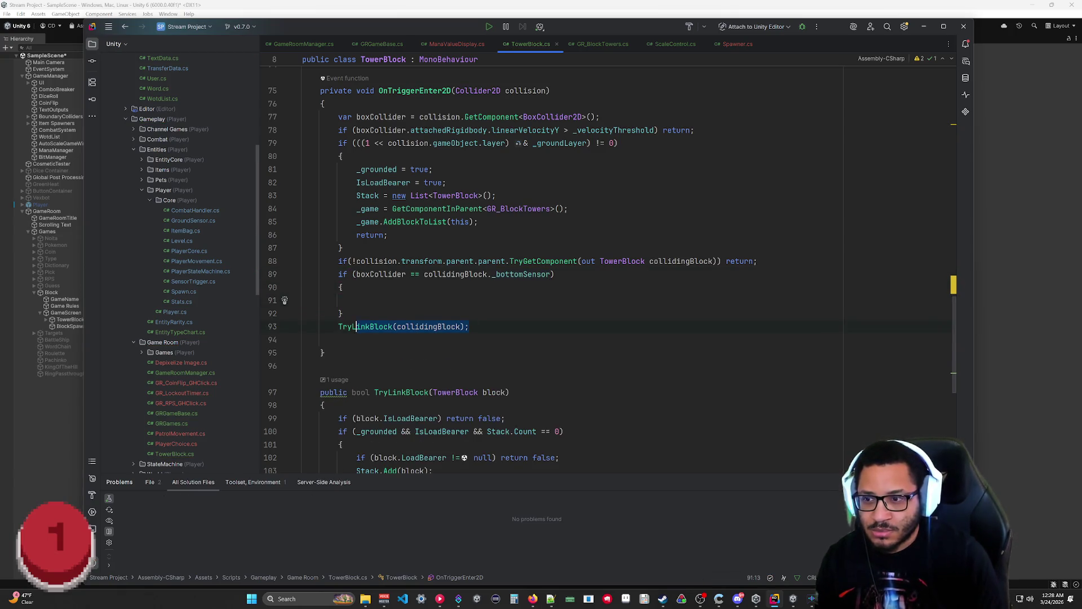
pyautogui.hotkey('ctrl', 'x')
pyautogui.press('Up')
pyautogui.press('Up')
pyautogui.hotkey('ctrl', 'v')
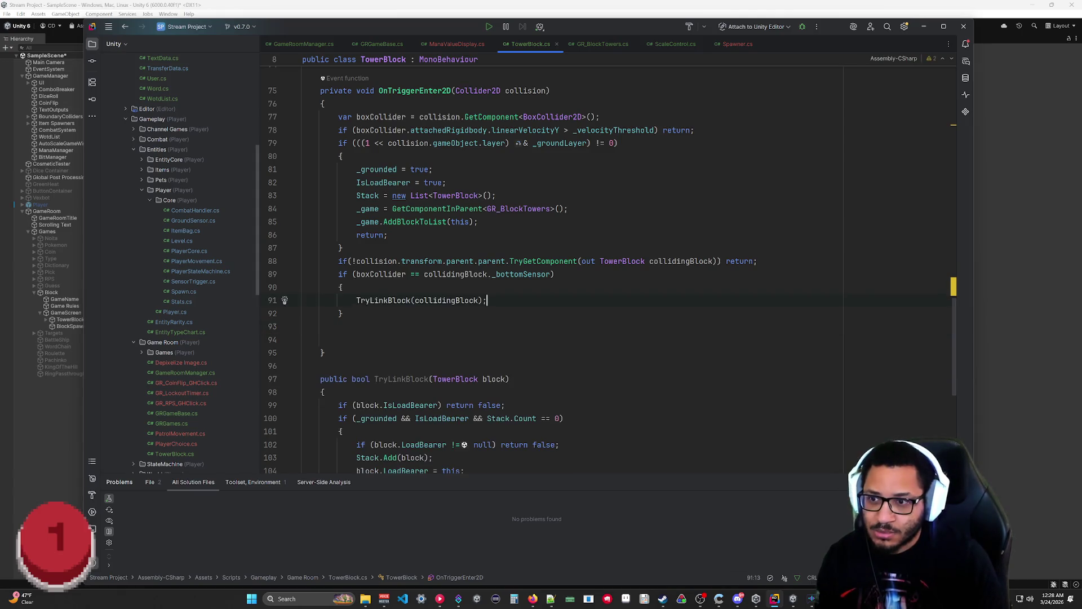
pyautogui.press('Down')
pyautogui.press('Down')
pyautogui.press('Down')
pyautogui.hotkey('shift', 'Up')
pyautogui.hotkey('shift', 'Up')
pyautogui.press('BackSpace')
pyautogui.press('Down')
pyautogui.press('Down')
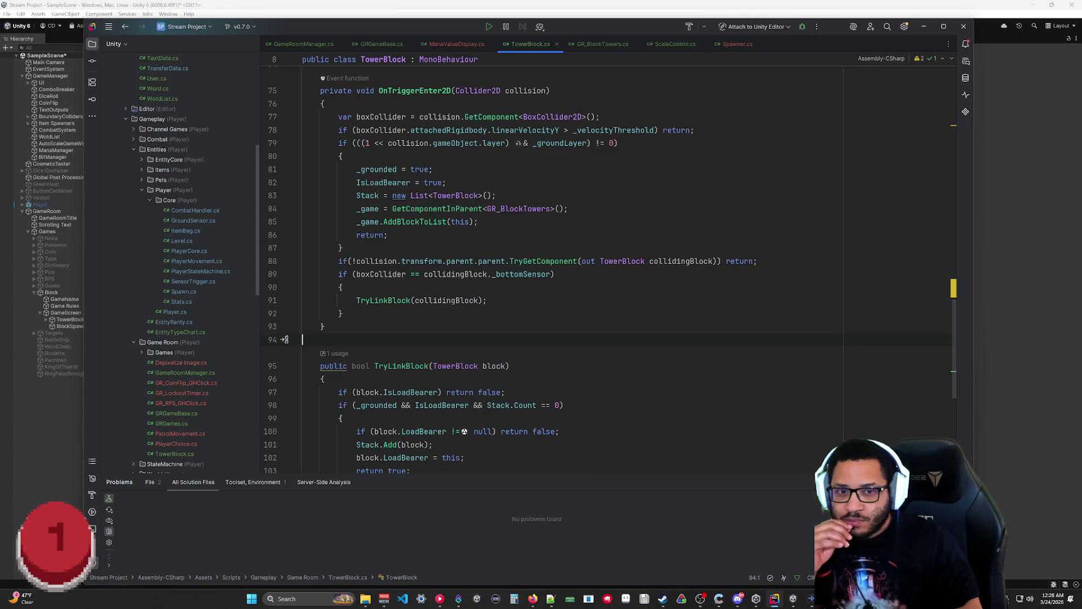
pyautogui.click(995, 240)
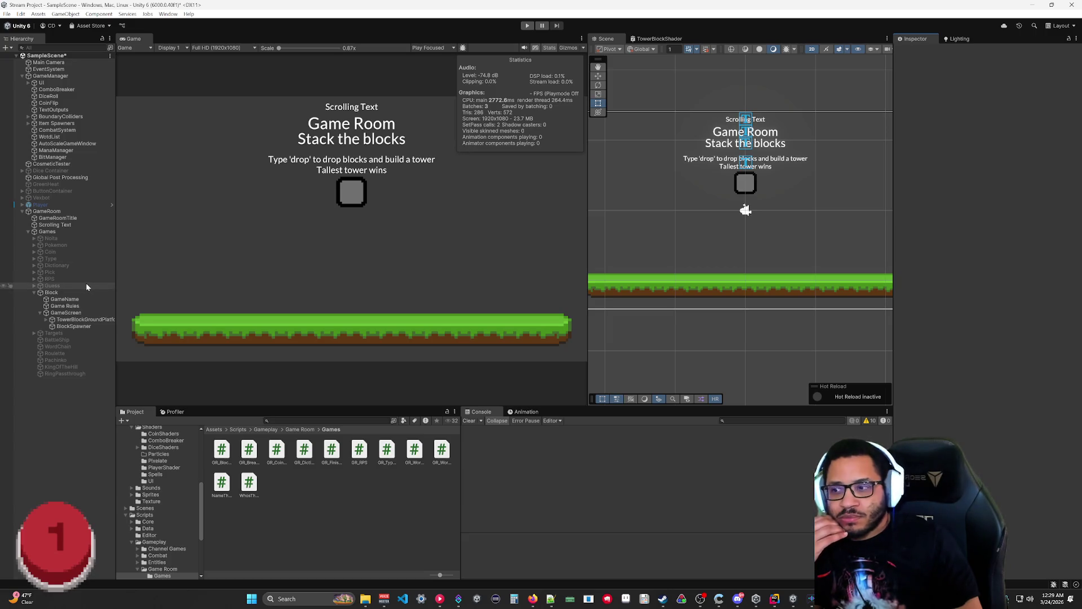
# Step: Open TowerBlockPrefab from the GameRoom prefabs folder, then leave it to return to the scene
pyautogui.scroll(10, 165, 473)
pyautogui.click(146, 502)
pyautogui.click(156, 515)
pyautogui.doubleClick(272, 449)
pyautogui.click(5, 58)
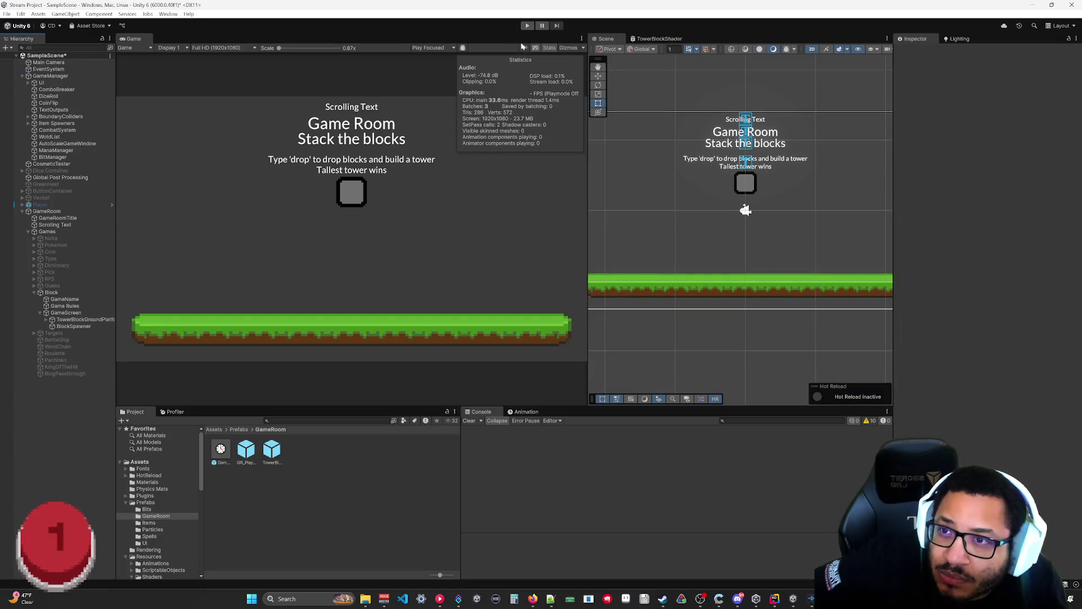
# Step: Play-test a block drop, stop the game, then reopen TowerBlockPrefab for editing
pyautogui.hotkey('ctrl', 'p')
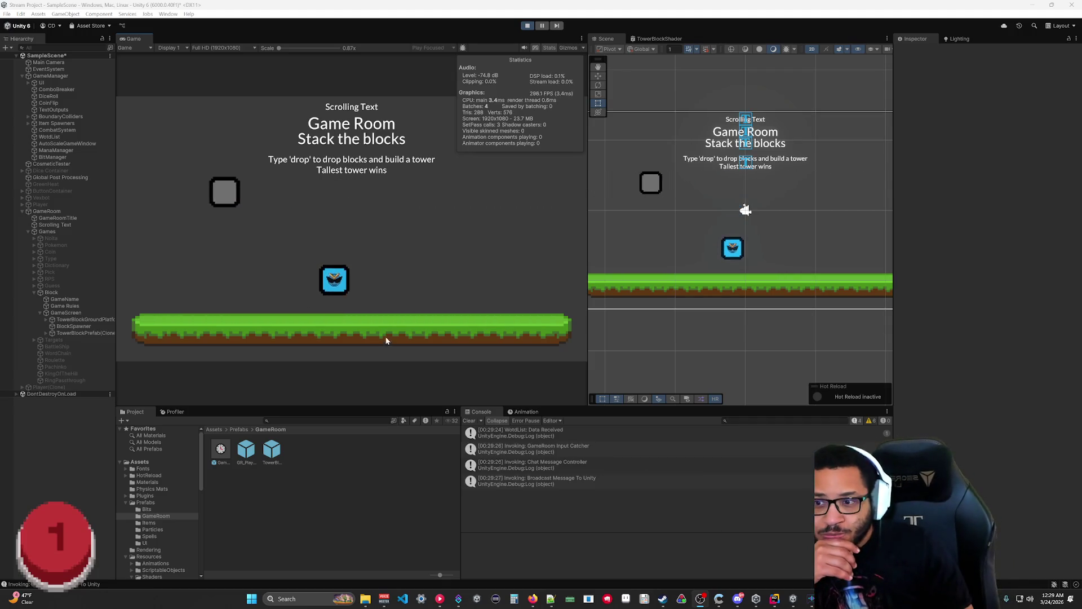
pyautogui.click(527, 25)
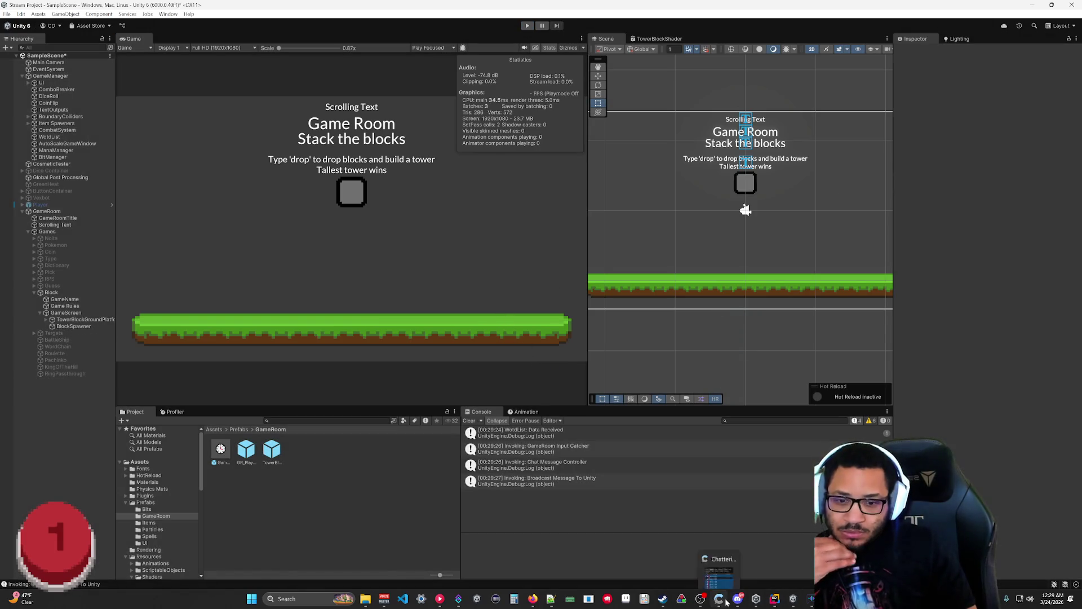
pyautogui.moveTo(737, 599)
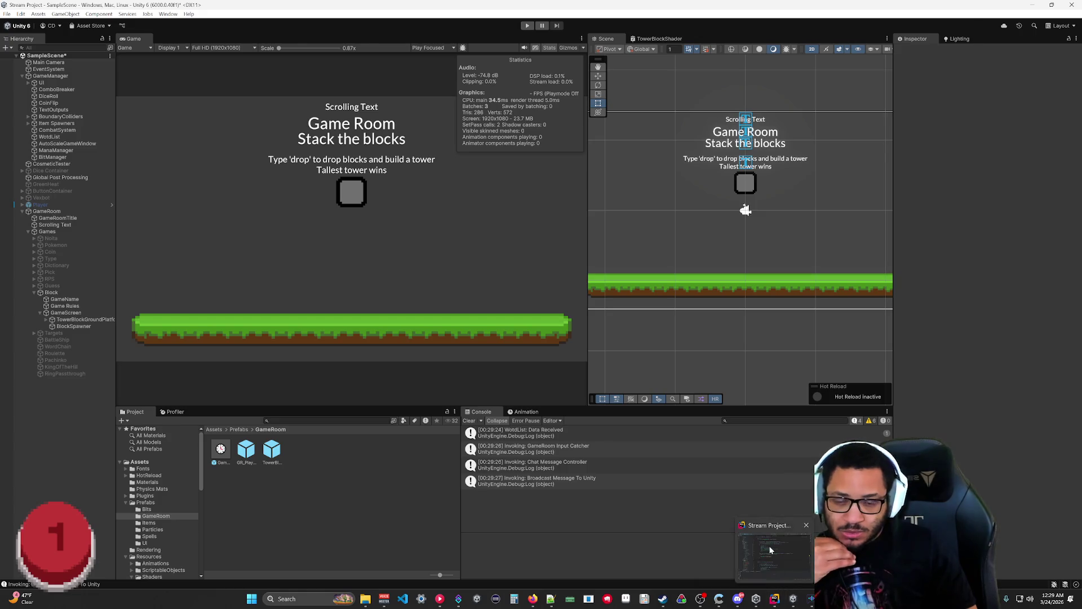
pyautogui.click(774, 598)
pyautogui.click(73, 416)
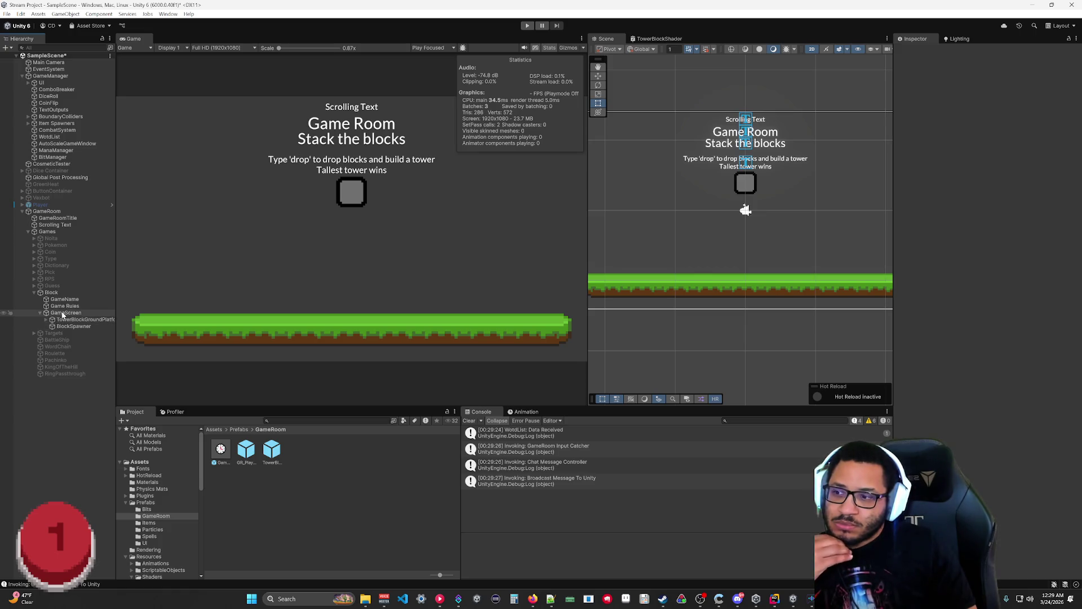
pyautogui.doubleClick(272, 452)
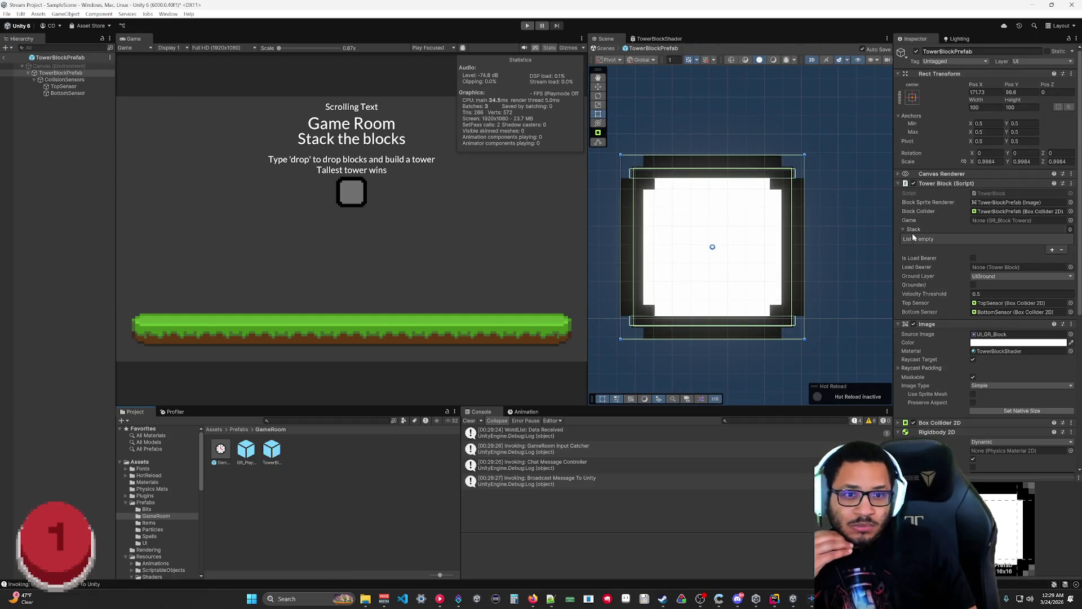
# Step: Collapse Rigidbody 2D, expand Box Collider 2D, tick Is Trigger, and open its Include Layers list
pyautogui.scroll(-1, 917, 278)
pyautogui.scroll(-2, 918, 279)
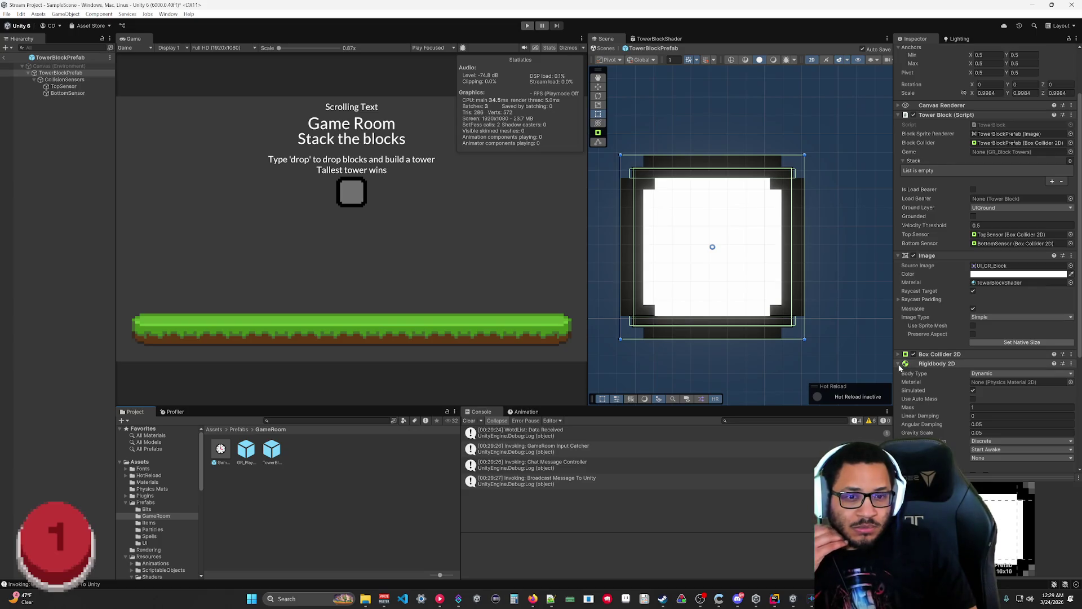
pyautogui.scroll(-4, 902, 369)
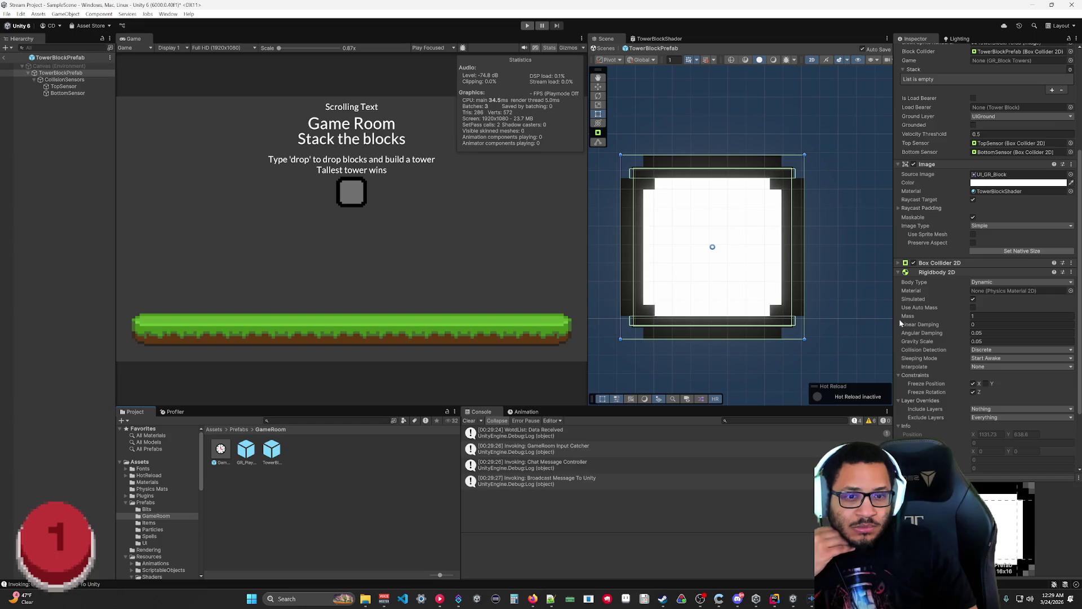
pyautogui.click(900, 275)
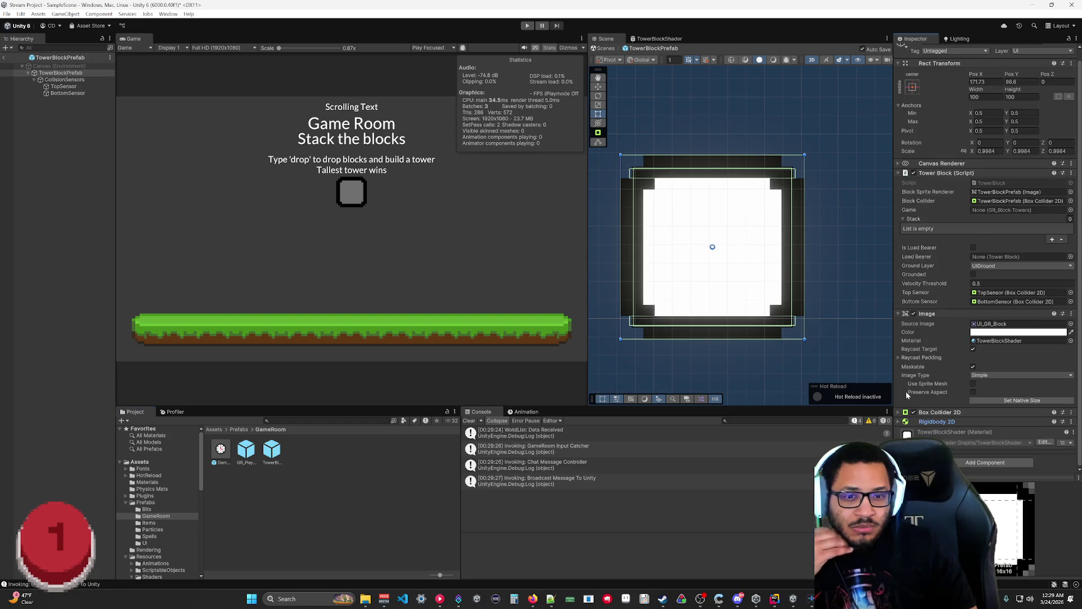
pyautogui.click(906, 413)
pyautogui.scroll(-5, 931, 383)
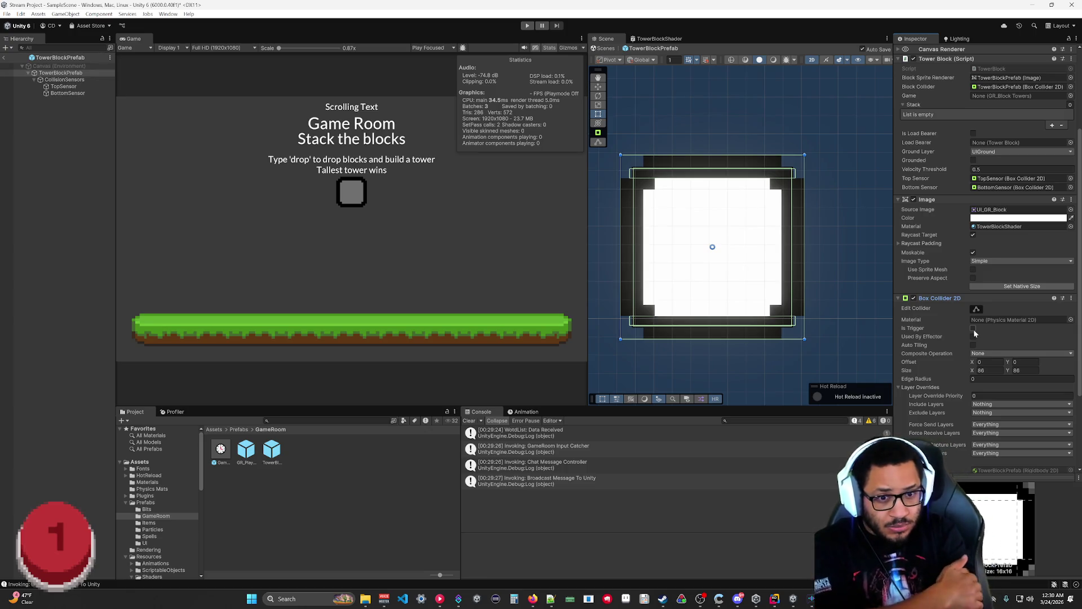
pyautogui.click(974, 329)
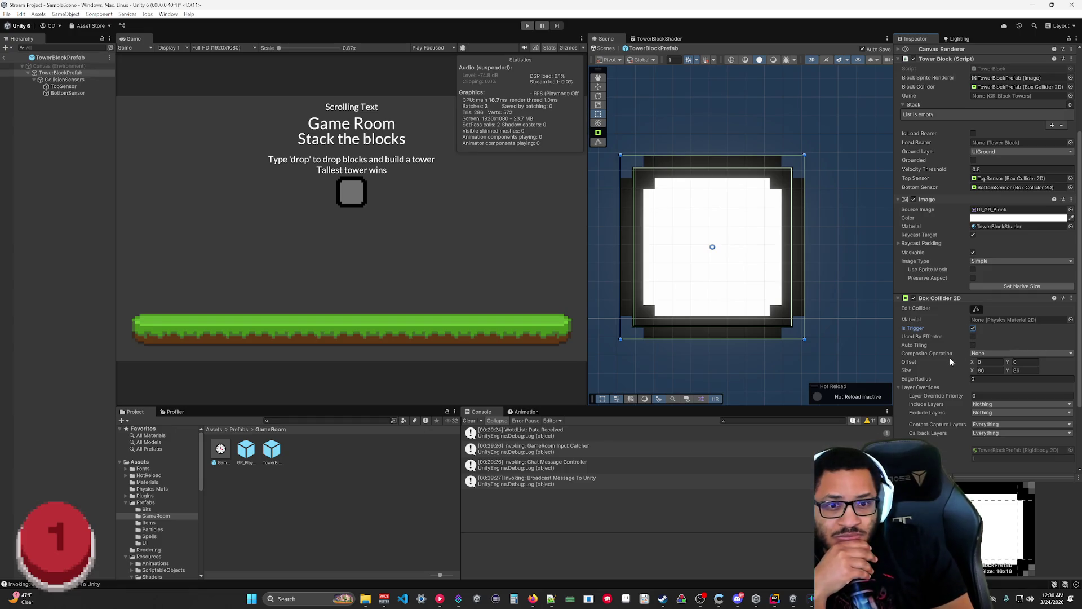
pyautogui.scroll(4, 950, 364)
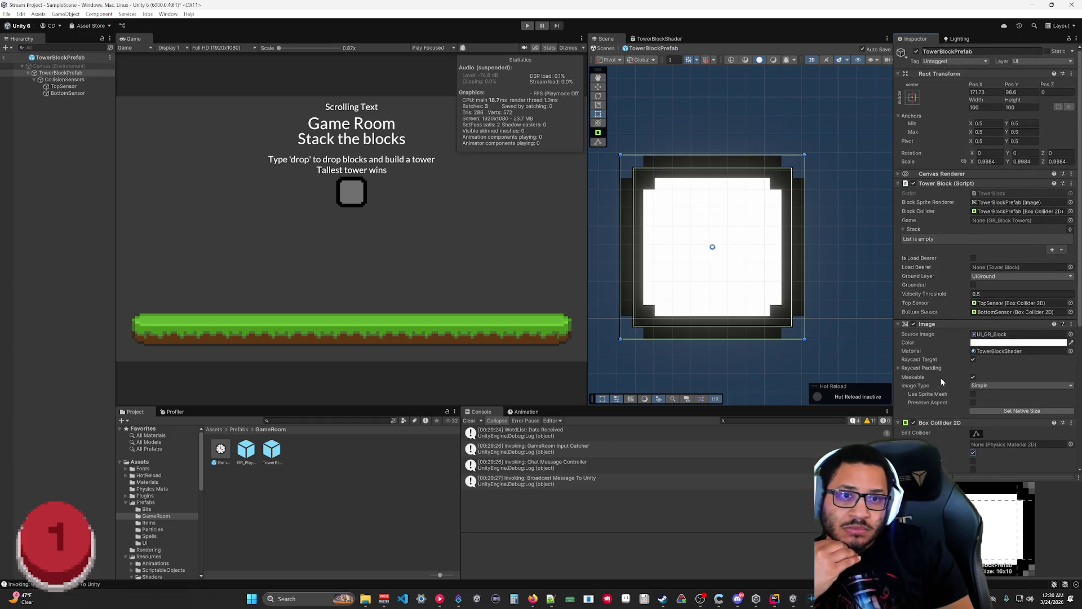
pyautogui.scroll(-5, 941, 381)
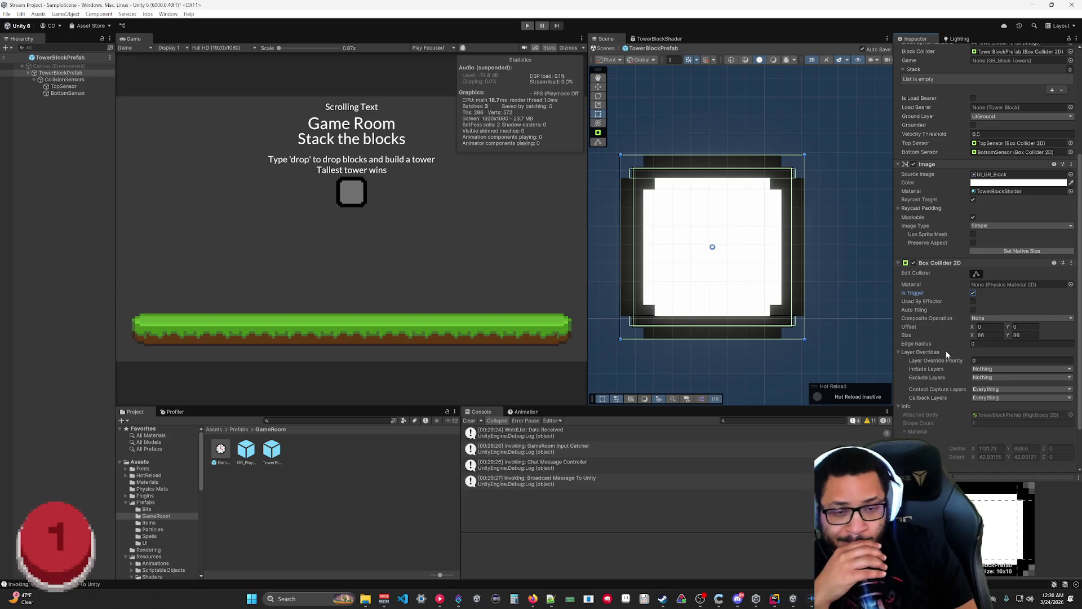
pyautogui.click(982, 370)
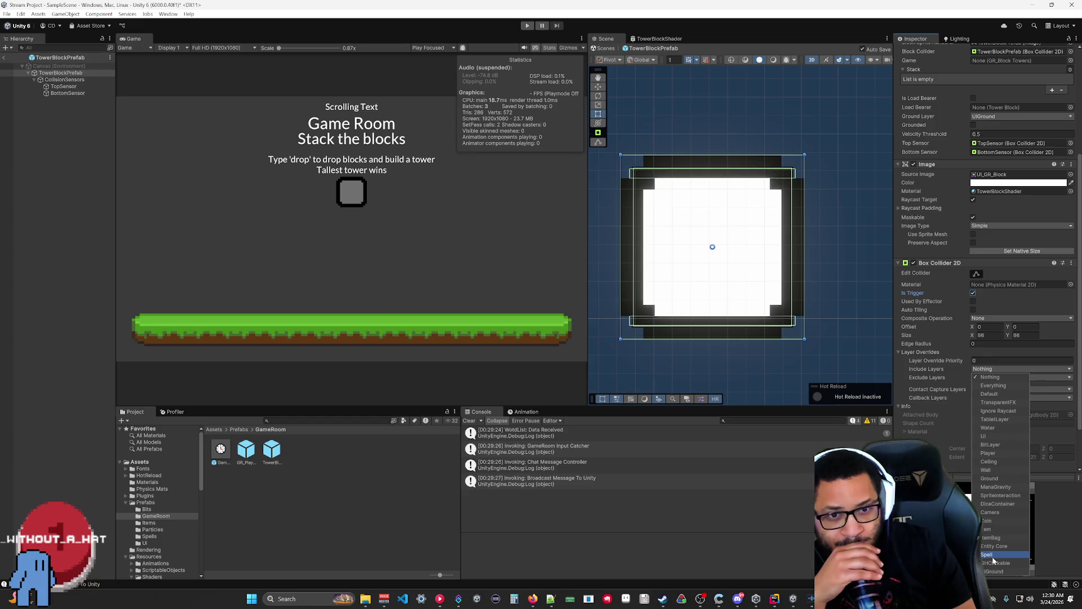
# Step: Dismiss the layer list, check BottomSensor's collider, then exit Prefab Mode back to SampleScene
pyautogui.press('Escape')
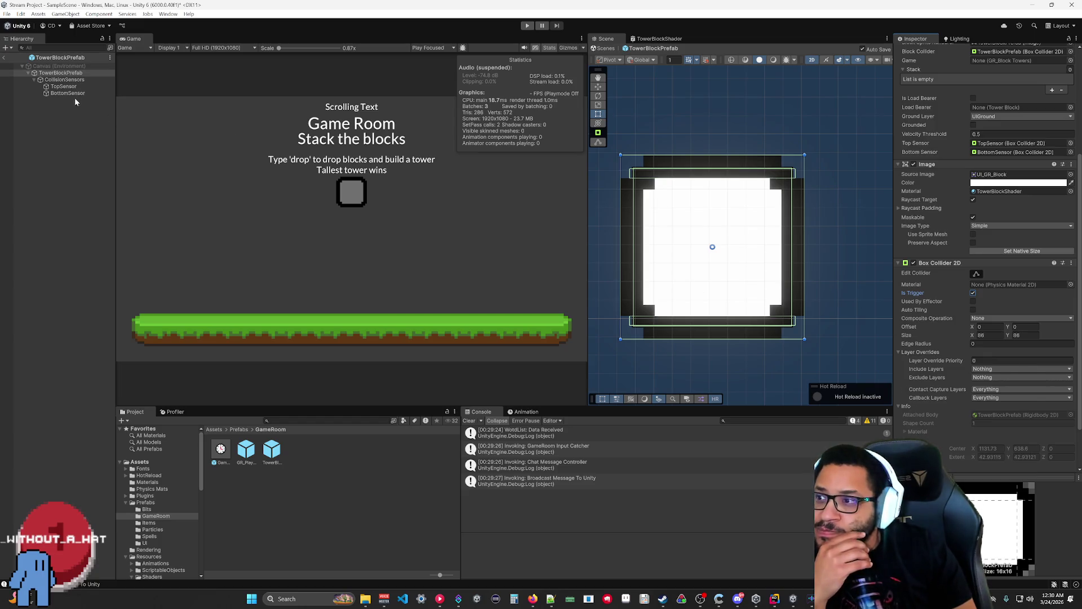
pyautogui.click(68, 93)
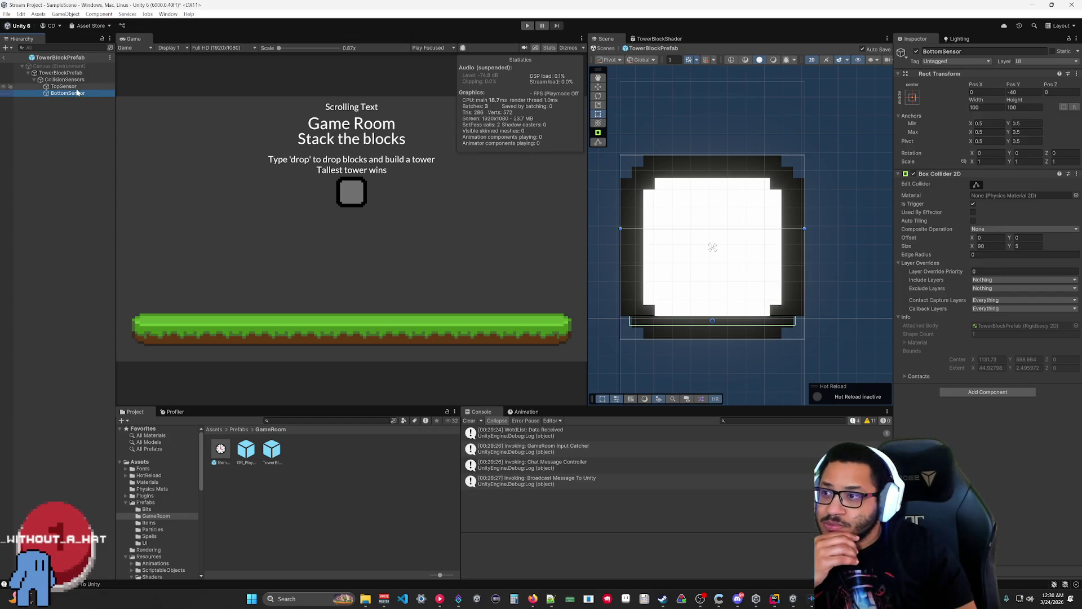
pyautogui.click(72, 73)
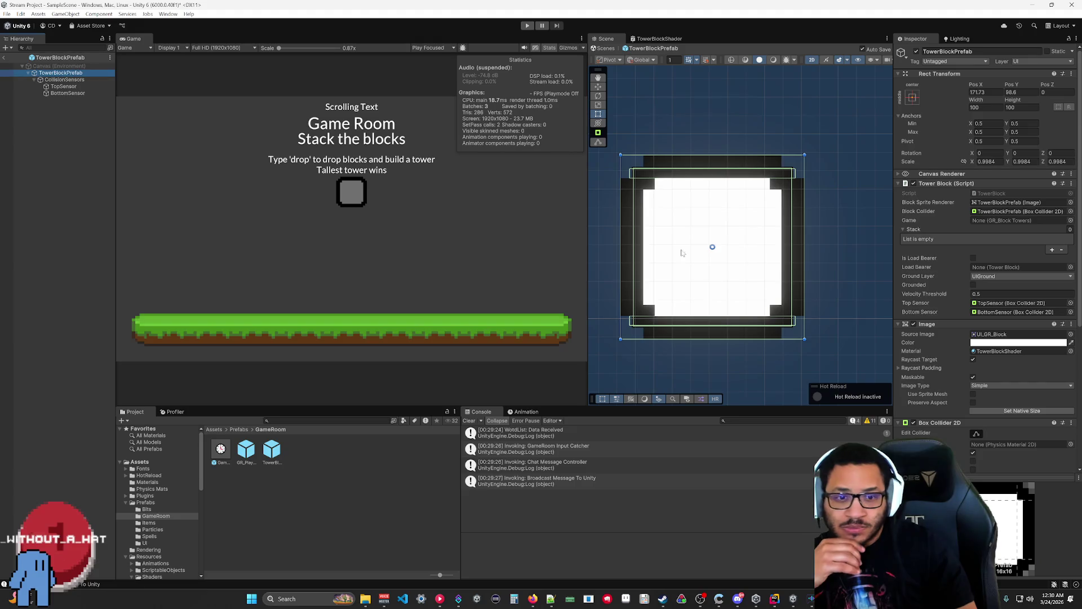
pyautogui.scroll(-3, 925, 372)
pyautogui.scroll(-3, 925, 372)
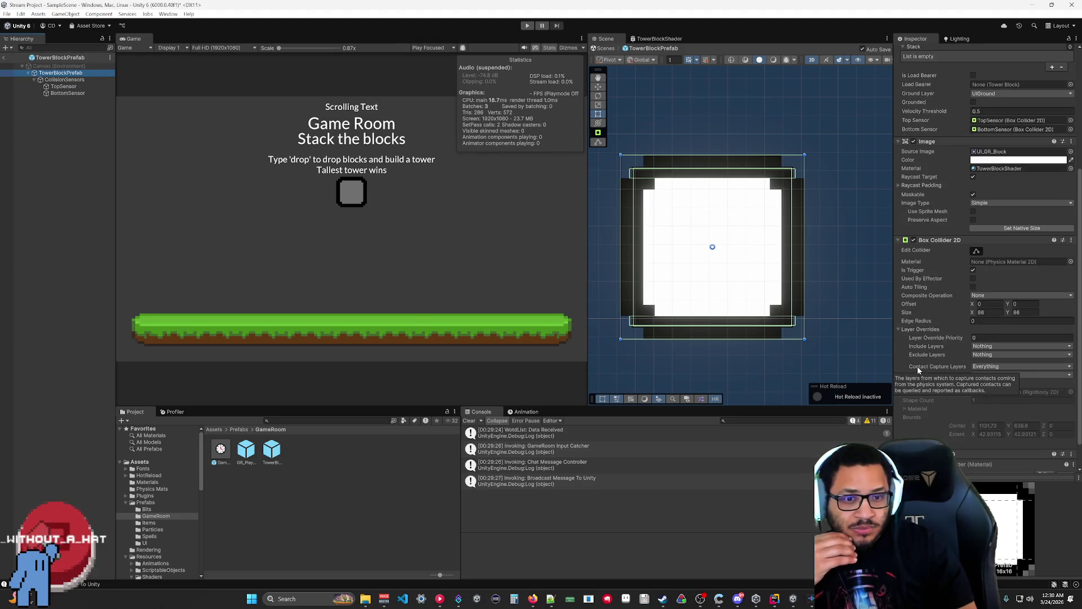
pyautogui.scroll(-2, 921, 420)
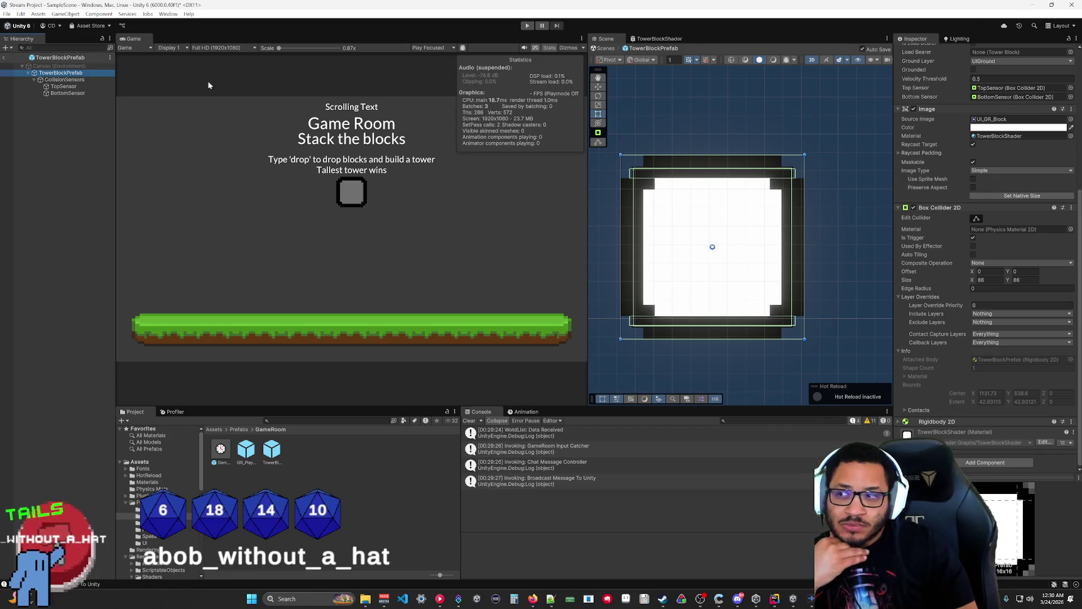
pyautogui.click(606, 48)
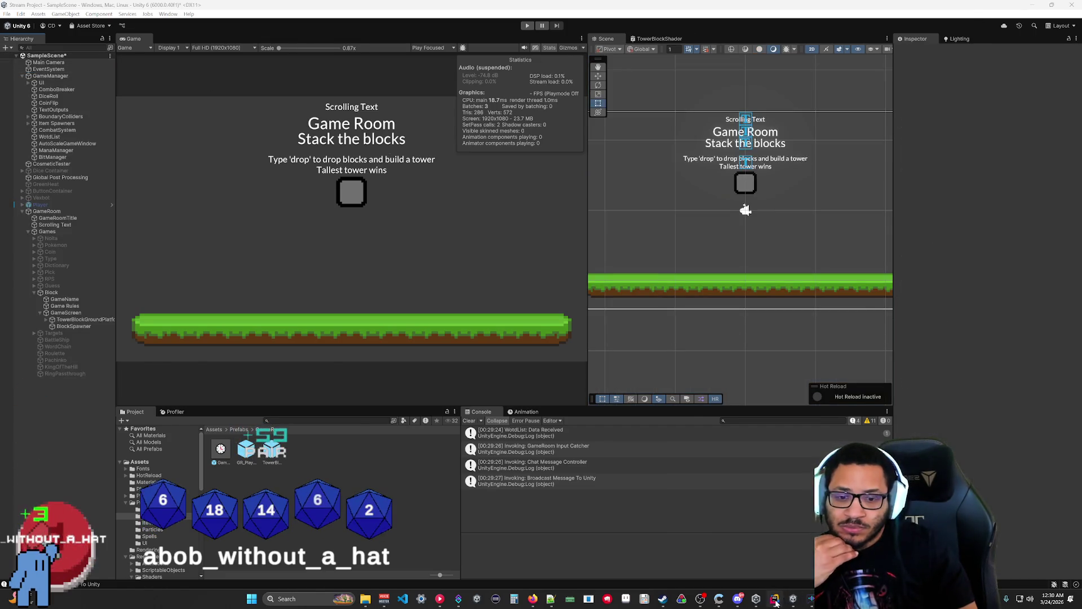
pyautogui.click(775, 599)
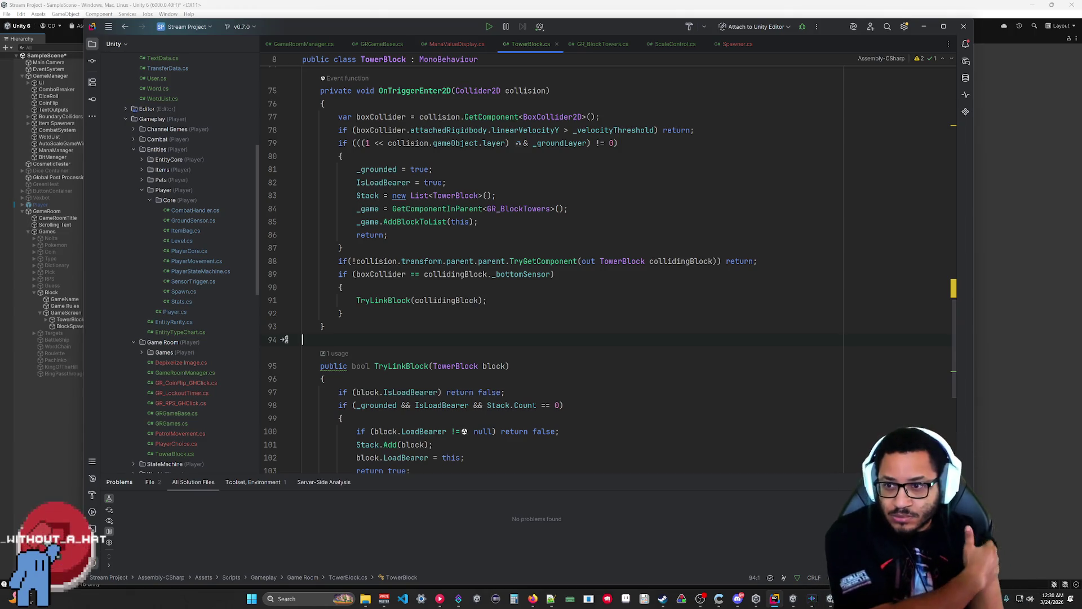
# Step: Try a boxCollider assignment on a new line after _game.AddBlockToList(this), then remove it
pyautogui.click(478, 221)
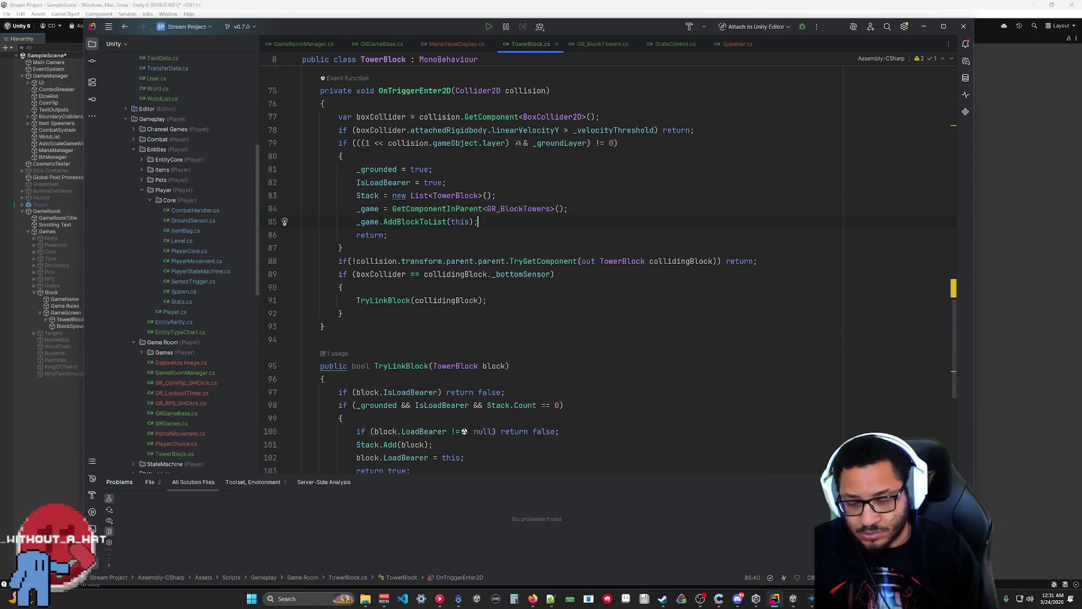
pyautogui.press('Return')
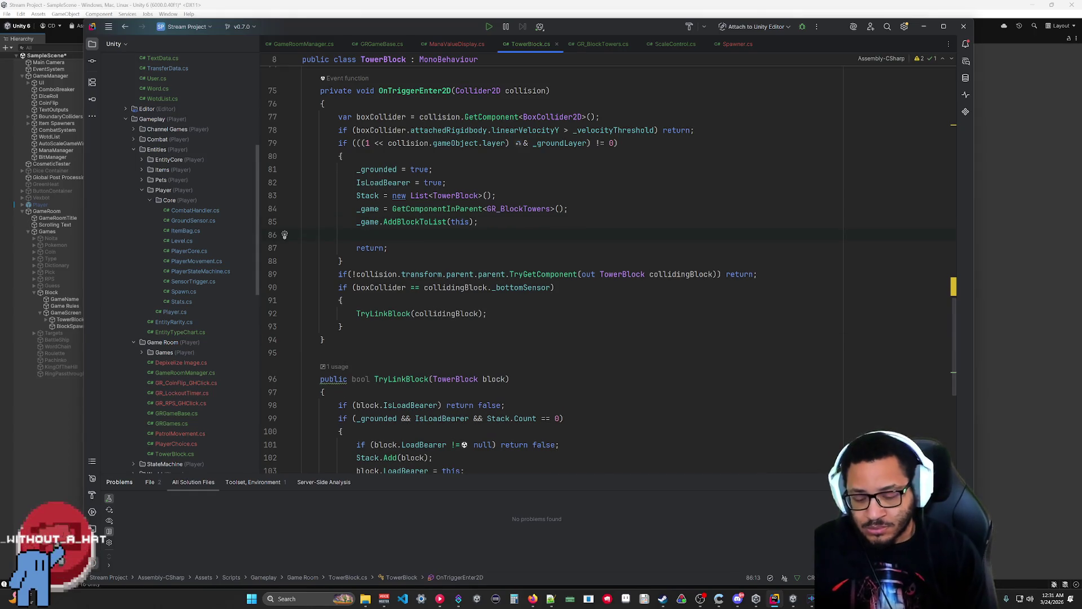
pyautogui.write('box')
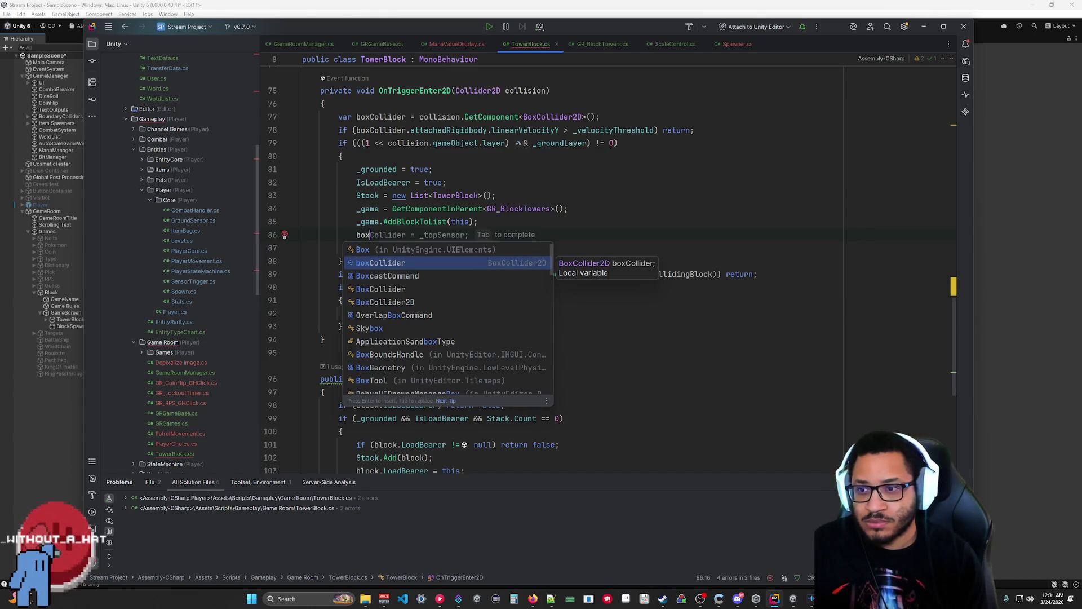
pyautogui.press('Return')
pyautogui.write('= _topSensor')
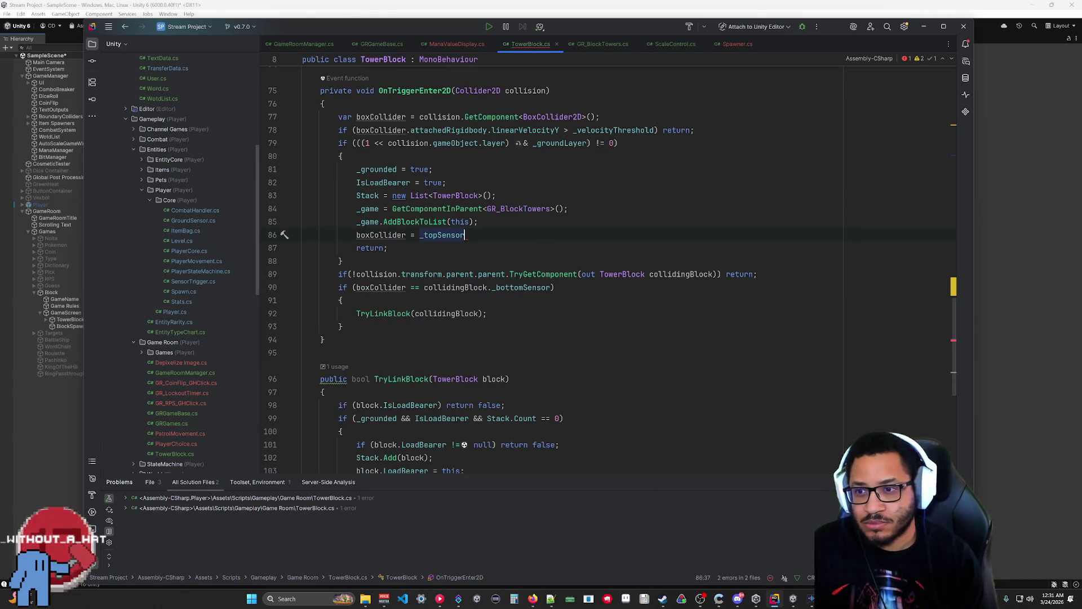
pyautogui.press('BackSpace')
pyautogui.press('BackSpace')
pyautogui.press('BackSpace')
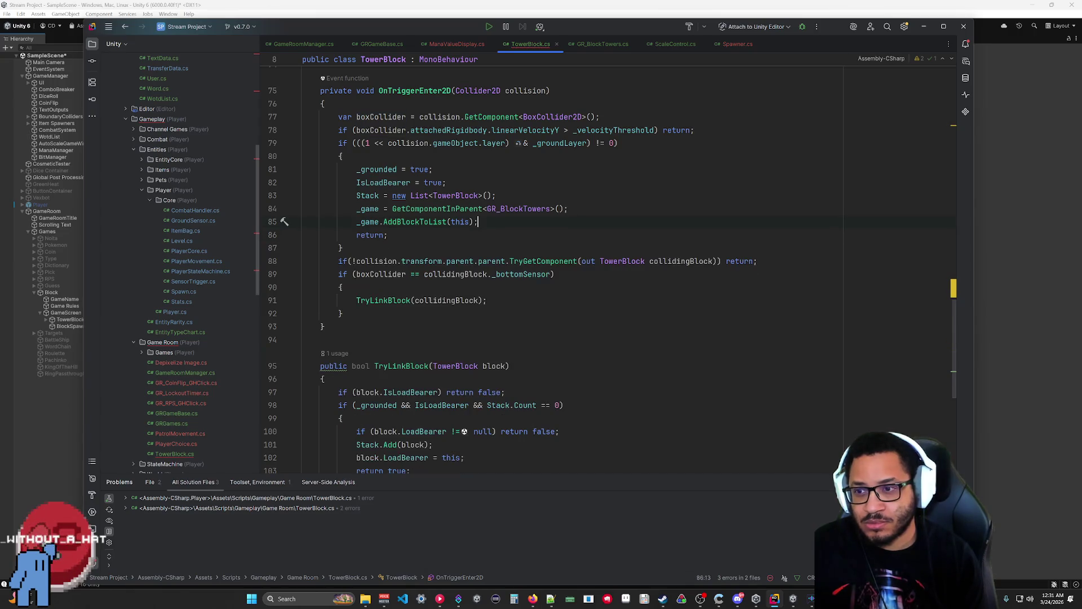
# Step: Begin line 86 with BlockCollider.attachedRigidbody
pyautogui.press('Return')
pyautogui.write('boxCl')
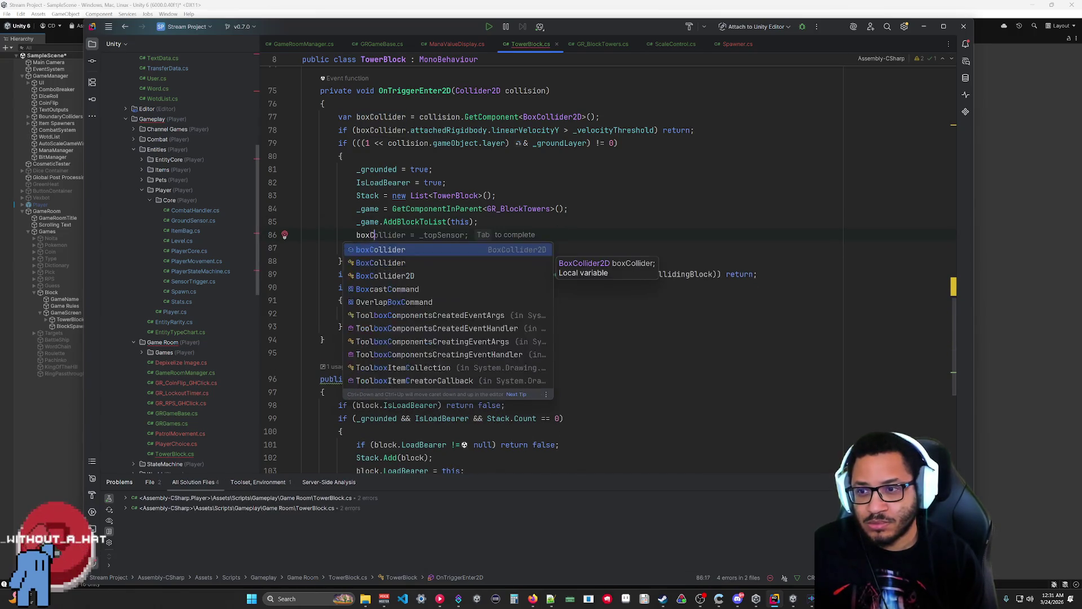
pyautogui.press('BackSpace')
pyautogui.press('BackSpace')
pyautogui.press('BackSpace')
pyautogui.write('_box')
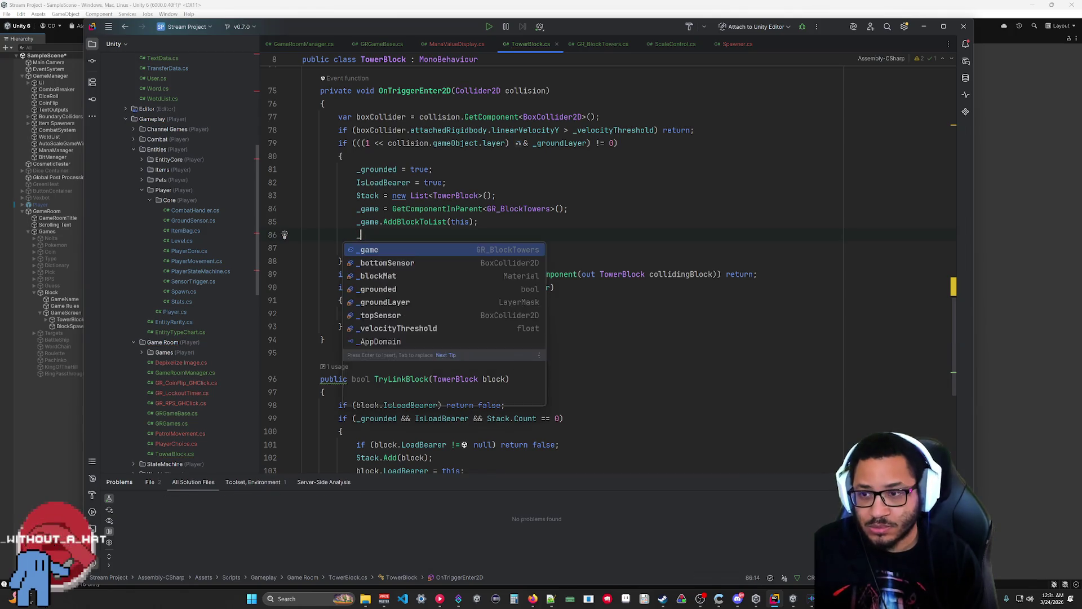
pyautogui.scroll(10, 564, 265)
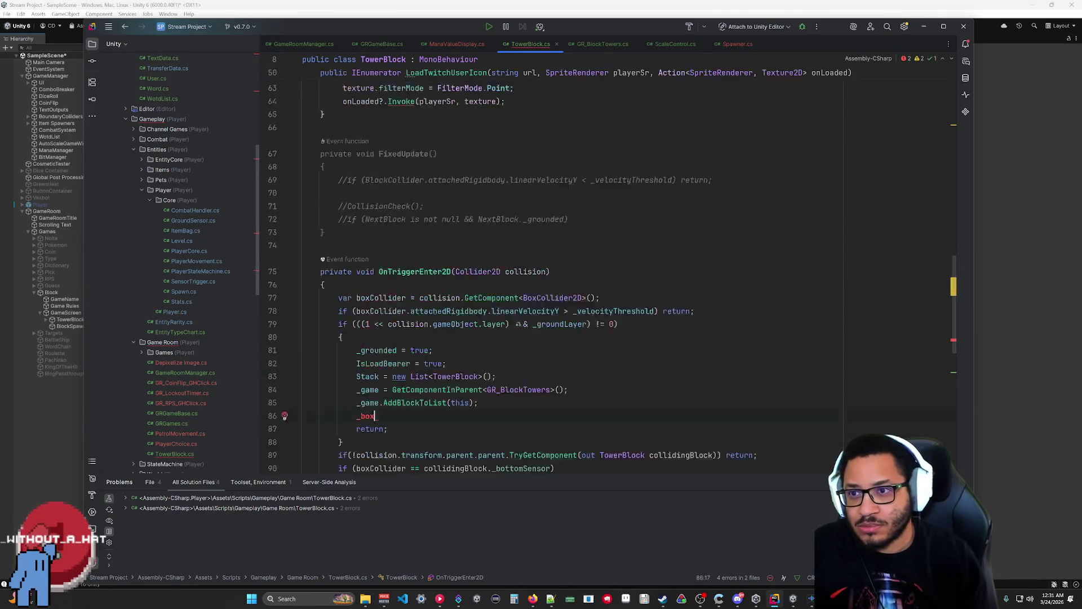
pyautogui.scroll(6, 563, 265)
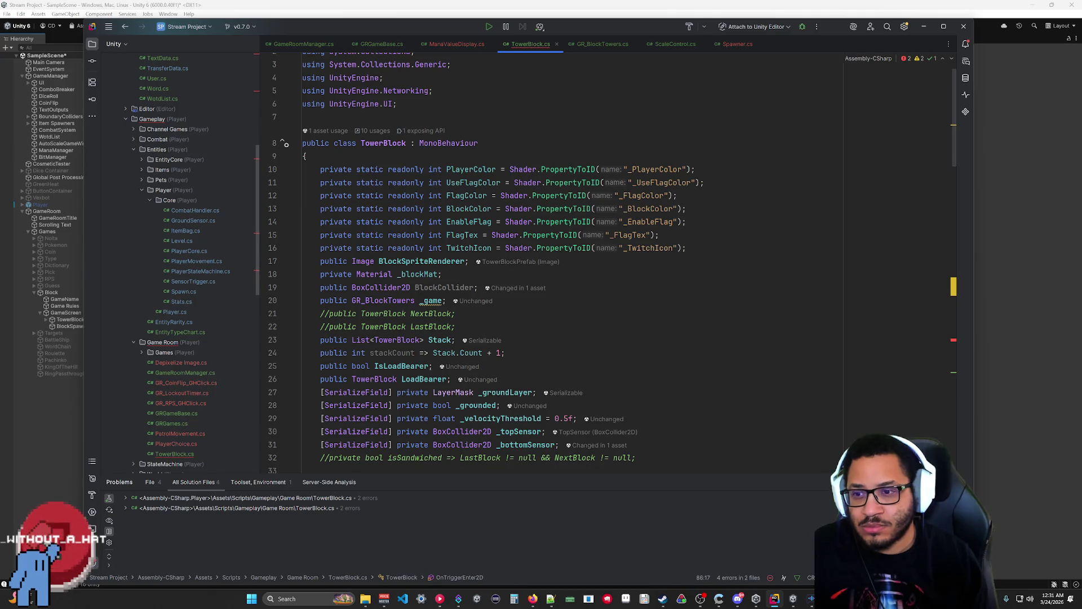
pyautogui.scroll(-14, 564, 265)
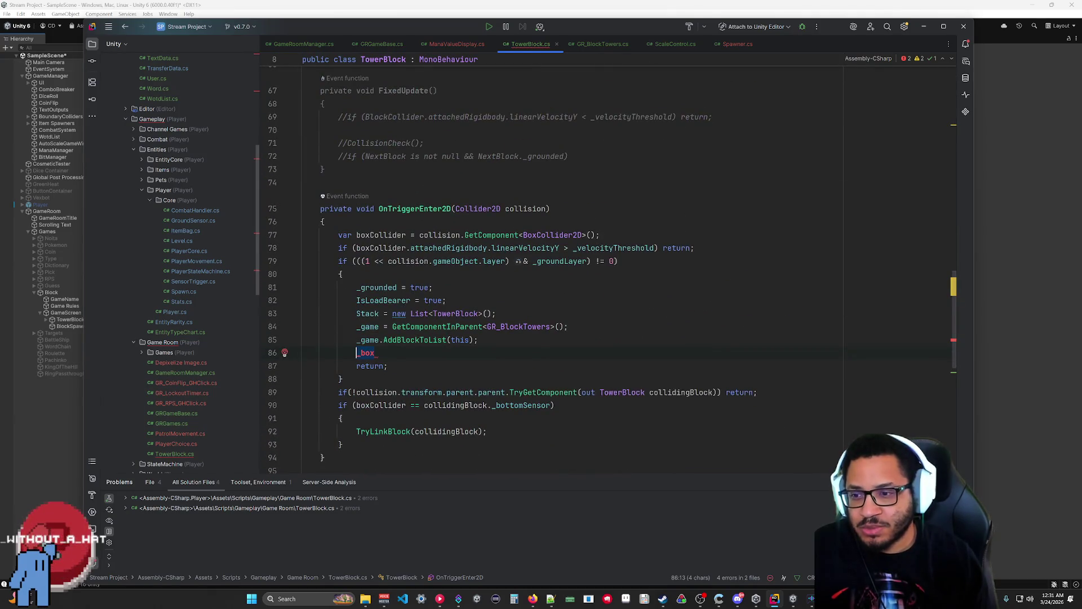
pyautogui.write('Block')
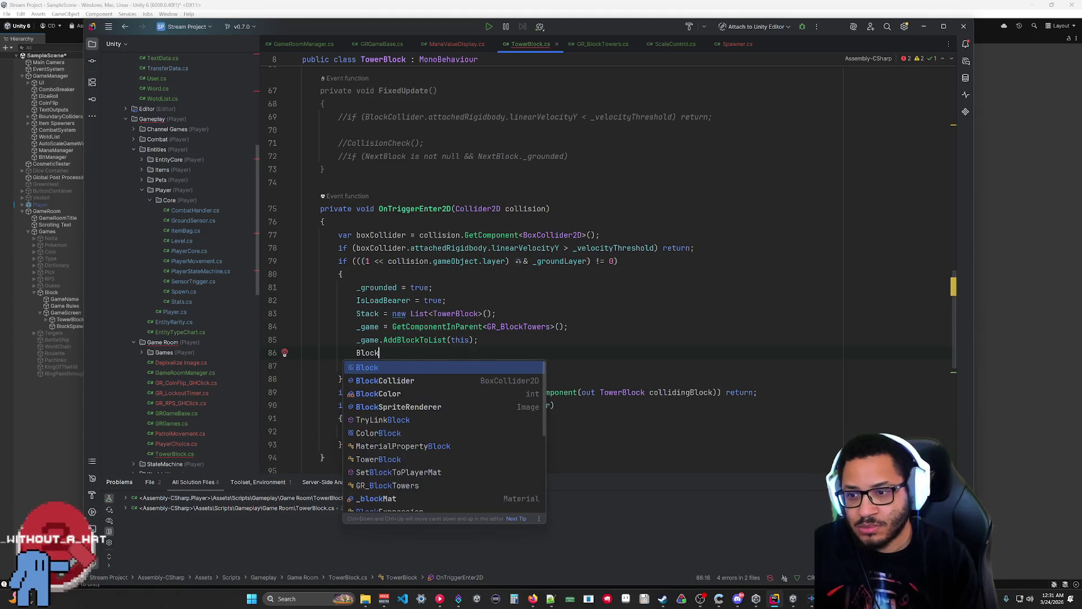
pyautogui.write('Collider.')
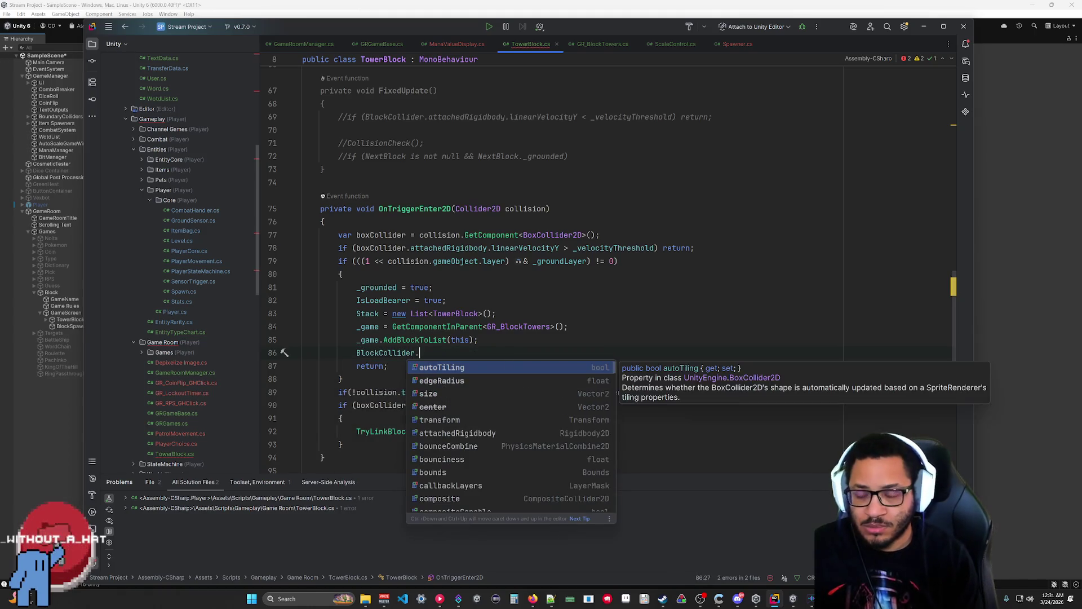
pyautogui.write('attached')
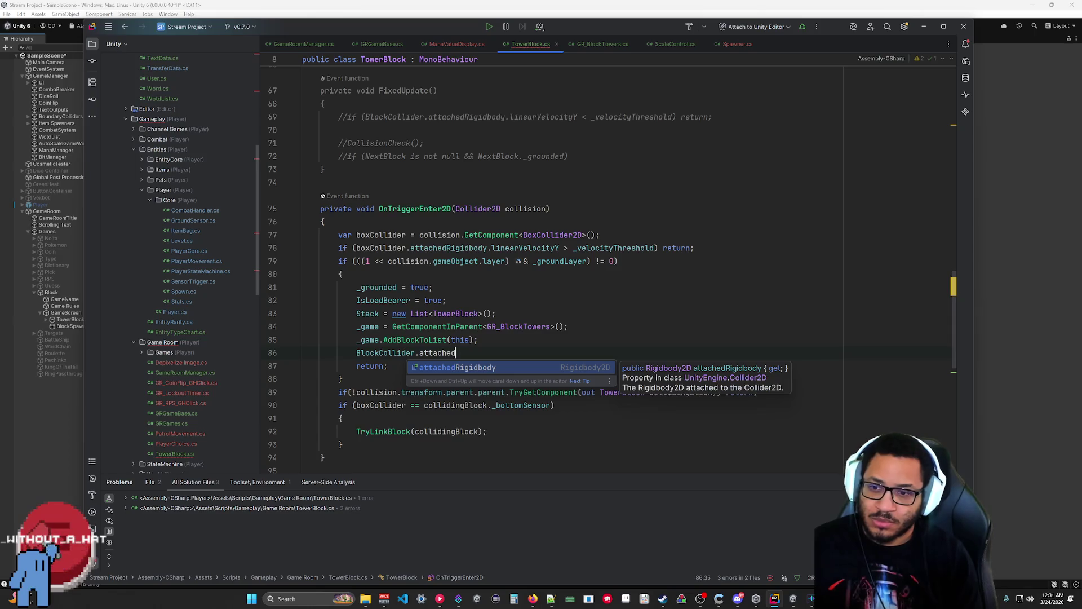
pyautogui.write('Rigidbody.')
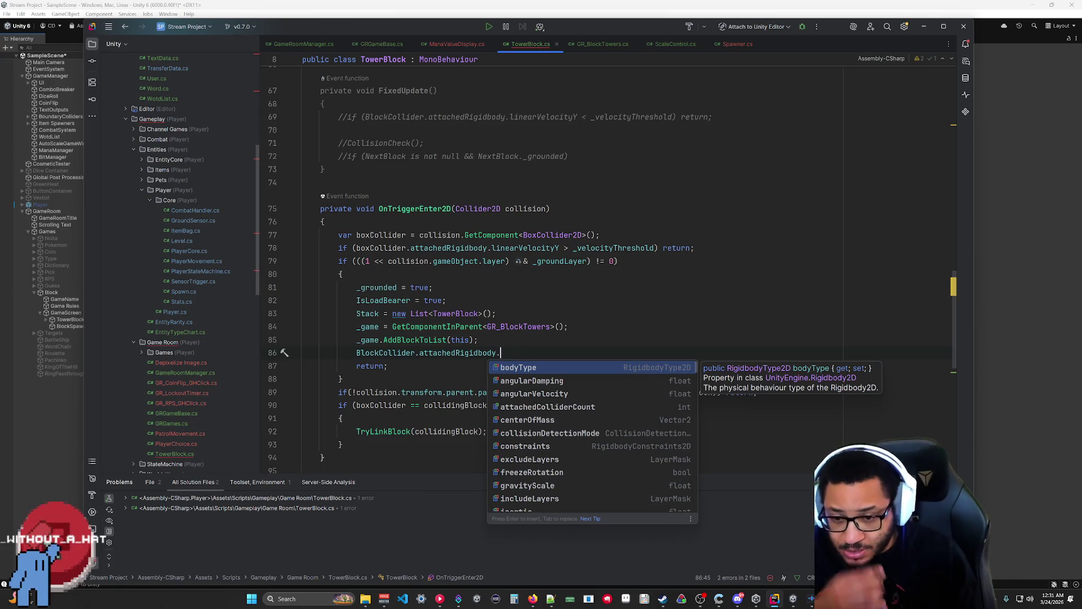
# Step: Finish the line as BlockCollider.attachedRigidbody.bodyType = RigidbodyType2D.Static
pyautogui.press('Return')
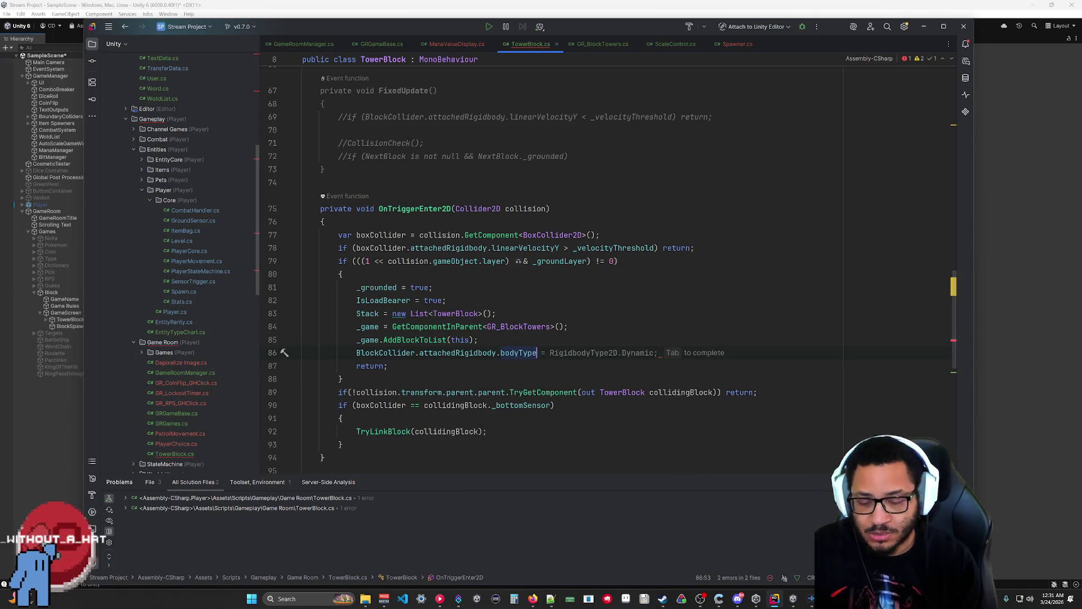
pyautogui.write(' =')
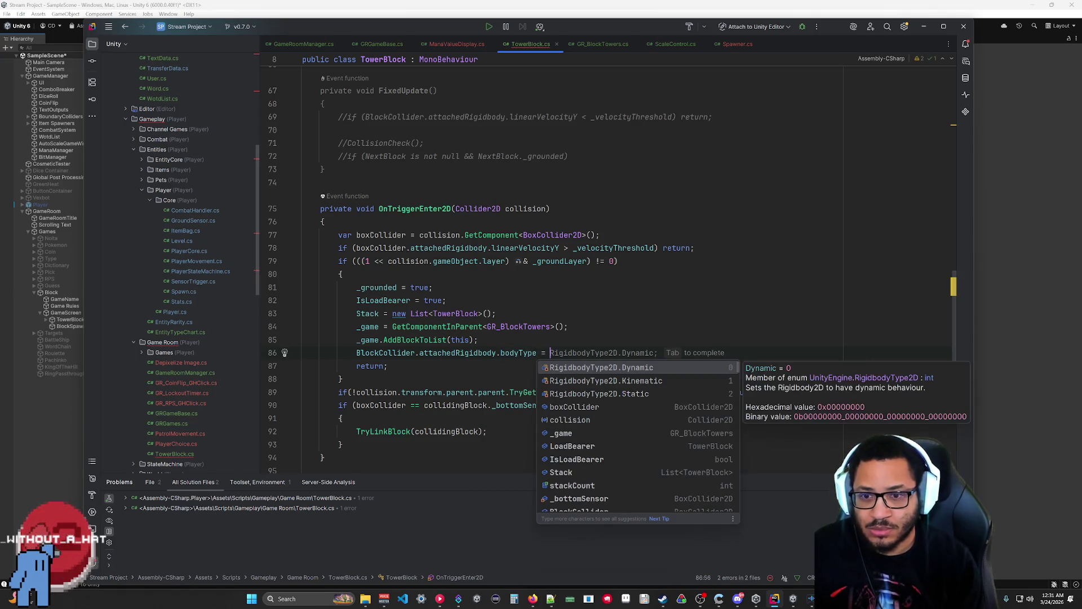
pyautogui.press('Down')
pyautogui.press('Up')
pyautogui.press('Tab')
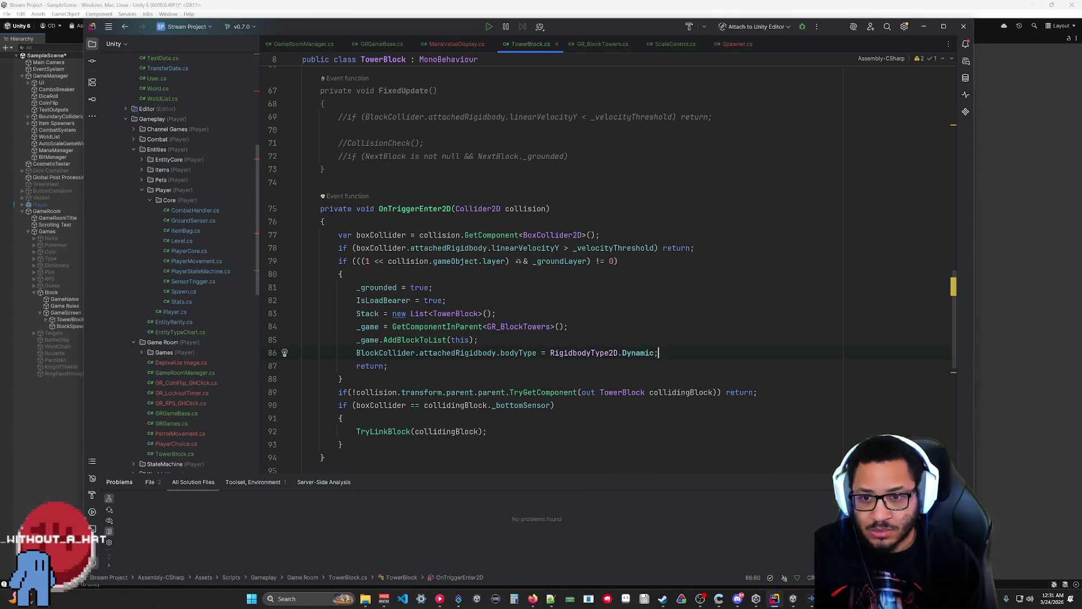
pyautogui.write('Rigi')
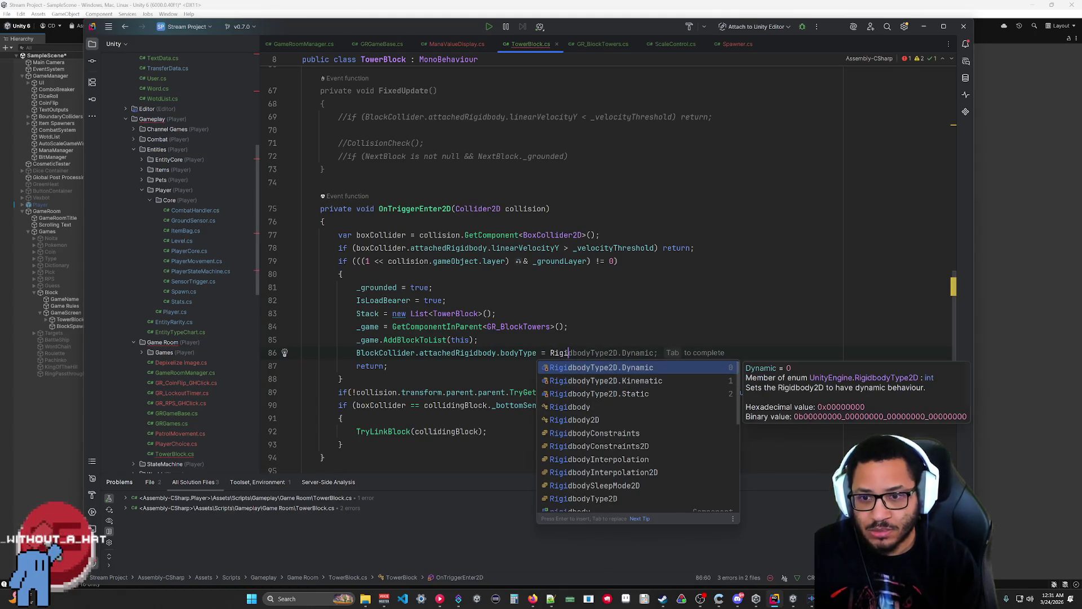
pyautogui.press('Down')
pyautogui.press('Up')
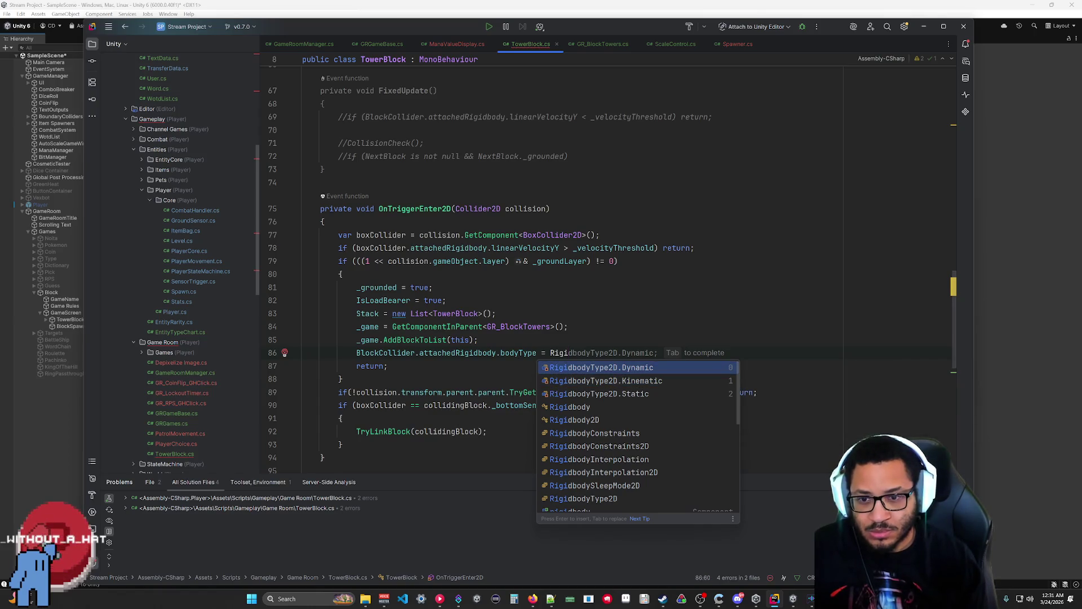
pyautogui.press('Down')
pyautogui.press('Down')
pyautogui.press('Escape')
pyautogui.write('dBo')
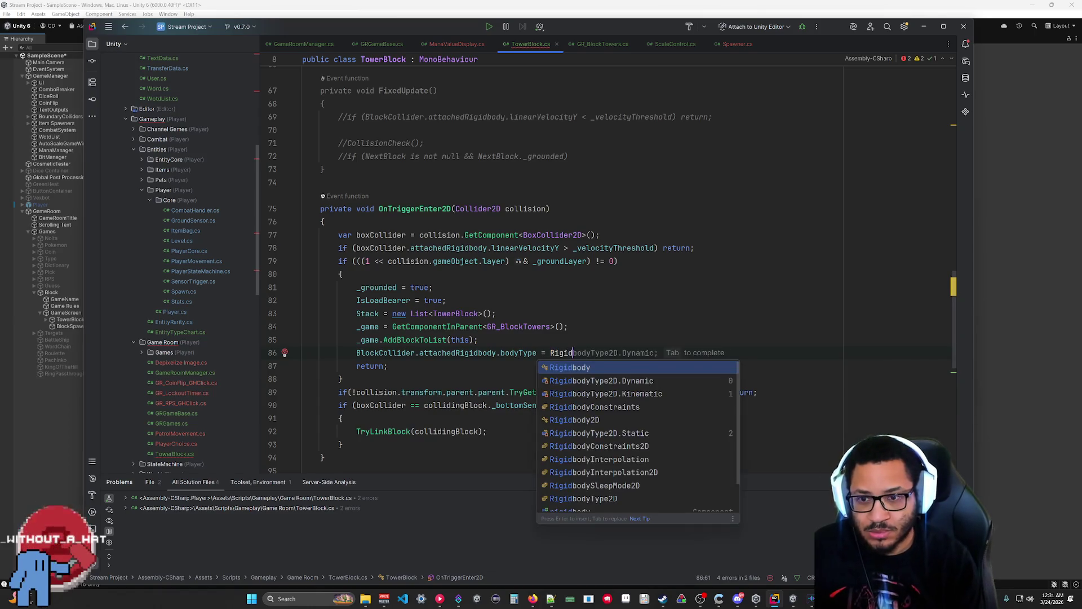
pyautogui.write('dyType2')
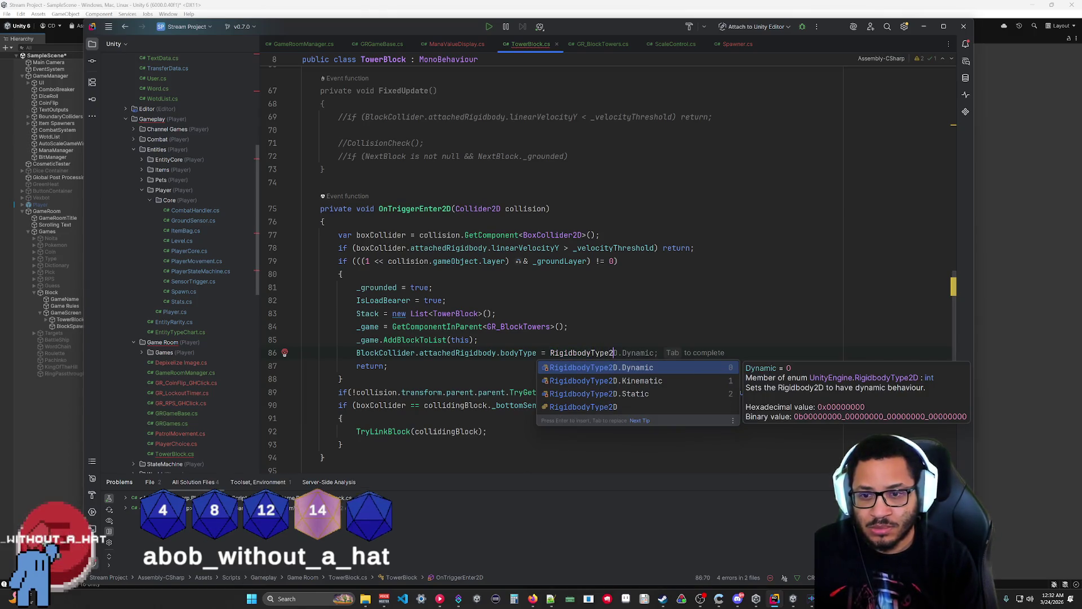
pyautogui.write('D.Stati')
pyautogui.write('c;')
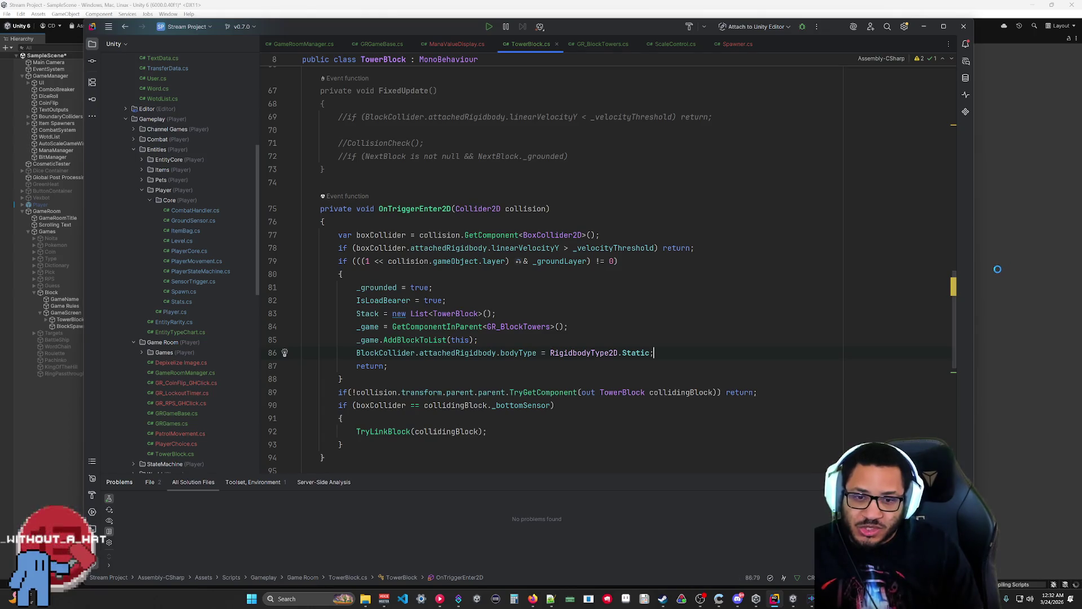
pyautogui.hotkey('alt', 'Tab')
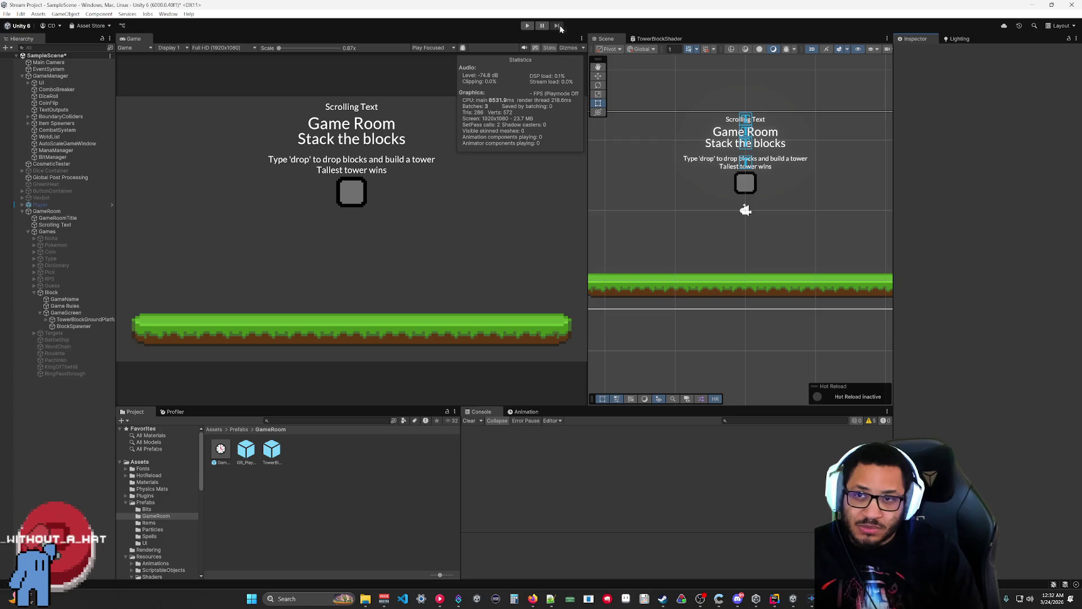
# Step: Run a short play test that drops one block, stop it, and return to TowerBlock.cs
pyautogui.click(527, 26)
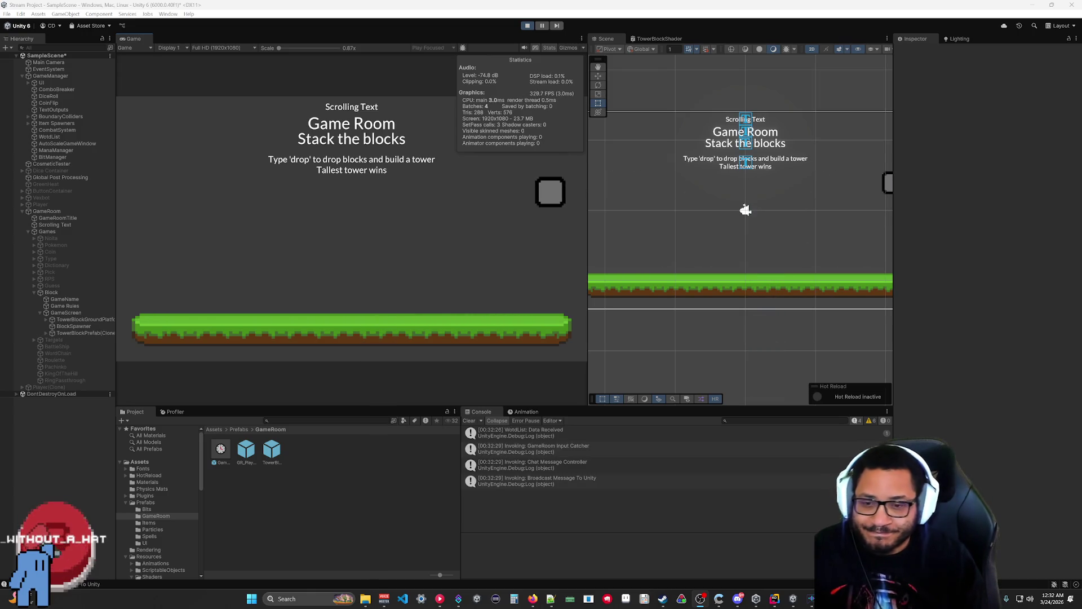
pyautogui.click(528, 26)
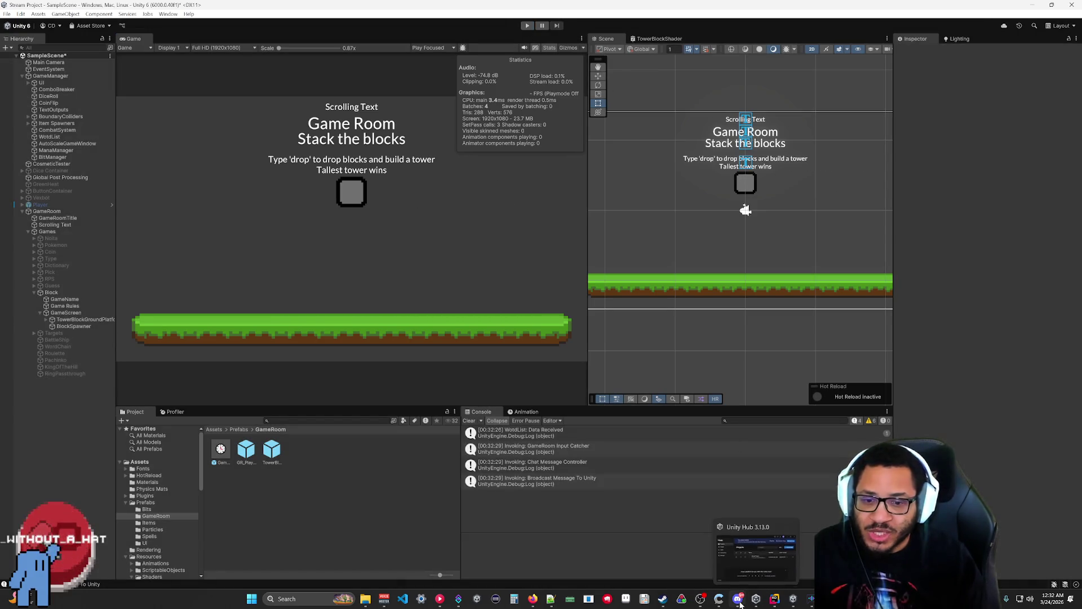
pyautogui.click(777, 601)
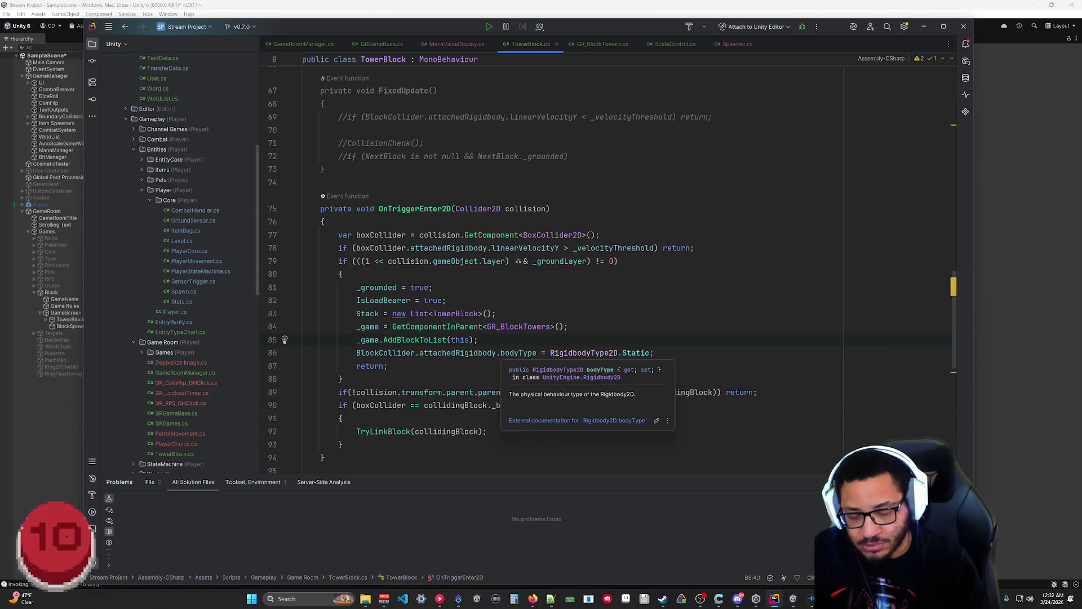
# Step: Add a line setting BlockCollider.attachedRigidbody.linearVelocity to Vector2.zero above the bodyType line
pyautogui.press('Return')
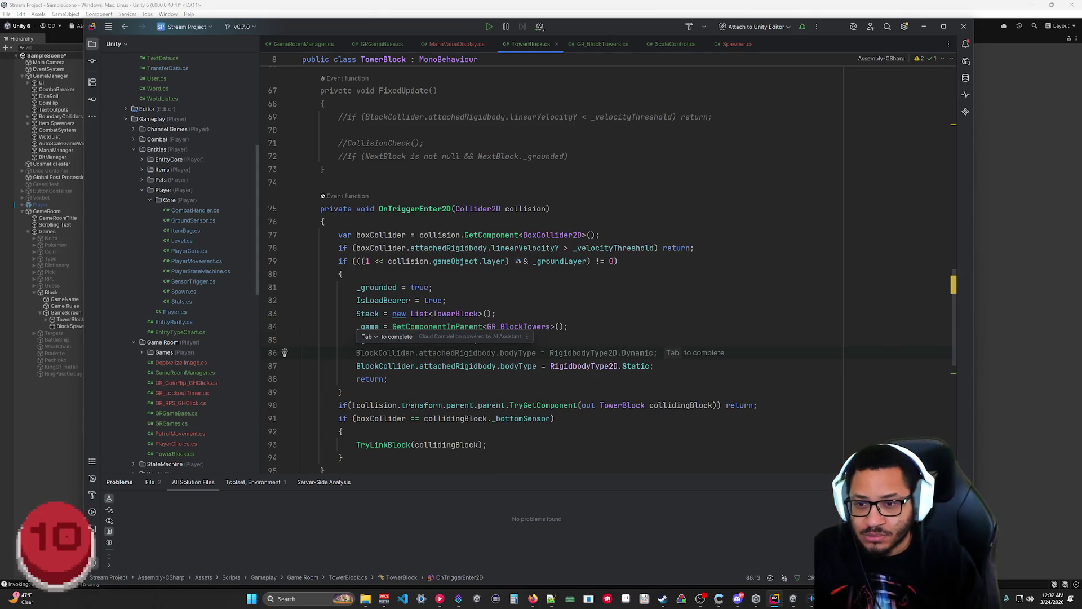
pyautogui.write('Block')
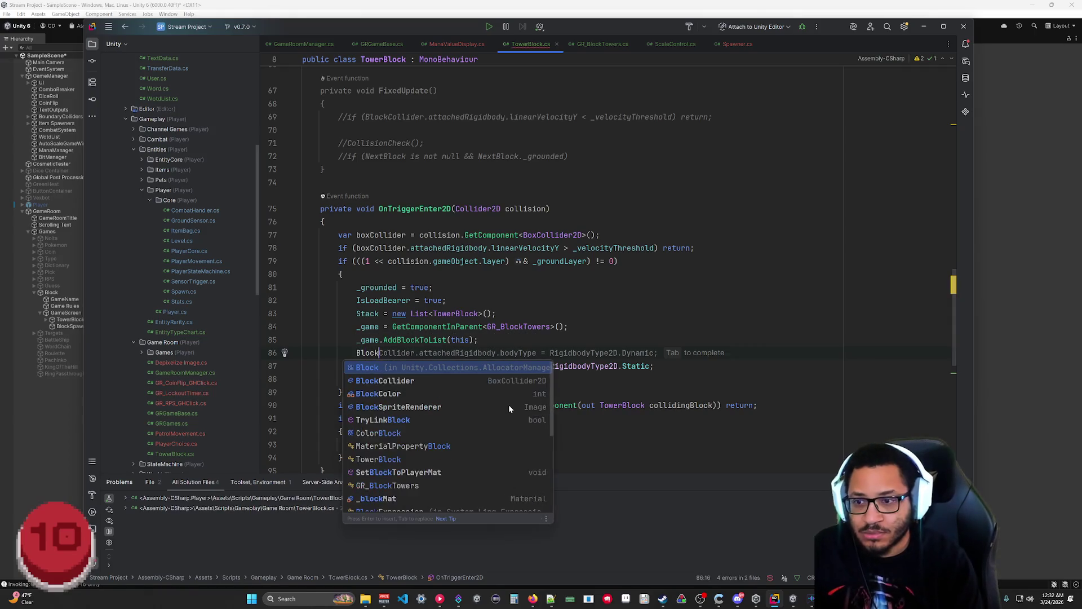
pyautogui.write('Collider.atta')
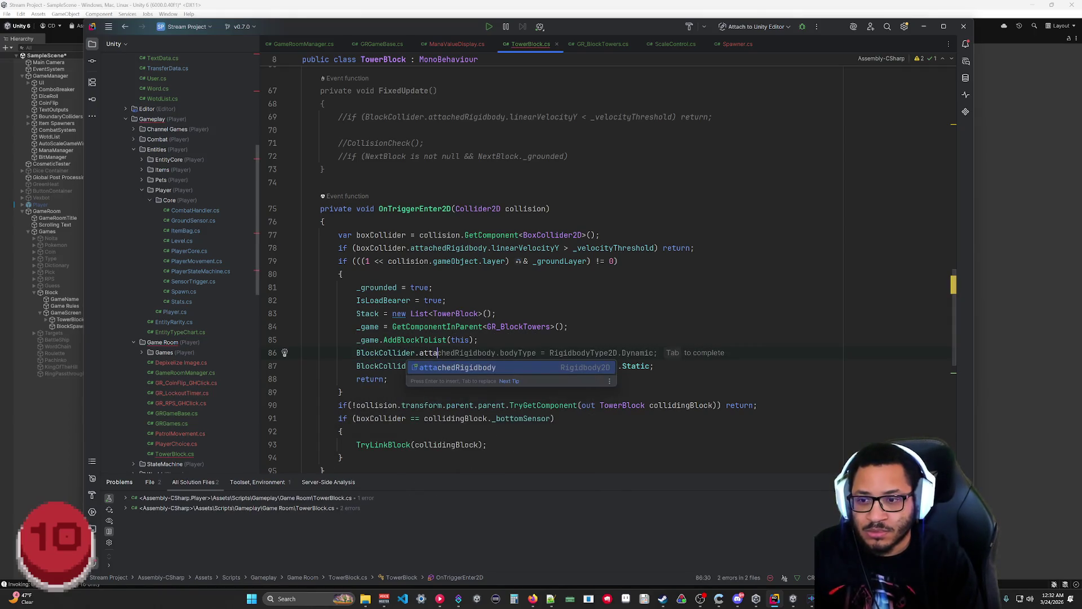
pyautogui.write('ckhedRigi')
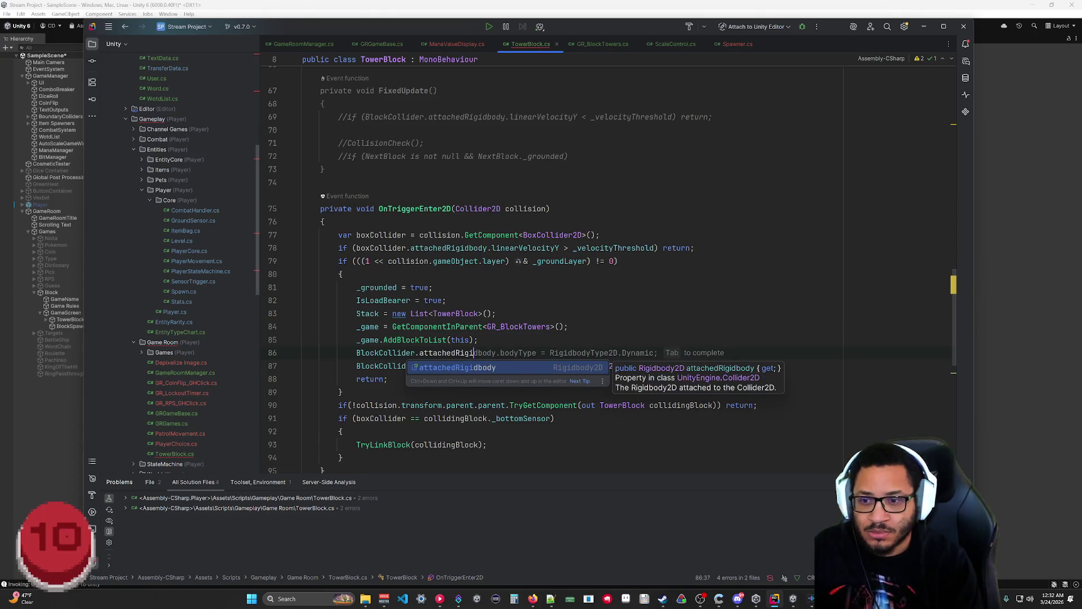
pyautogui.write('dbody.')
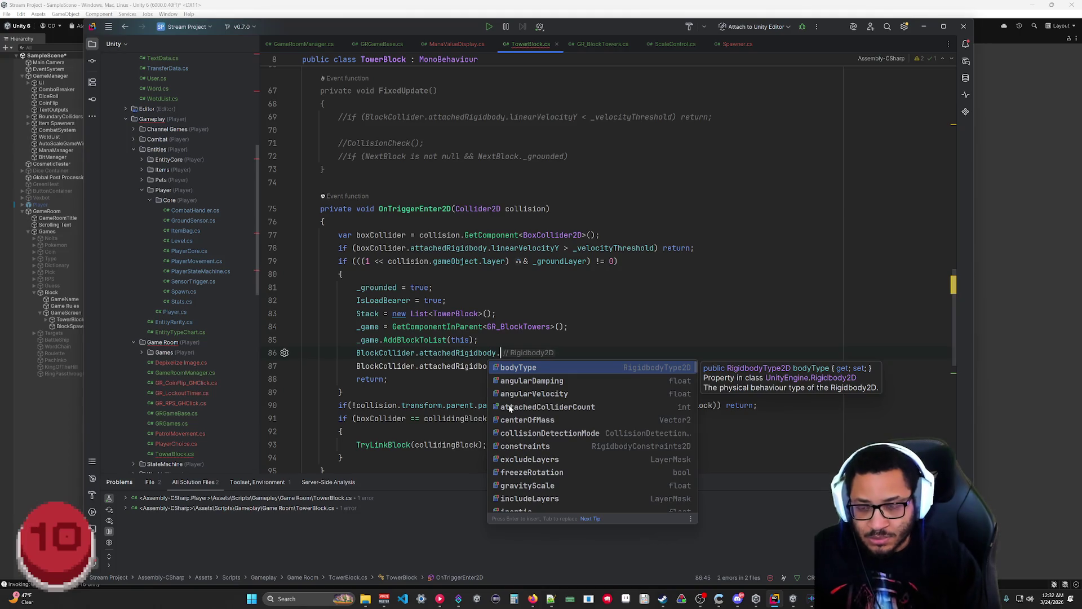
pyautogui.write('lin')
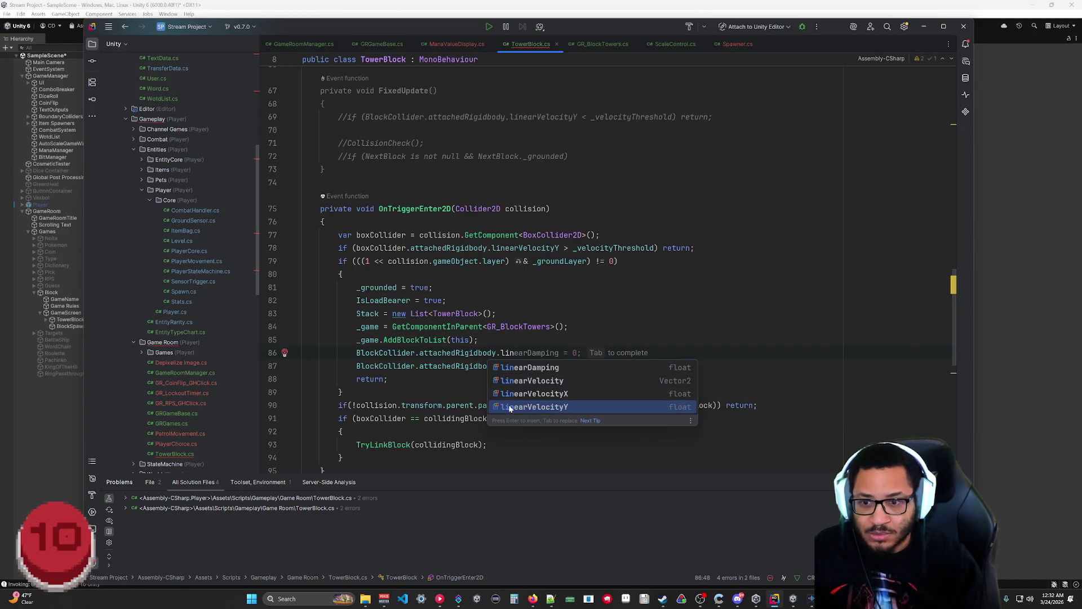
pyautogui.press('Tab')
pyautogui.press('BackSpace')
pyautogui.press('BackSpace')
pyautogui.press('BackSpace')
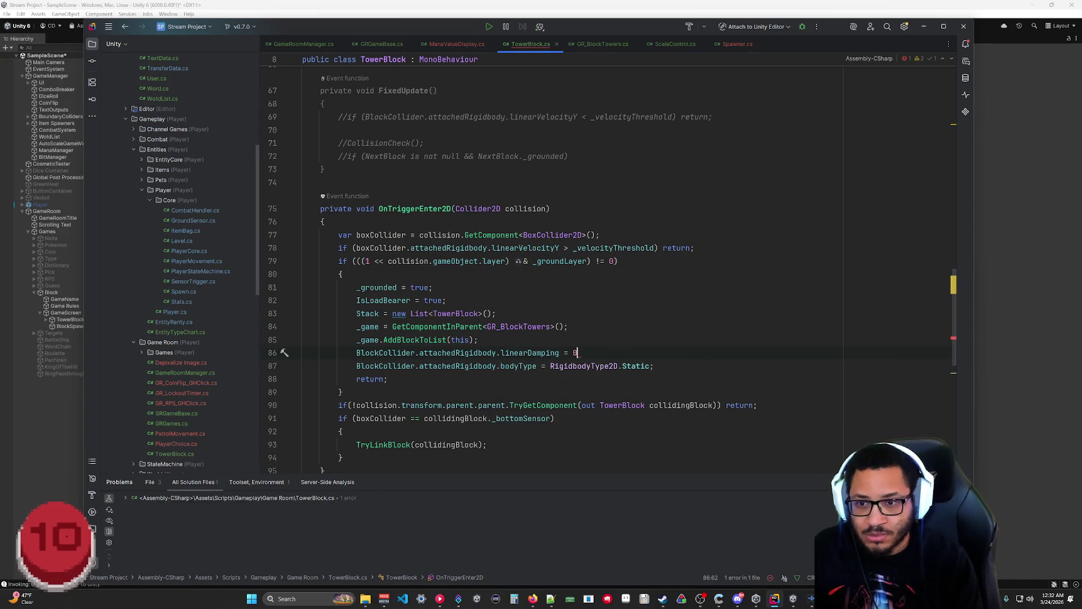
pyautogui.write('Ve')
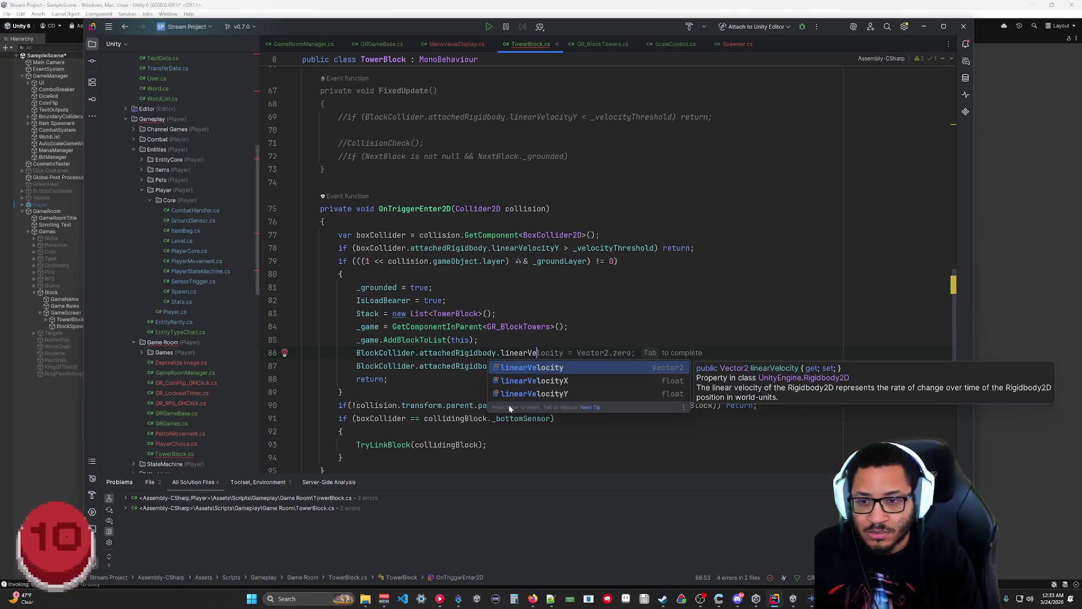
pyautogui.press('Tab')
# Step: Add a line setting BlockCollider.attachedRigidbody.gravityScale to 0
pyautogui.press('Return')
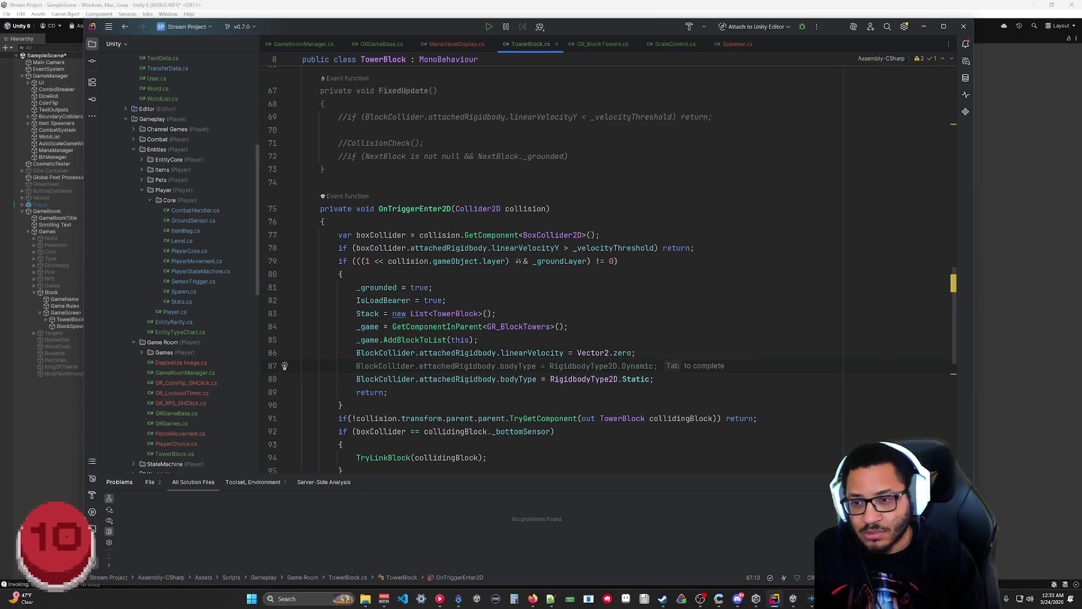
pyautogui.write('BlockCollid')
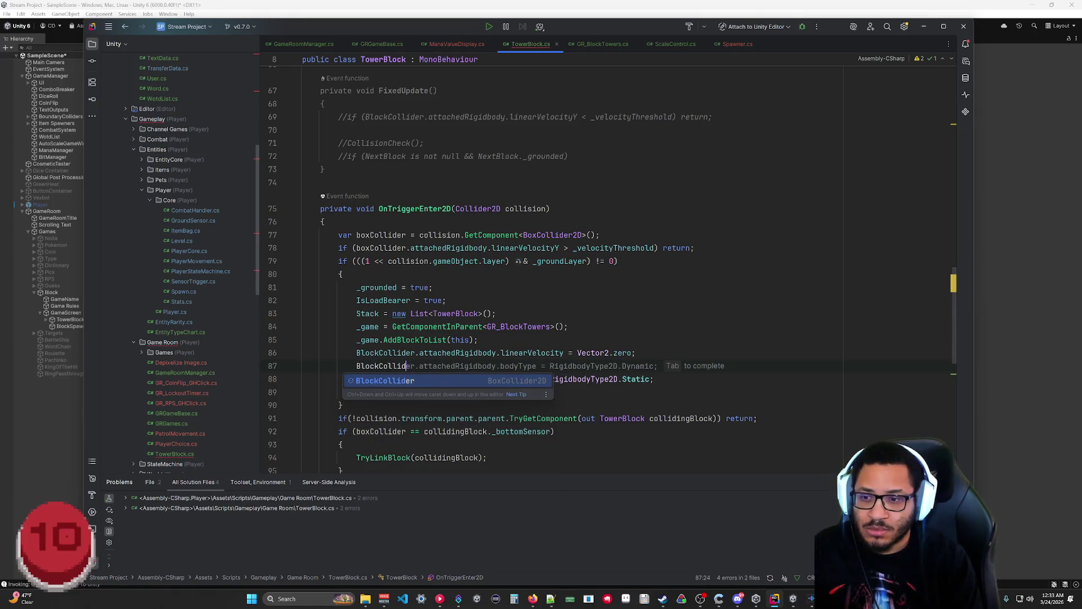
pyautogui.press('Tab')
pyautogui.write('.attac')
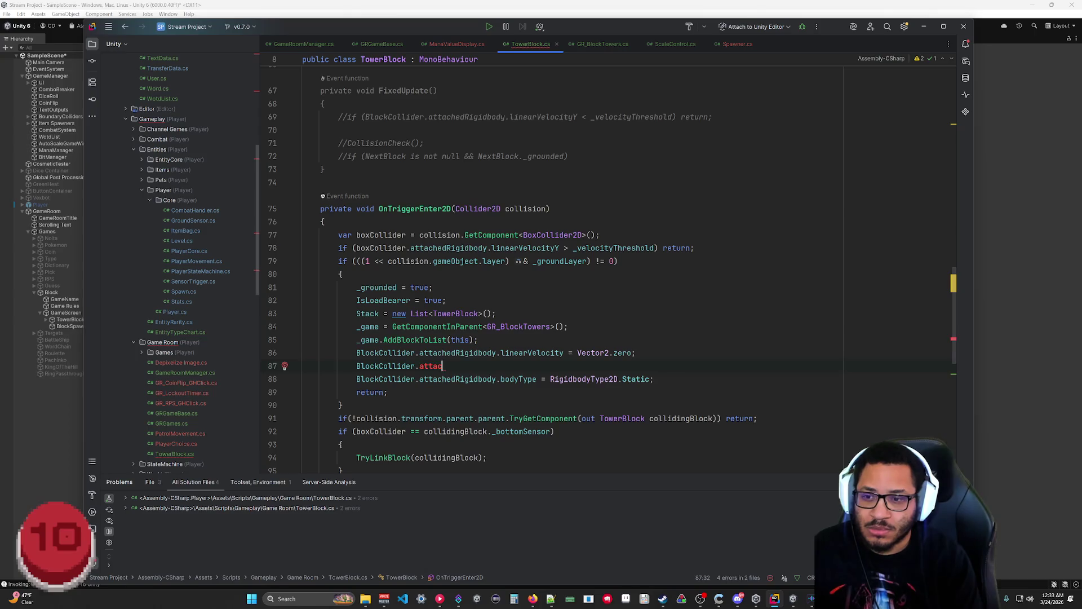
pyautogui.write('khedRigidb')
pyautogui.press('Tab')
pyautogui.write('.gra')
pyautogui.press('Tab')
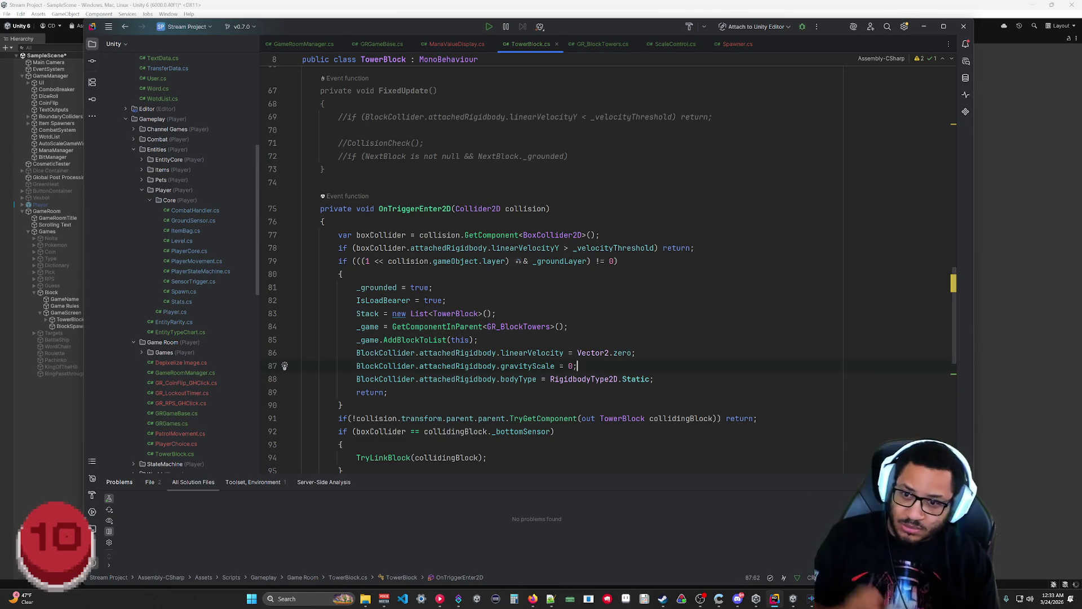
pyautogui.click(1013, 299)
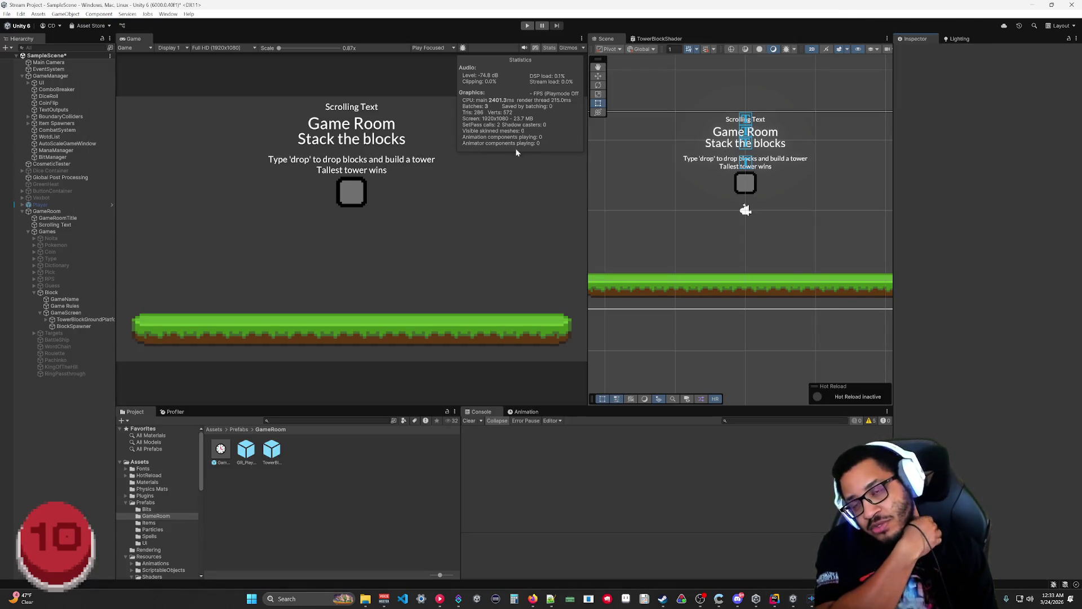
pyautogui.click(526, 27)
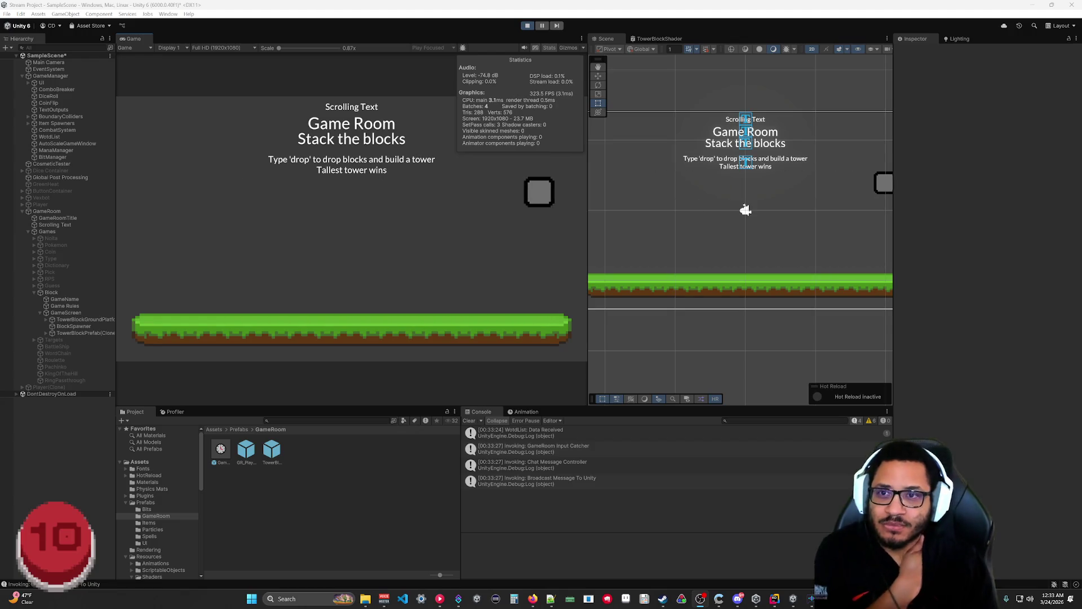
pyautogui.click(527, 25)
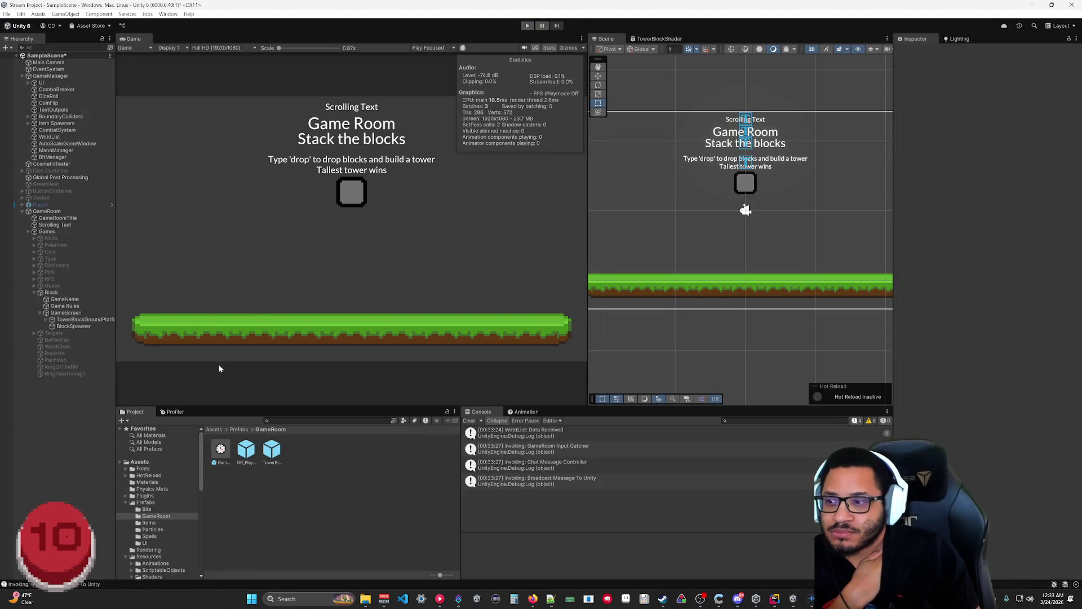
# Step: Set TowerBlockPrefab's Box Collider 2D Include Layers to UI and UIGround
pyautogui.doubleClick(273, 449)
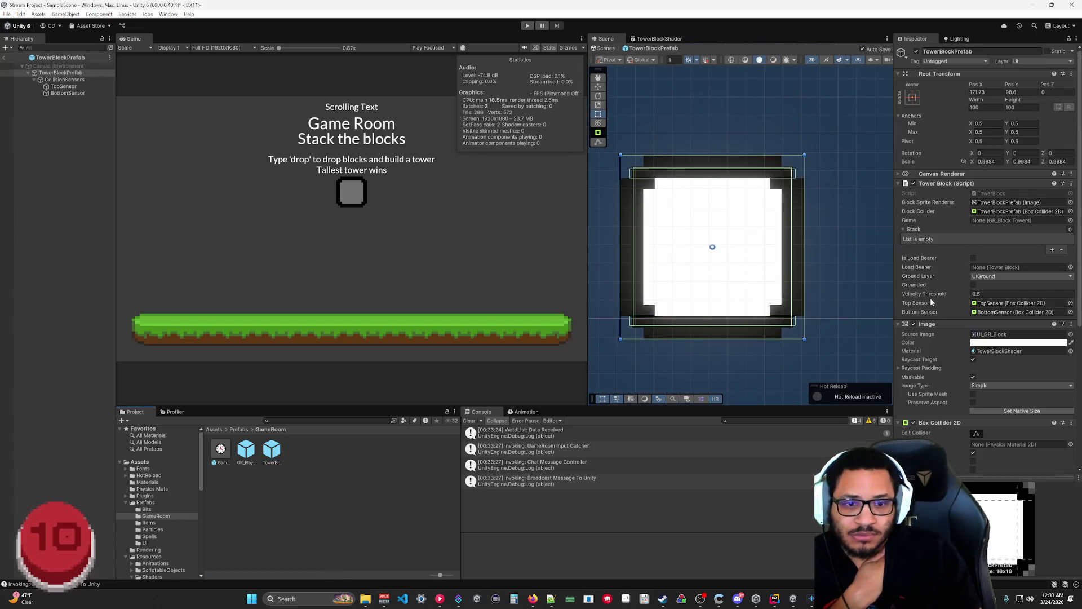
pyautogui.scroll(-3, 931, 303)
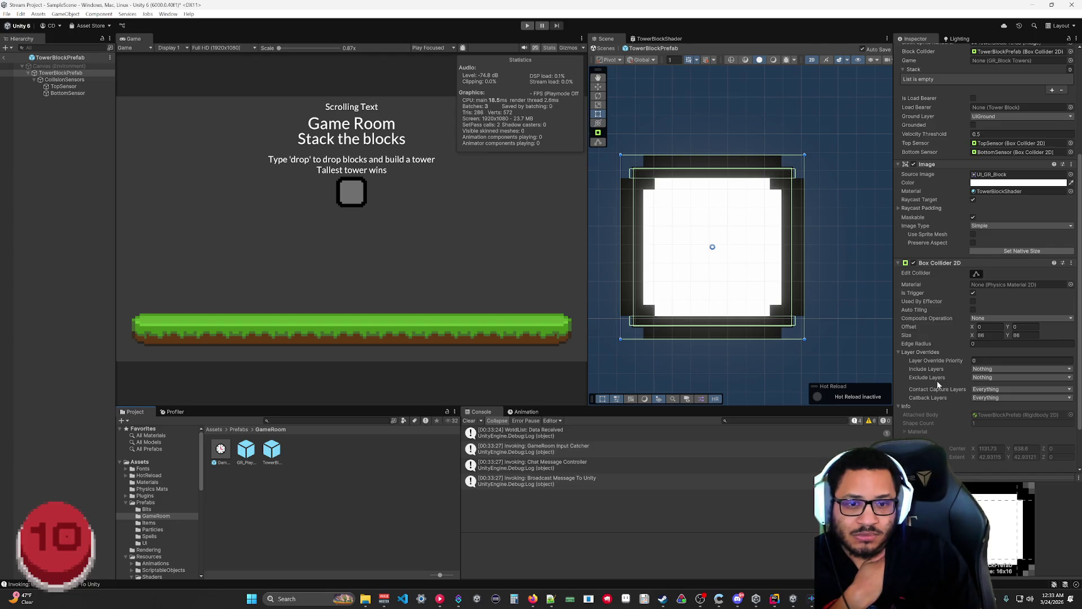
pyautogui.click(980, 370)
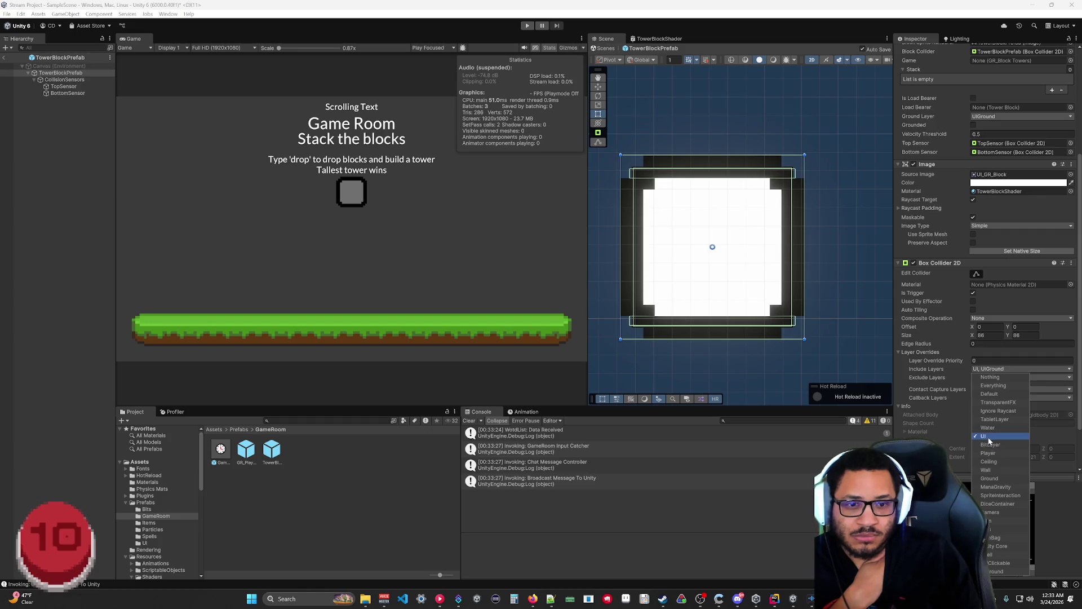
pyautogui.click(907, 385)
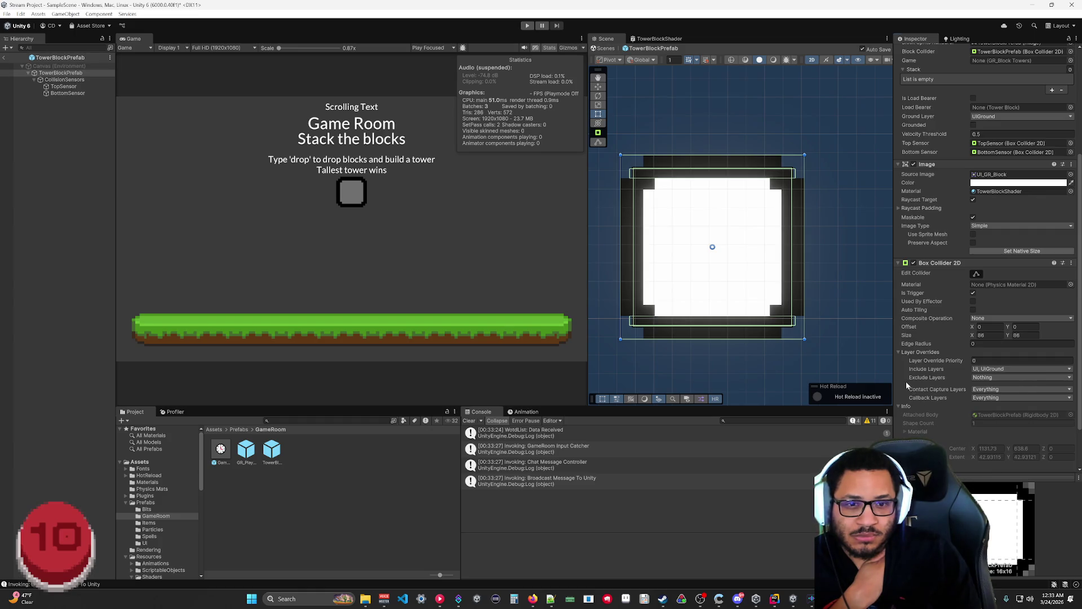
# Step: Give the BottomSensor collider UI and UIGround Include Layers, then leave prefab editing
pyautogui.click(62, 94)
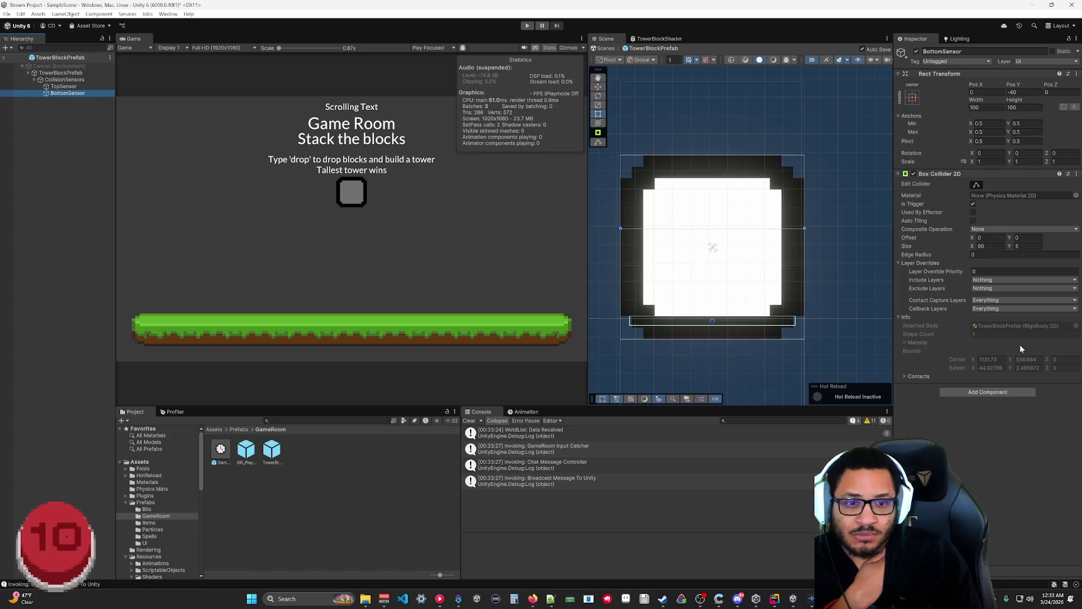
pyautogui.click(984, 280)
pyautogui.click(987, 347)
pyautogui.click(991, 507)
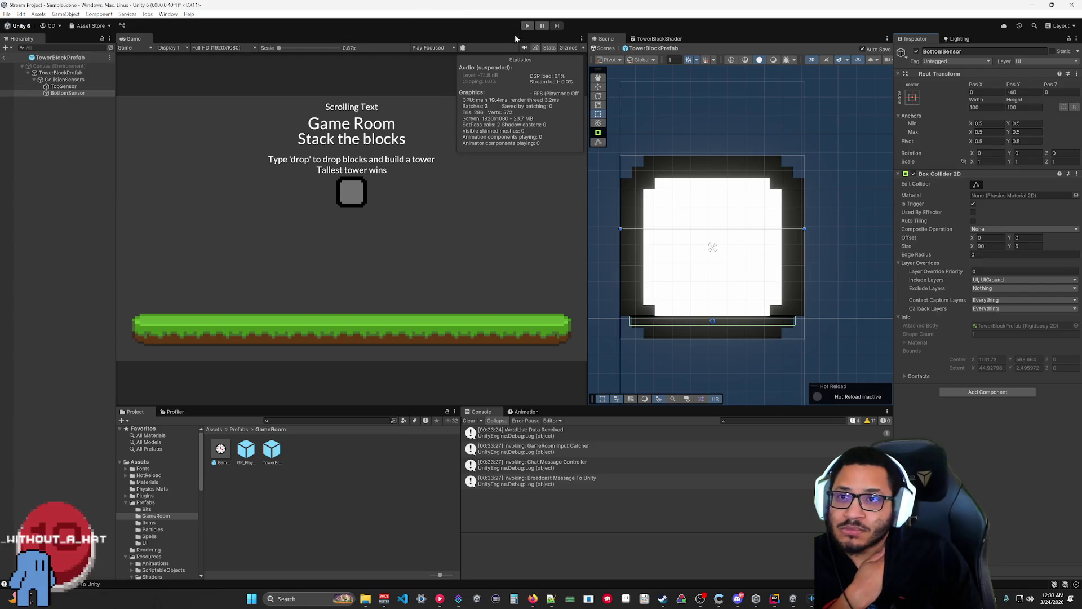
pyautogui.click(6, 58)
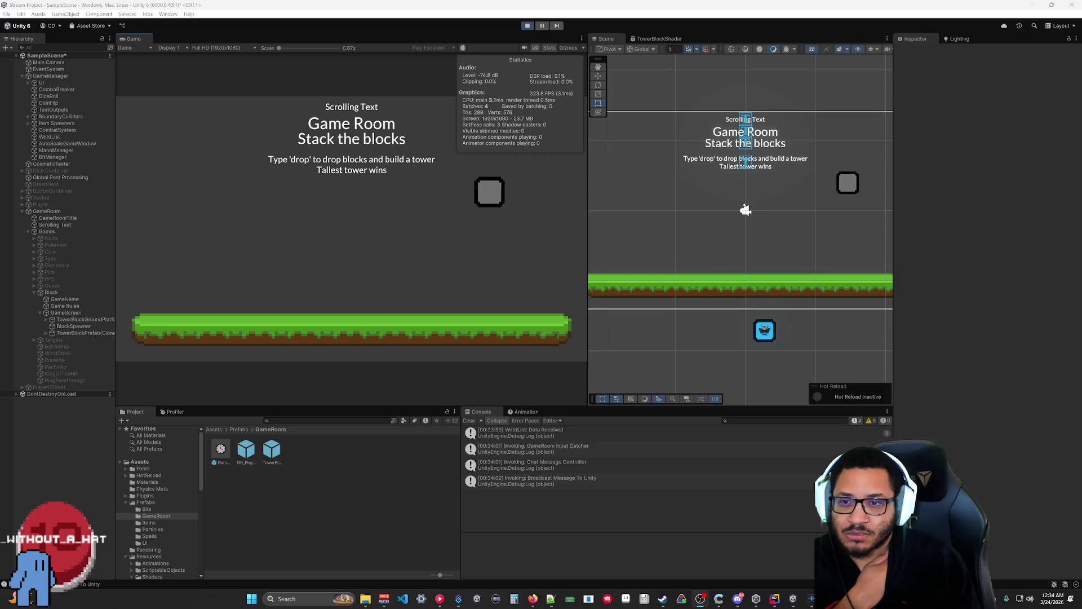
# Step: Inspect the spawned TowerBlockPrefab(Clone)'s Rigidbody 2D and its BottomSensor collider settings
pyautogui.click(74, 334)
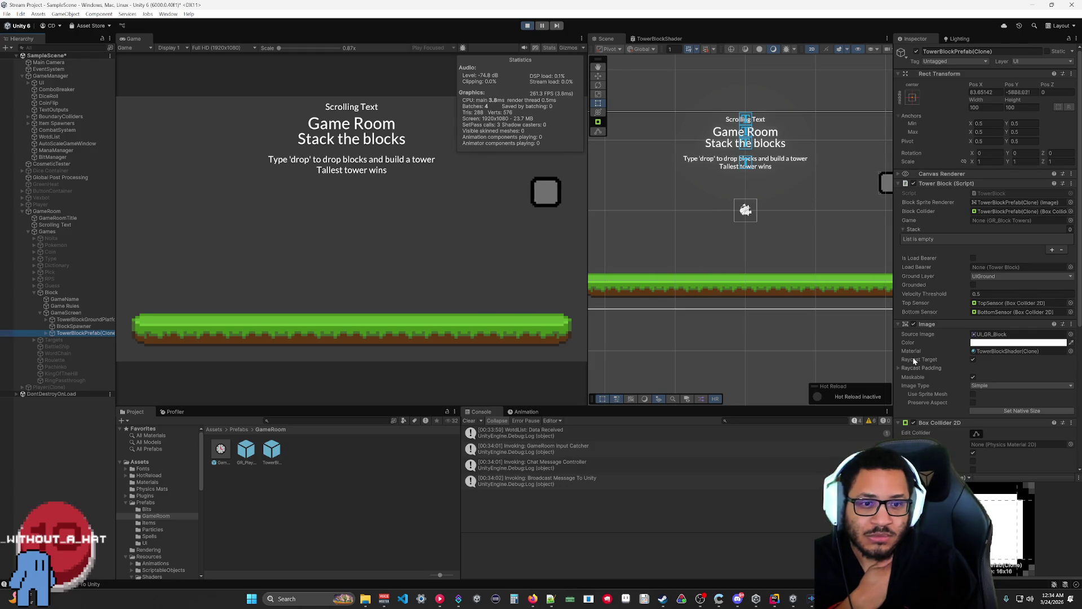
pyautogui.scroll(-5, 912, 357)
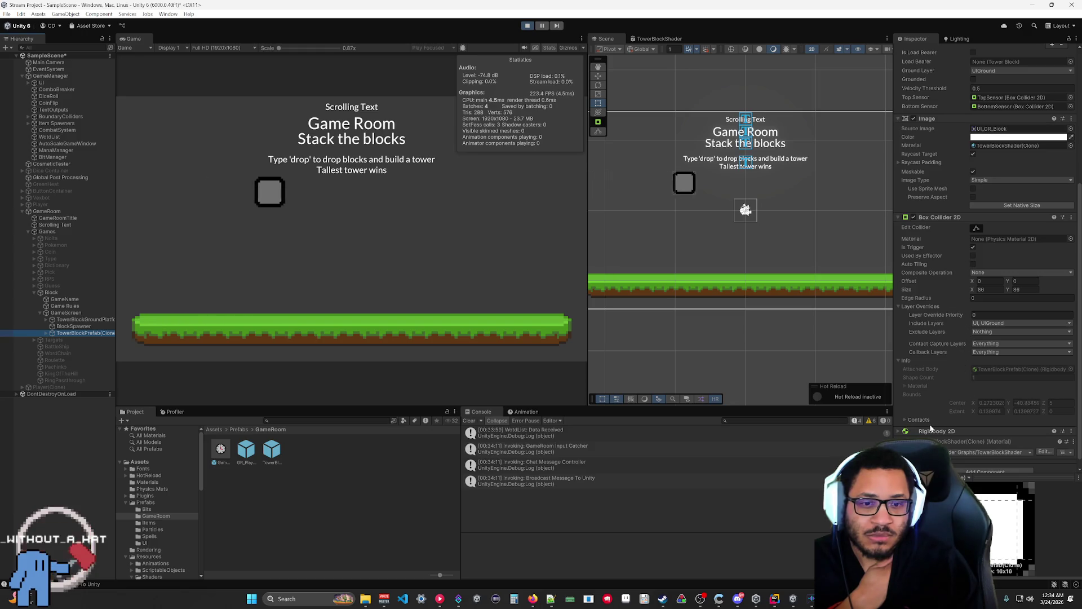
pyautogui.click(901, 432)
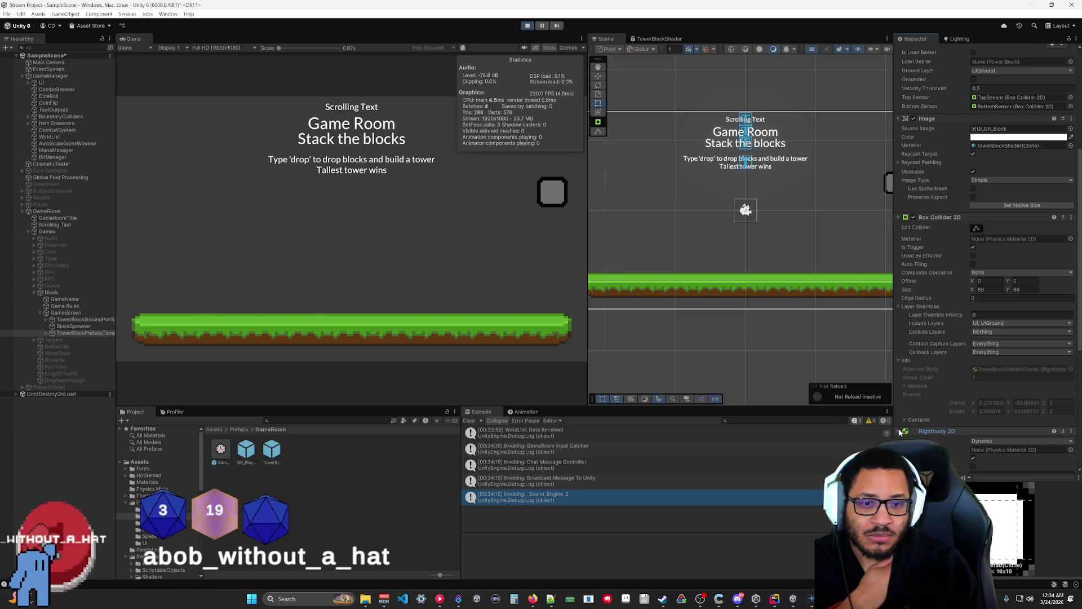
pyautogui.scroll(-3, 958, 367)
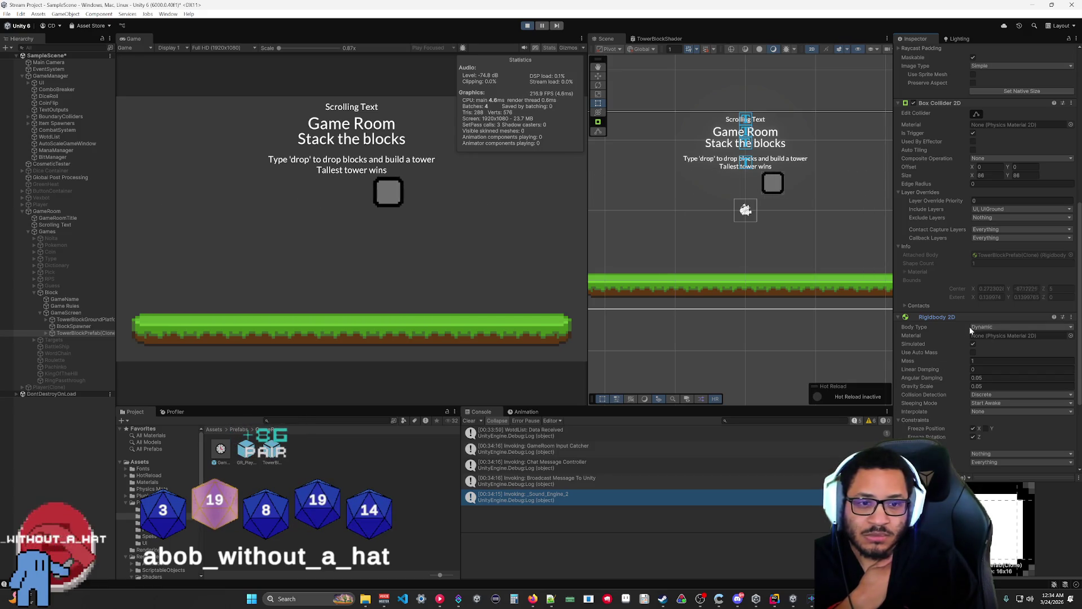
pyautogui.click(45, 333)
pyautogui.click(53, 340)
pyautogui.click(73, 354)
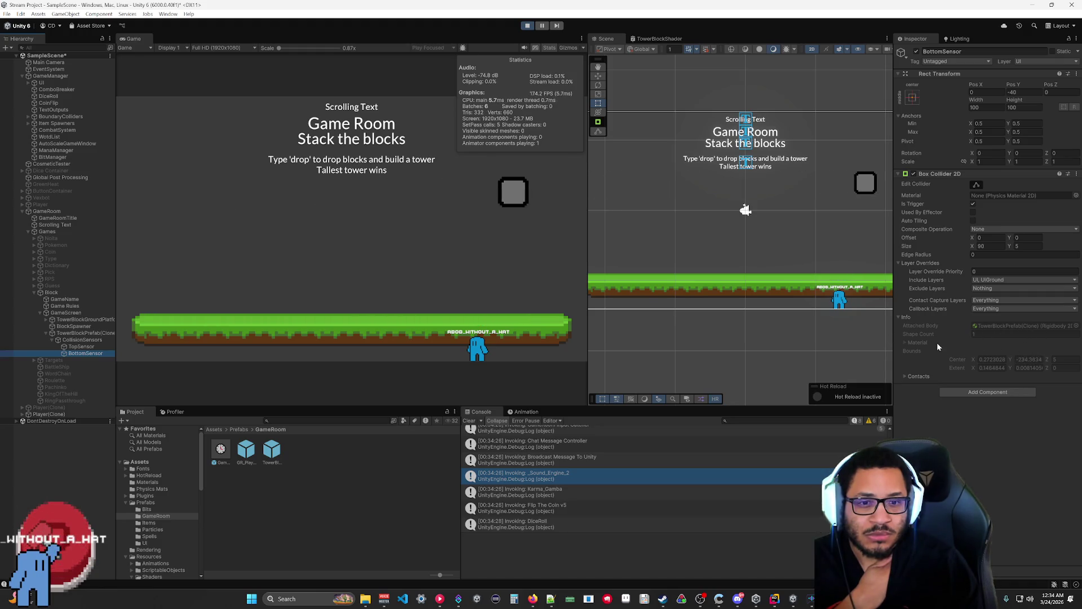
# Step: Set the clone's Rigidbody 2D to include UI and UIGround, exclude Nothing, then stop the game
pyautogui.click(69, 333)
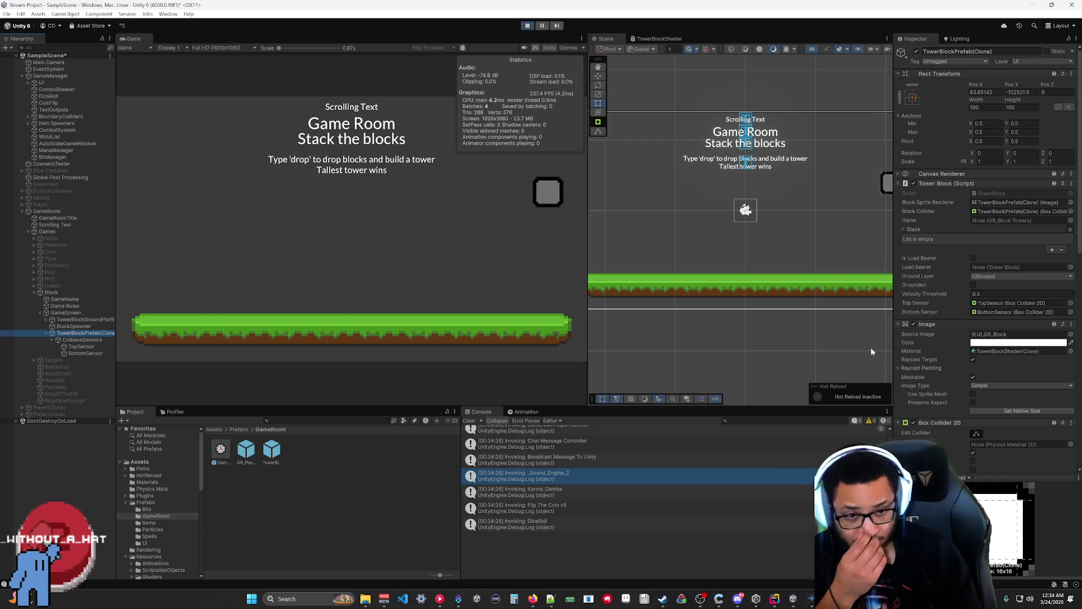
pyautogui.scroll(-10, 974, 349)
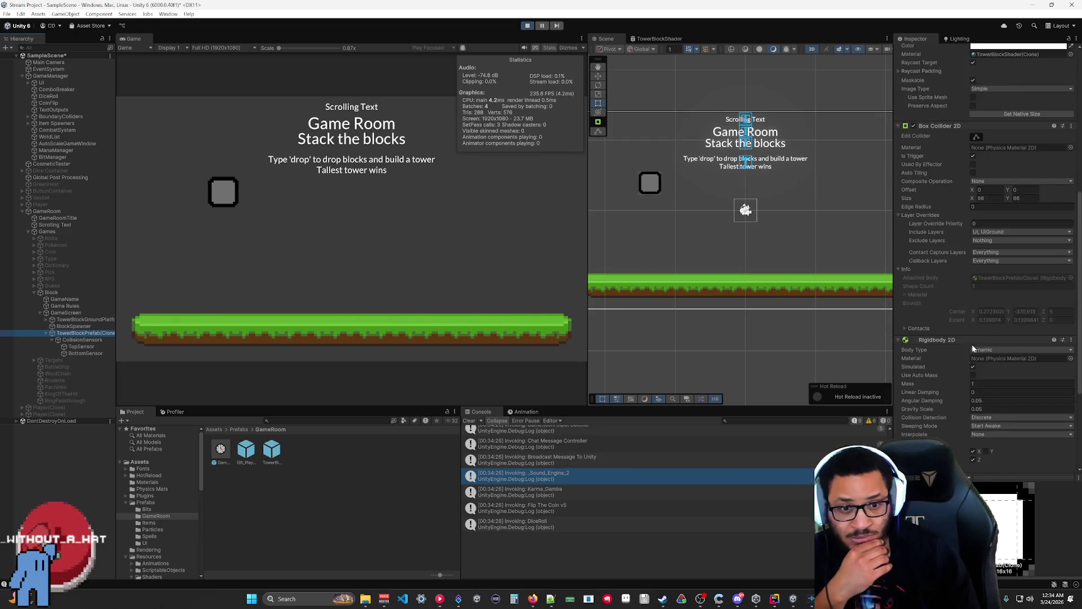
pyautogui.scroll(-5, 968, 348)
pyautogui.click(982, 340)
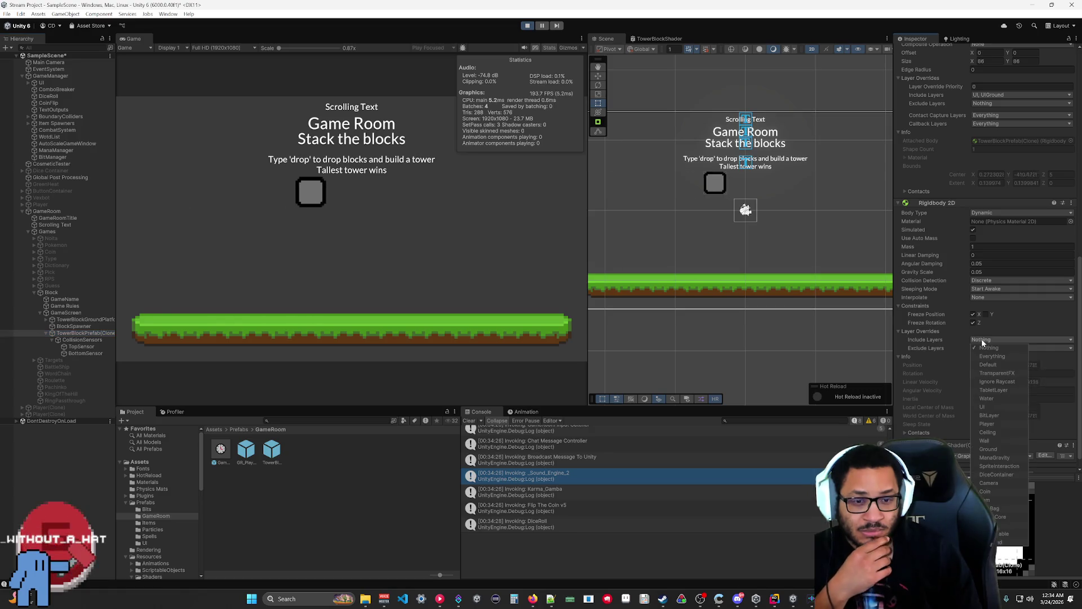
pyautogui.click(982, 406)
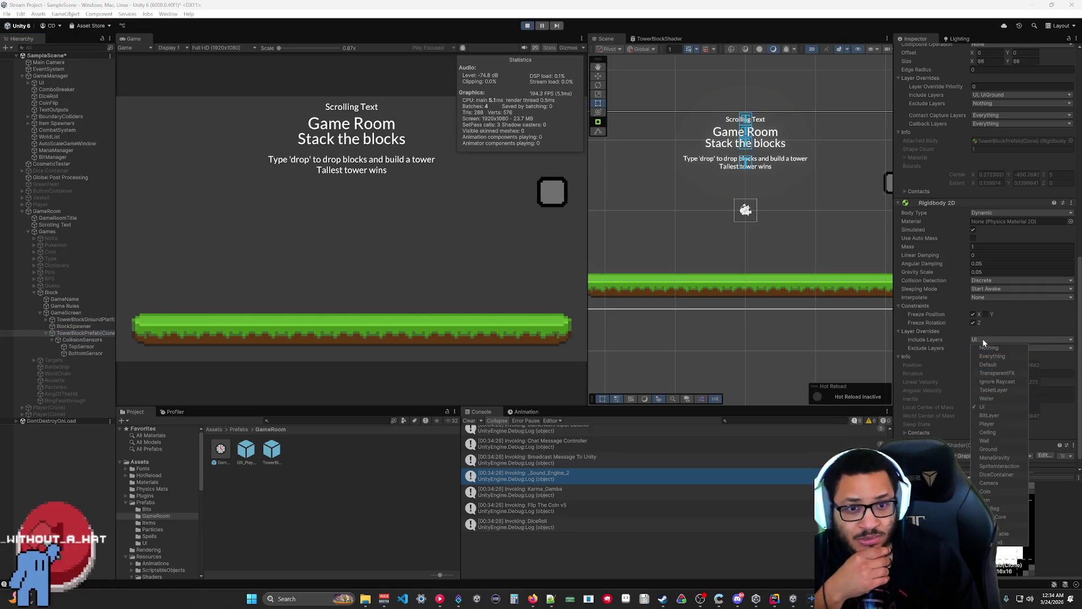
pyautogui.click(934, 367)
pyautogui.scroll(1, 932, 358)
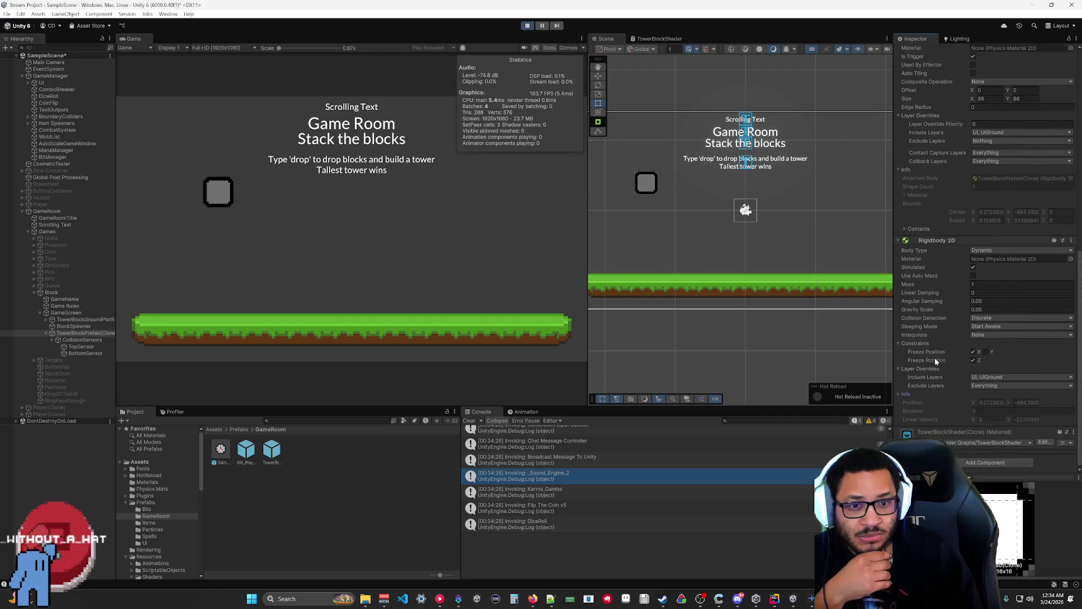
pyautogui.scroll(1, 933, 358)
pyautogui.click(977, 412)
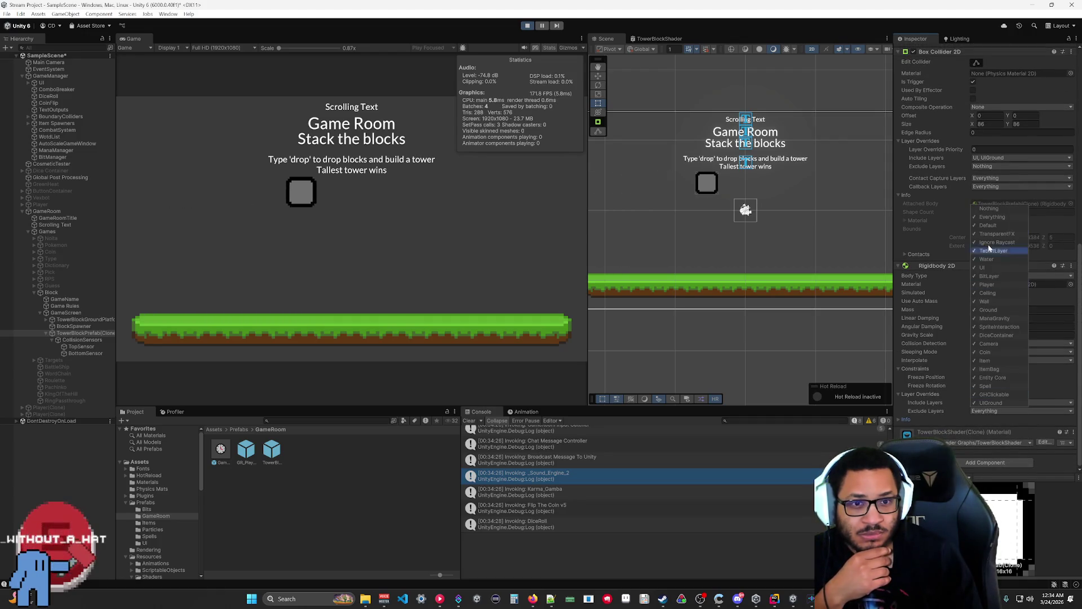
pyautogui.click(982, 209)
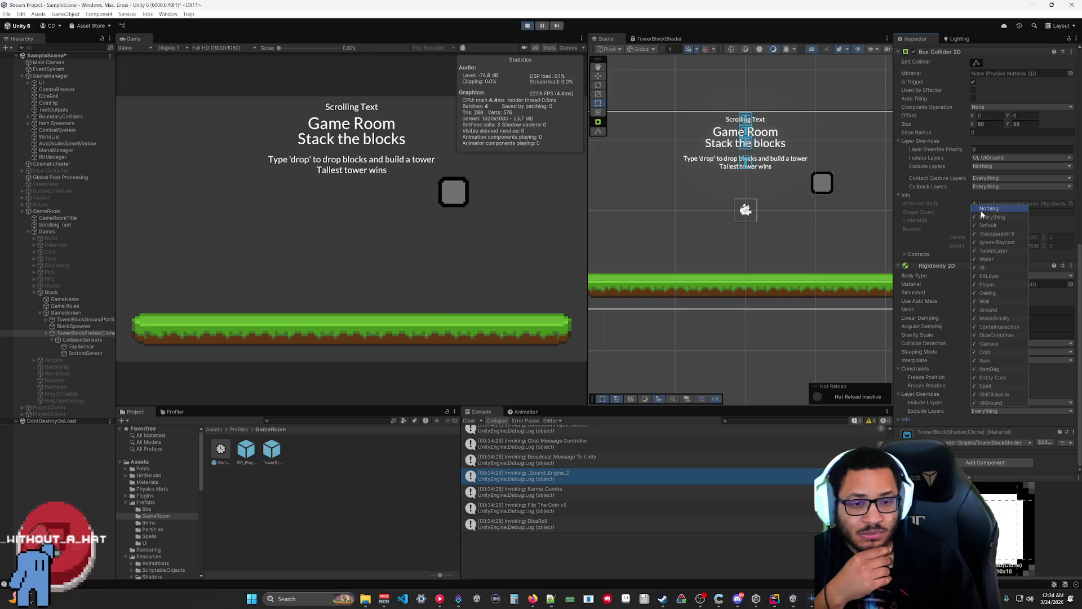
pyautogui.click(932, 419)
pyautogui.click(528, 25)
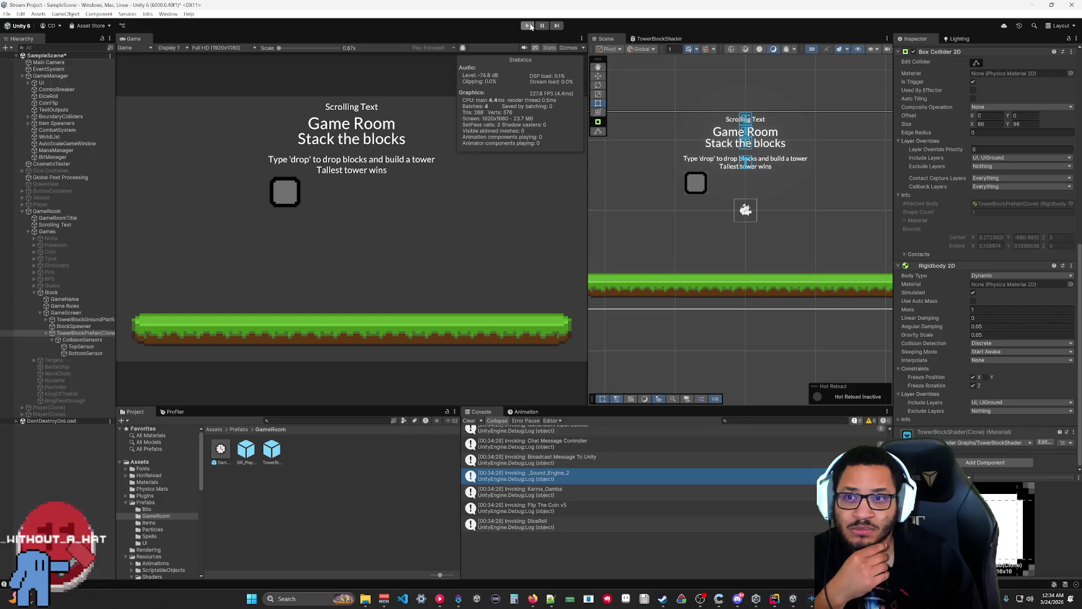
pyautogui.doubleClick(271, 449)
# Step: Set the prefab's Rigidbody 2D Exclude Layers to Nothing and Include Layers to UI, UIGround
pyautogui.scroll(-5, 960, 339)
pyautogui.click(983, 411)
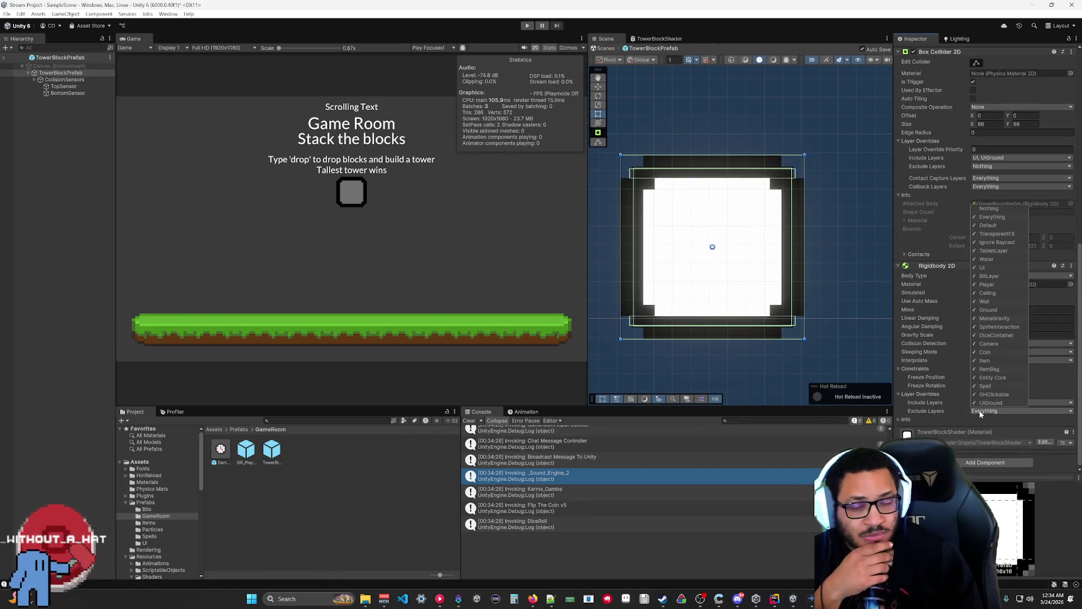
pyautogui.click(989, 208)
pyautogui.click(963, 413)
pyautogui.click(1009, 402)
pyautogui.click(984, 259)
# Step: Leave prefab mode and run a quick block-drop play test, then stop it
pyautogui.hotkey('ctrl', 'p')
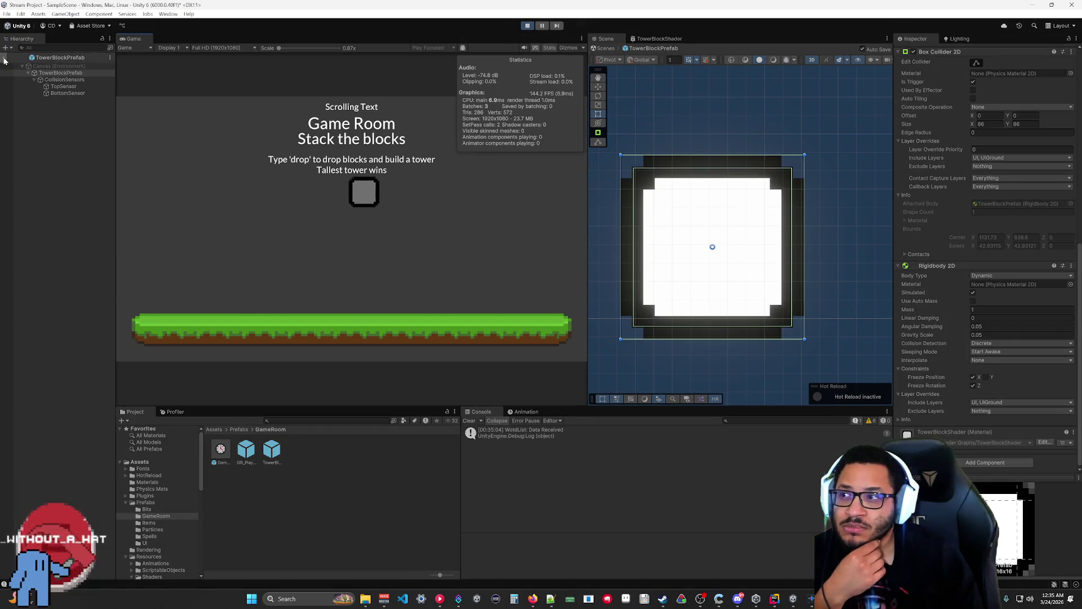
pyautogui.click(4, 58)
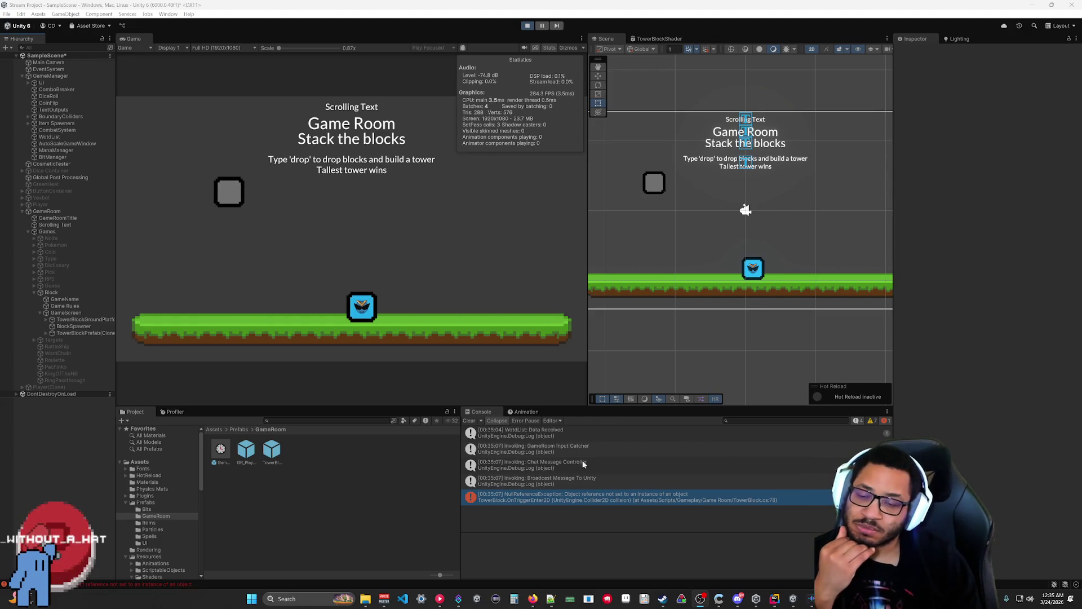
pyautogui.hotkey('ctrl', 'p')
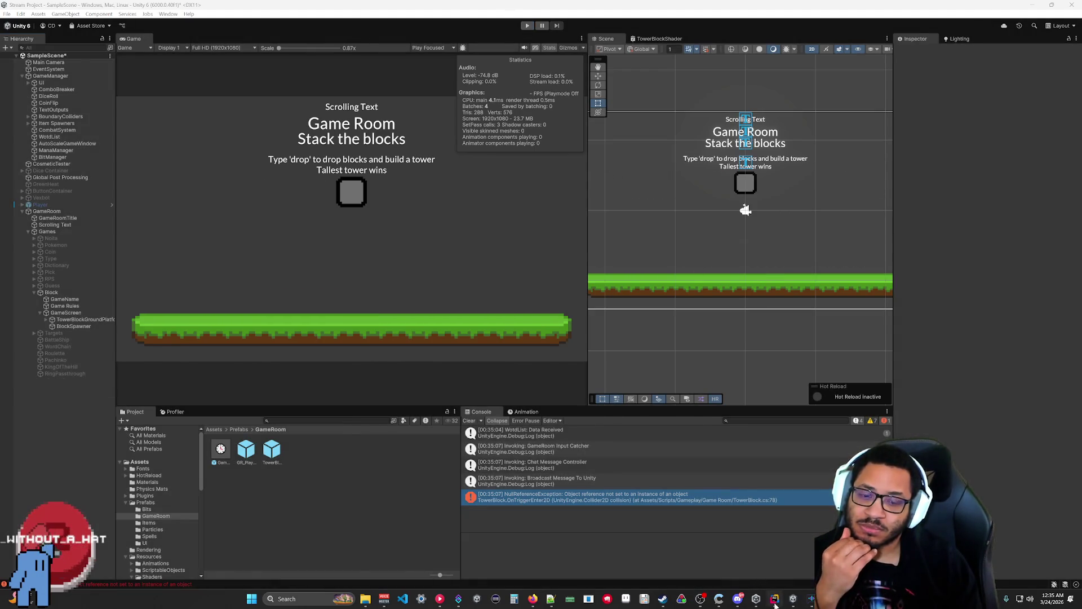
pyautogui.click(775, 600)
# Step: Declare an empty RemovePhysics() method in TowerBlock.cs
pyautogui.scroll(-5, 508, 271)
pyautogui.scroll(4, 508, 271)
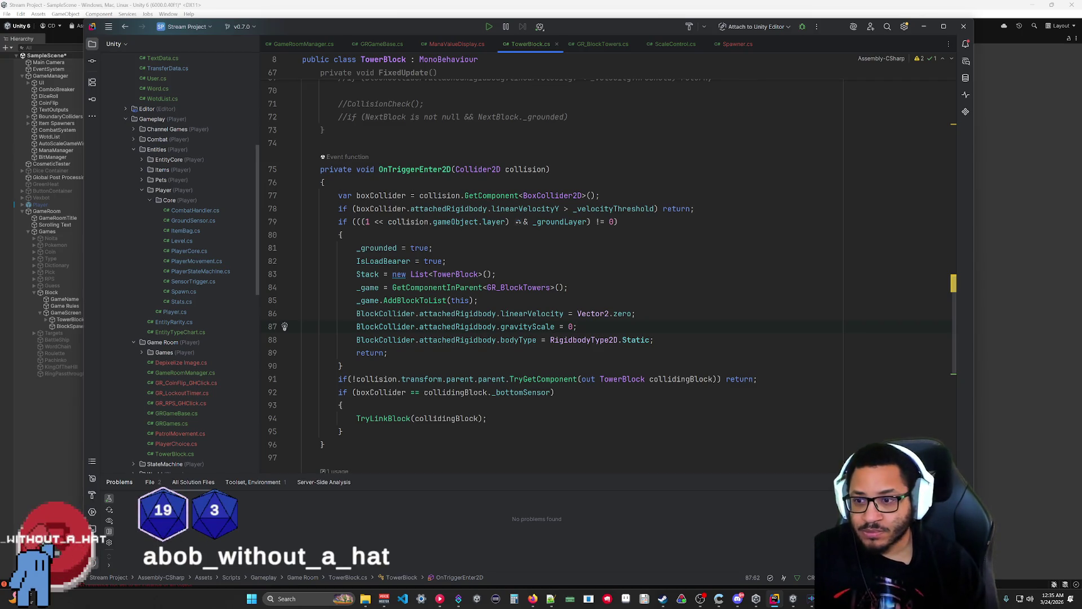
pyautogui.press('Home')
pyautogui.click(487, 419)
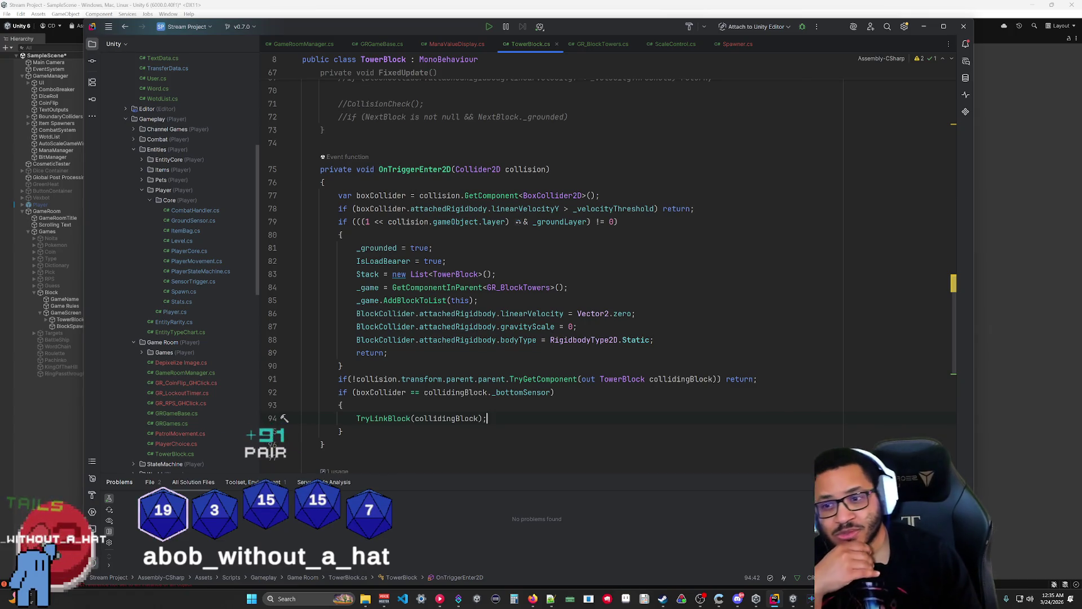
pyautogui.scroll(-5, 564, 259)
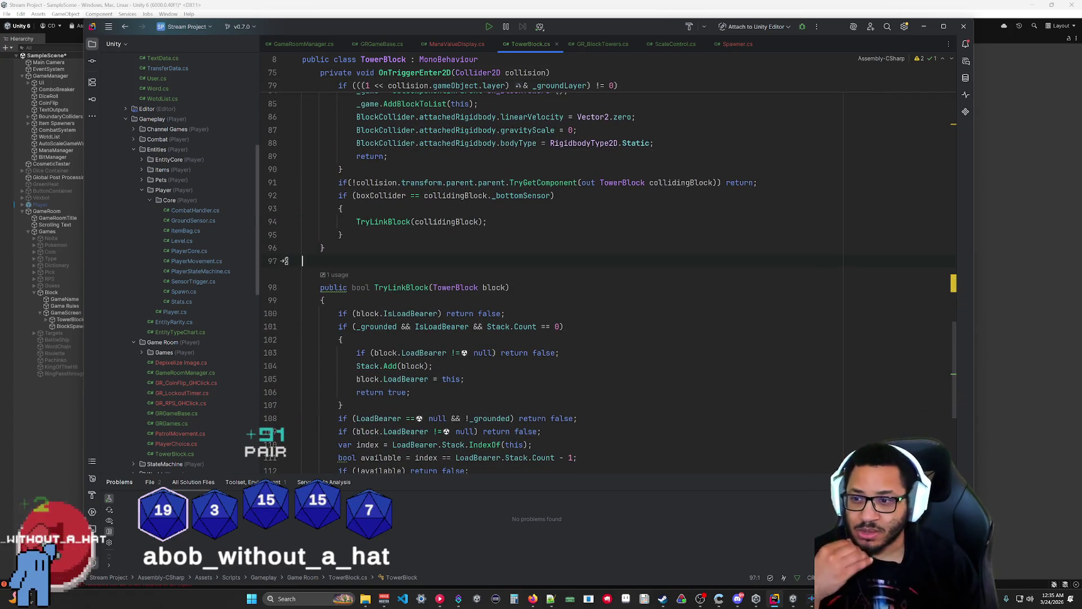
pyautogui.write('public void')
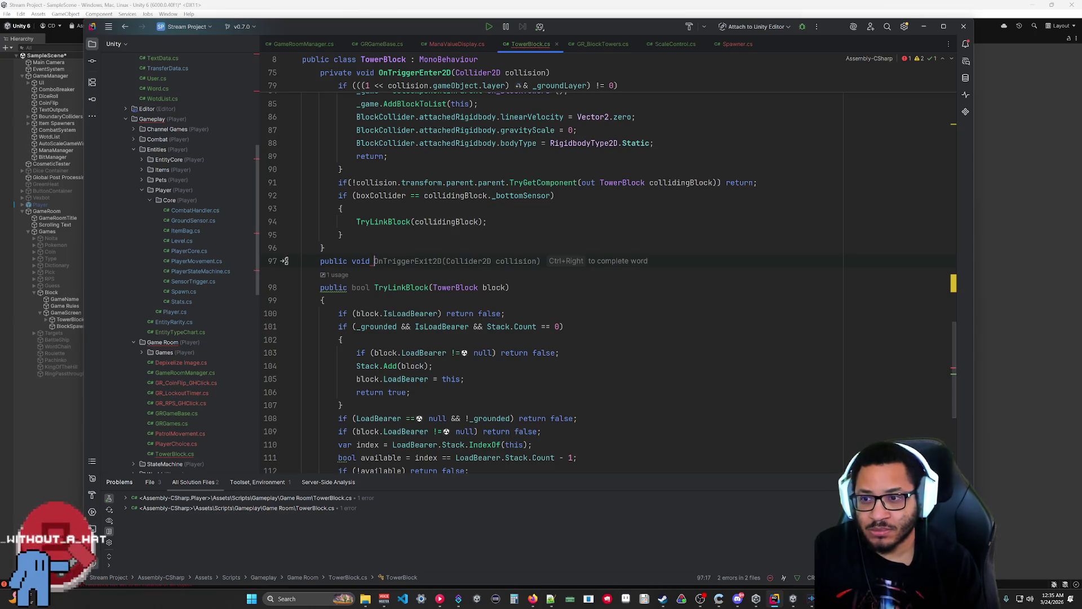
pyautogui.write('RemovePh')
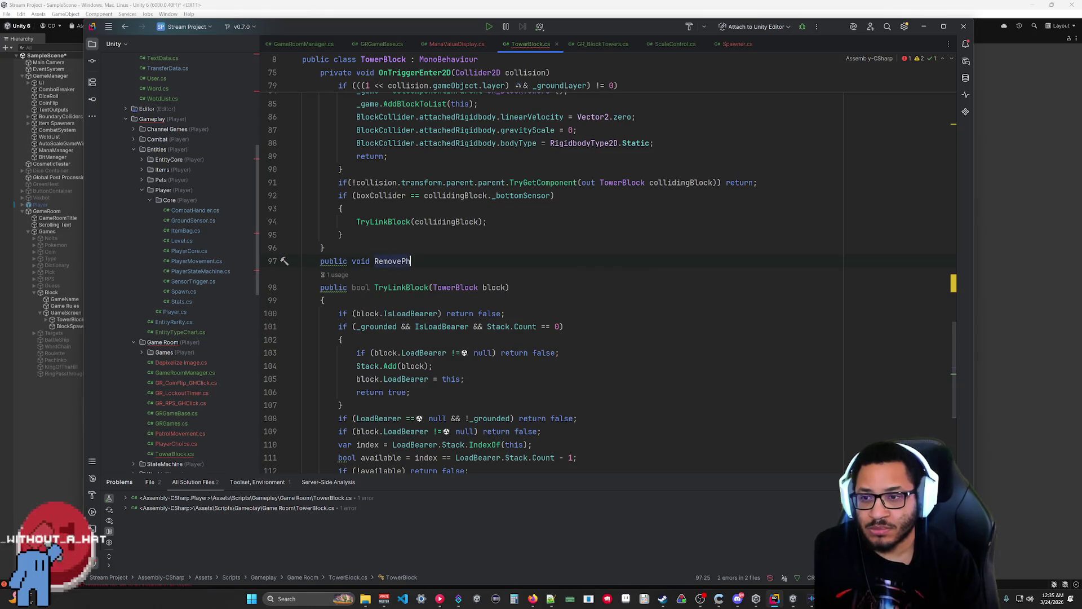
pyautogui.write('{')
pyautogui.press('Return')
# Step: Move the three rigidbody-freezing lines into RemovePhysics and call RemovePhysics() from OnTriggerEnter2D
pyautogui.moveTo(654, 143); pyautogui.dragTo(578, 131)
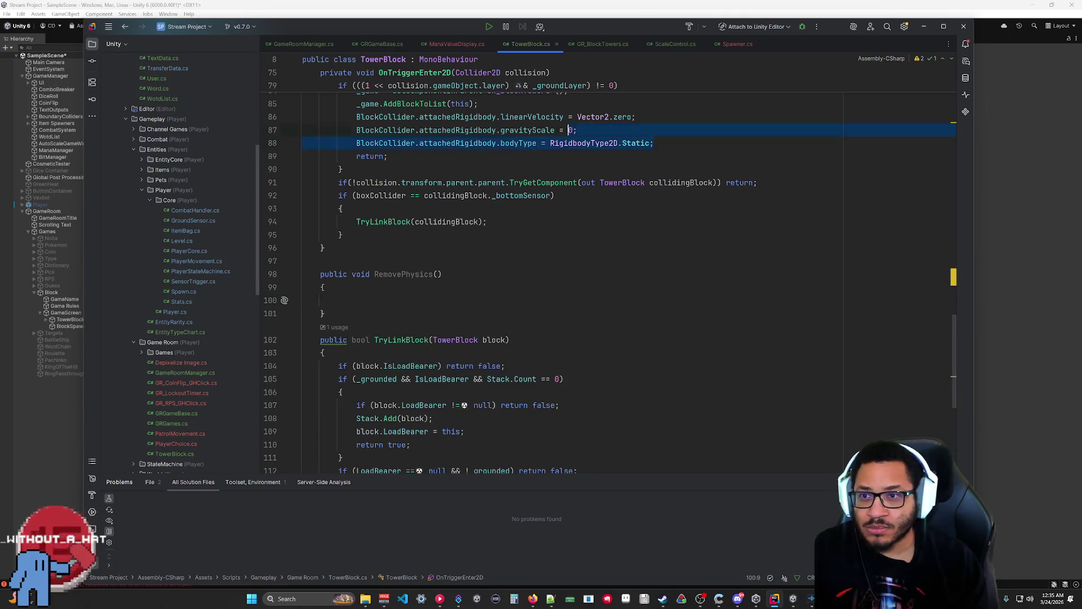
pyautogui.hotkey('ctrl', 'x')
pyautogui.click(338, 274)
pyautogui.hotkey('ctrl', 'v')
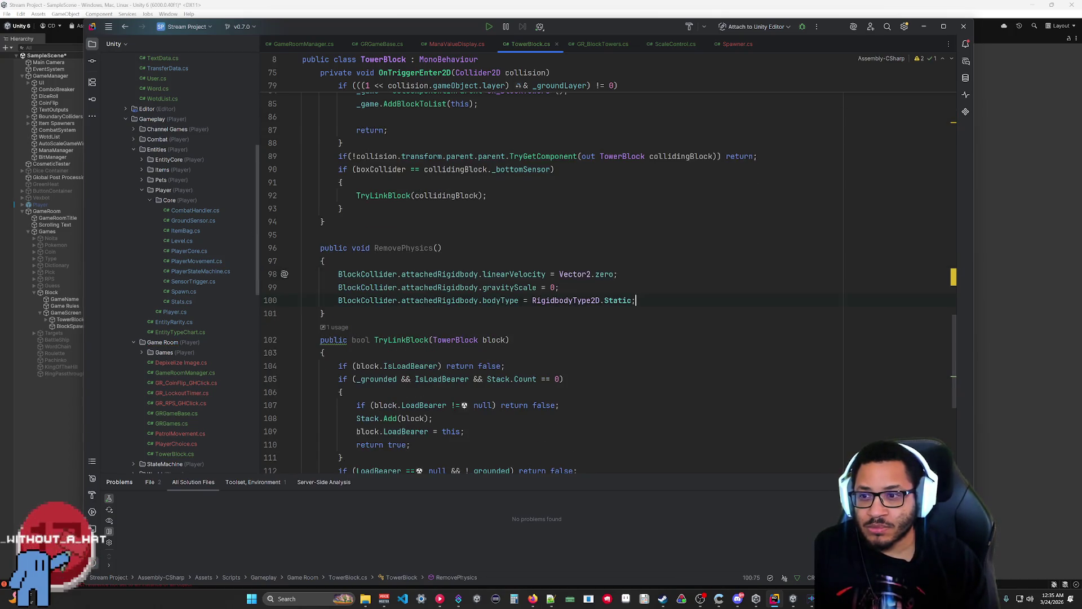
pyautogui.hotkey('ctrl', '\\')
pyautogui.press('Escape')
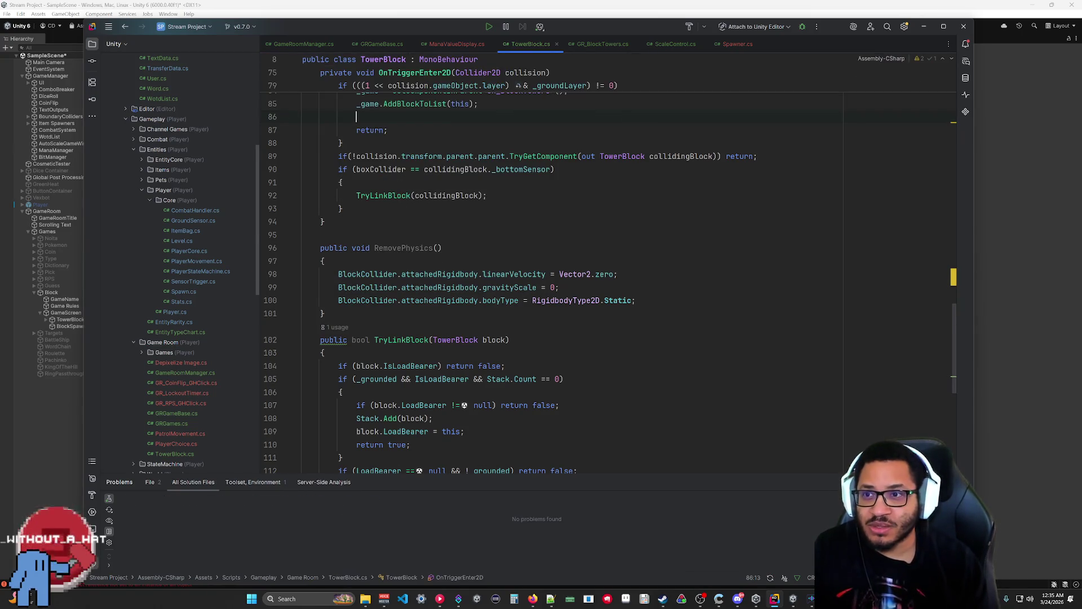
pyautogui.press('Return')
pyautogui.write(';')
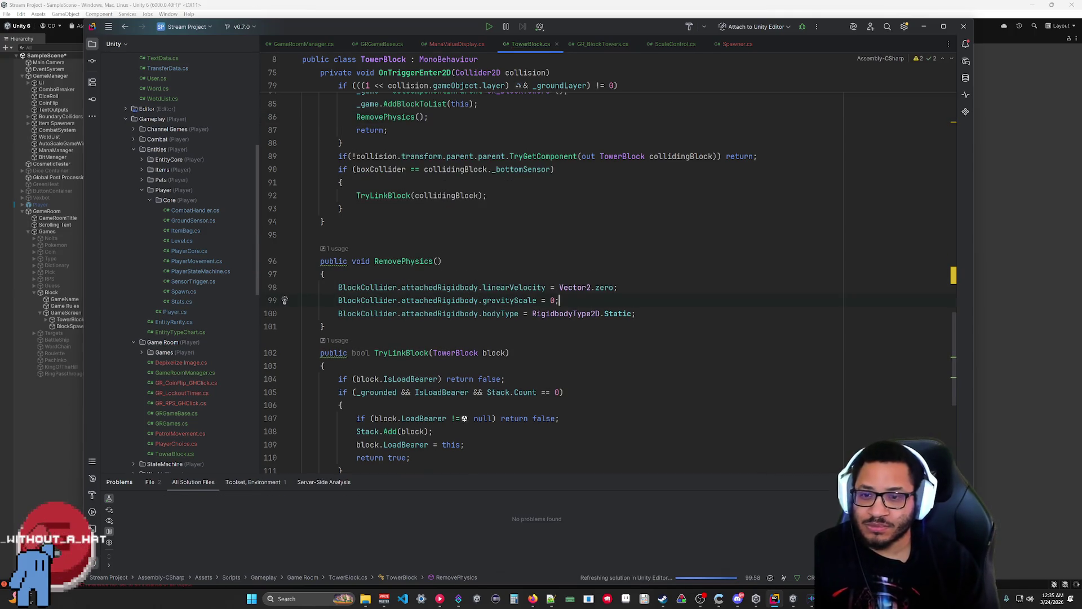
pyautogui.write('rivate')
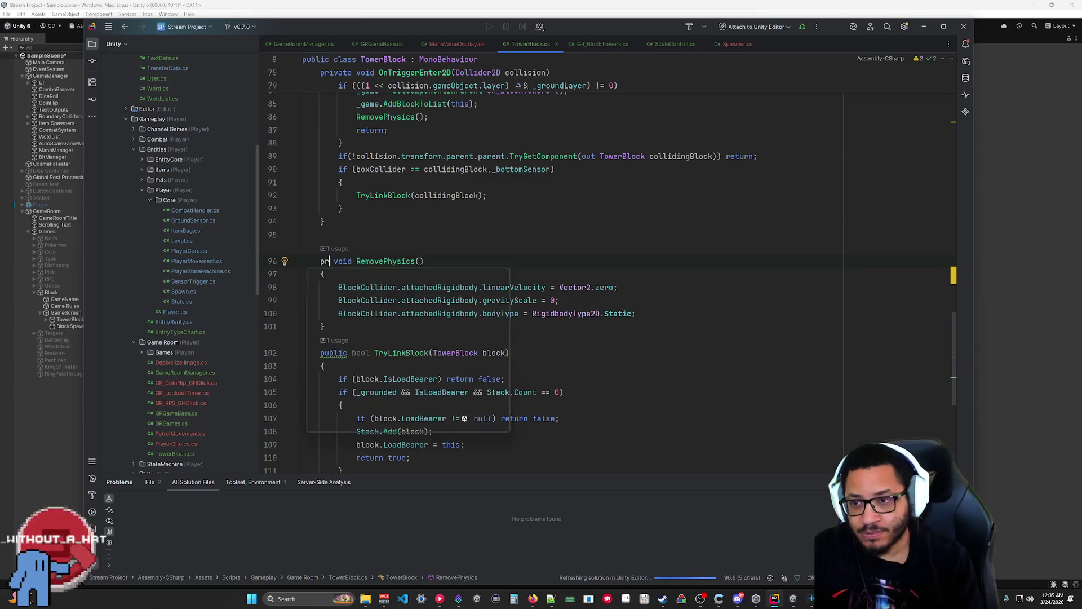
pyautogui.click(325, 327)
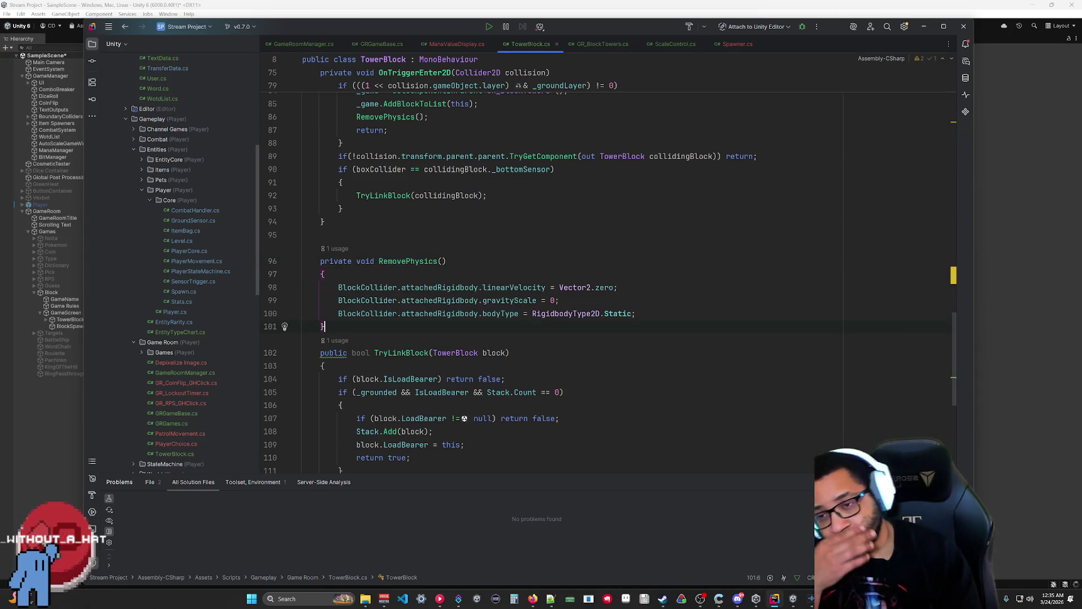
pyautogui.scroll(4, 324, 327)
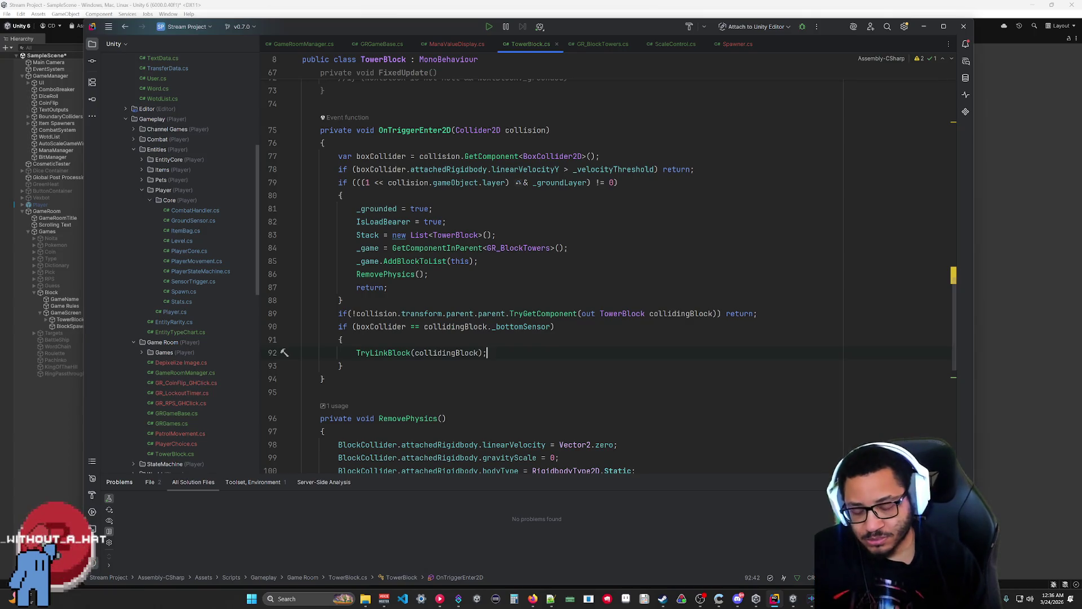
# Step: Wrap the TryLinkBlock(collidingBlock) call in an if statement with an empty body
pyautogui.press('Return')
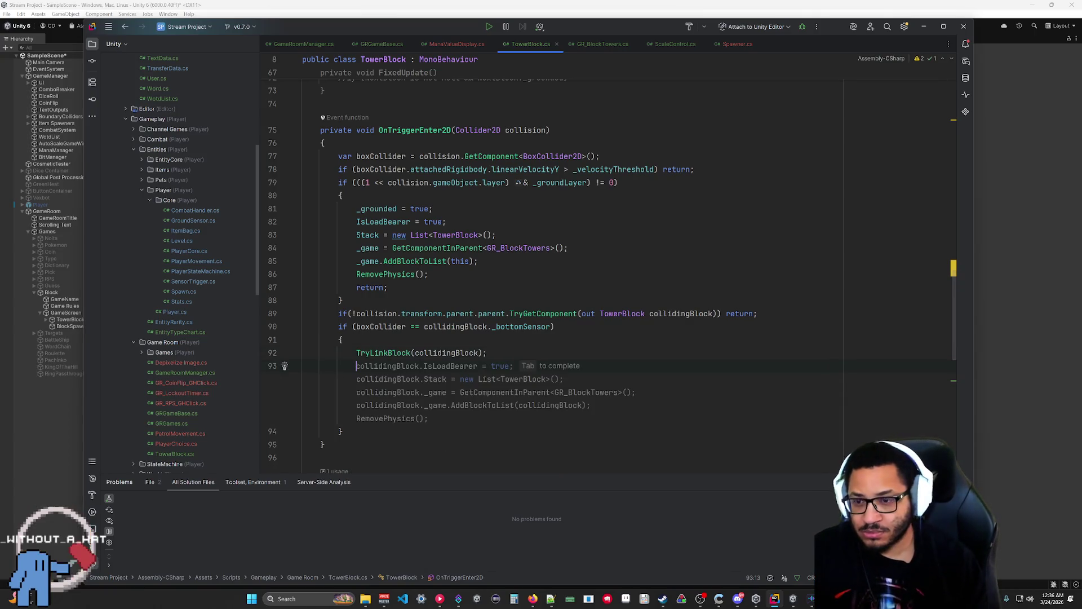
pyautogui.press('Up')
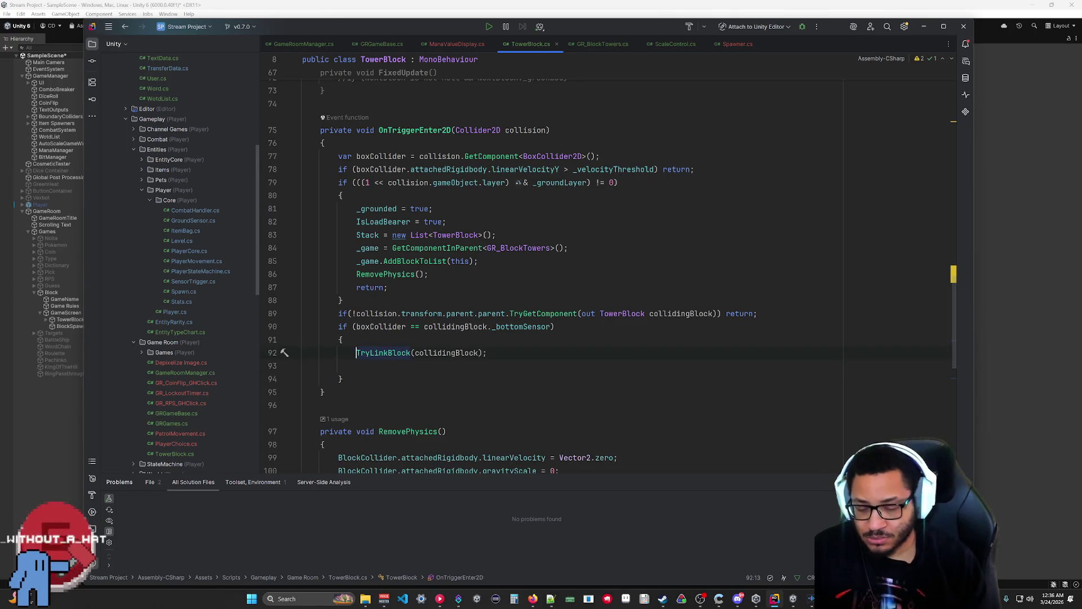
pyautogui.write('if(')
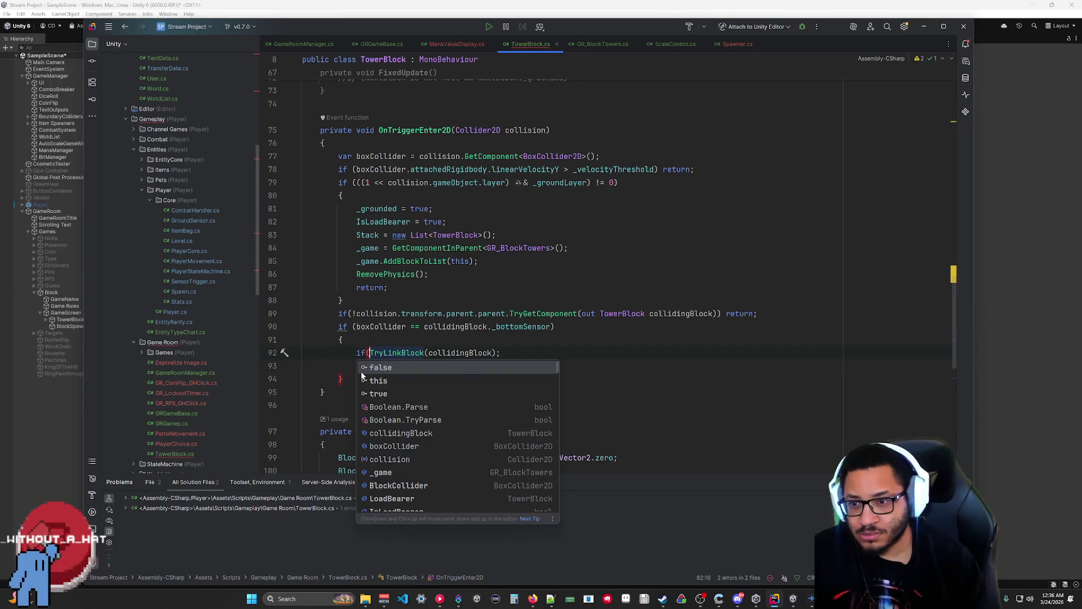
pyautogui.press('End')
pyautogui.press('BackSpace')
pyautogui.write(')')
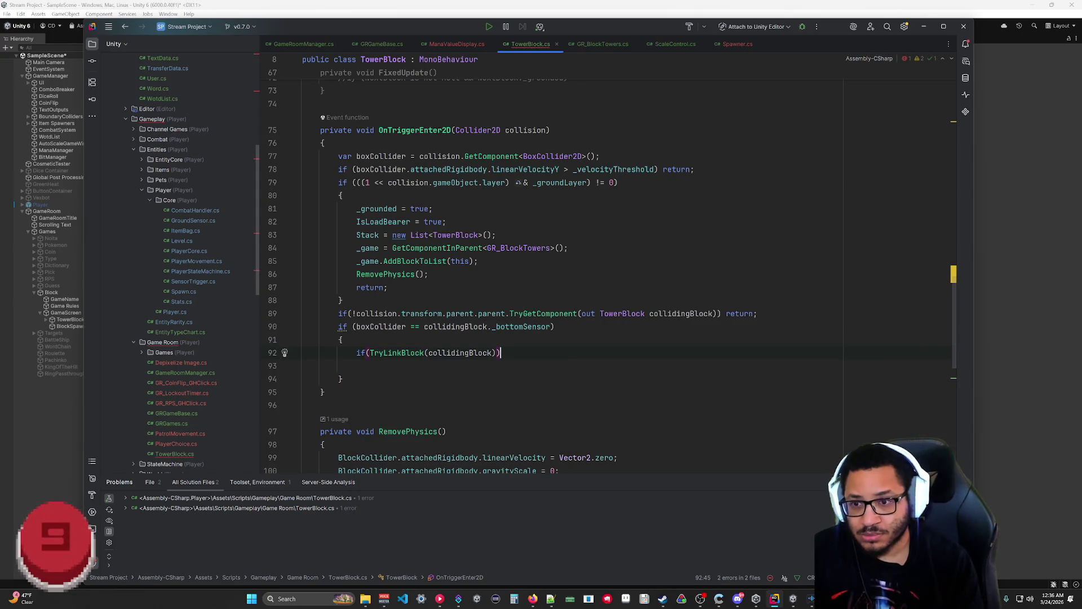
pyautogui.press('Return')
pyautogui.write('{')
pyautogui.press('Return')
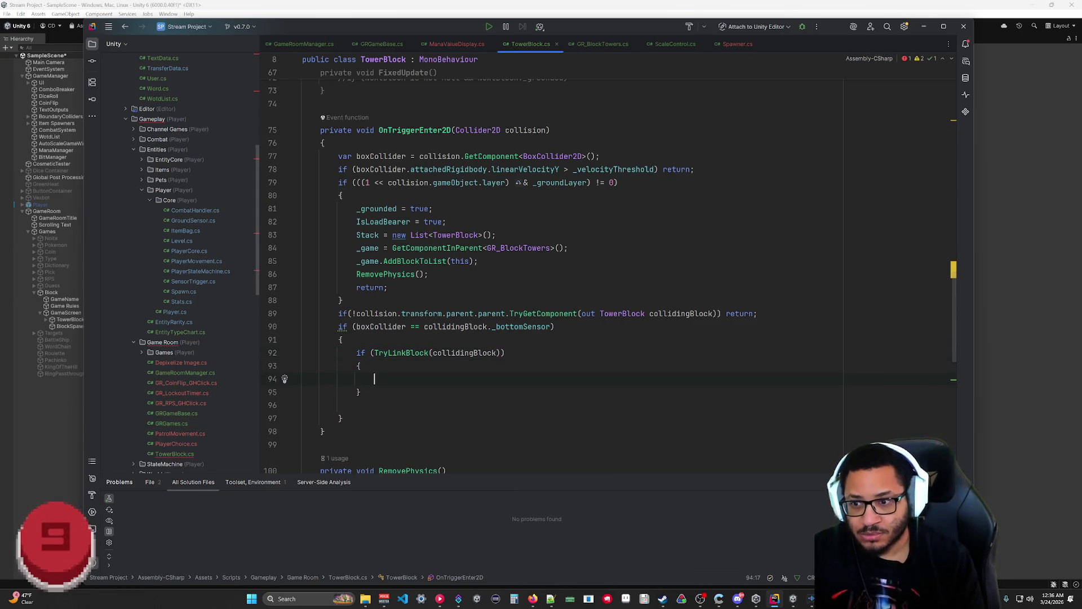
# Step: Call RemovePhysics() inside the new if body and remove the leftover blank line
pyautogui.write('Remo')
pyautogui.press('Return')
pyautogui.write(';')
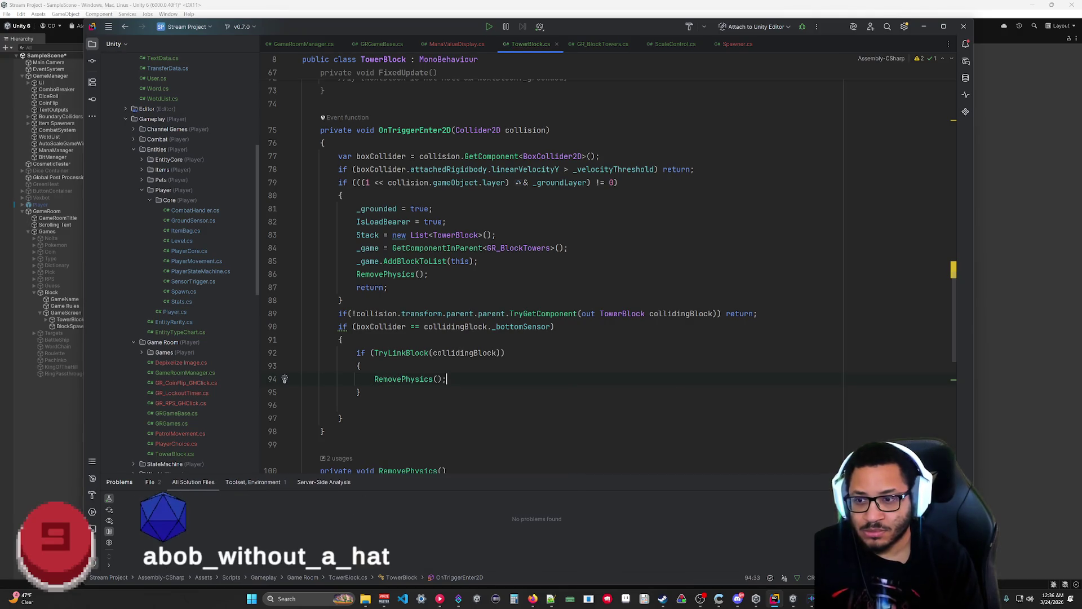
pyautogui.click(371, 391)
pyautogui.press('Delete')
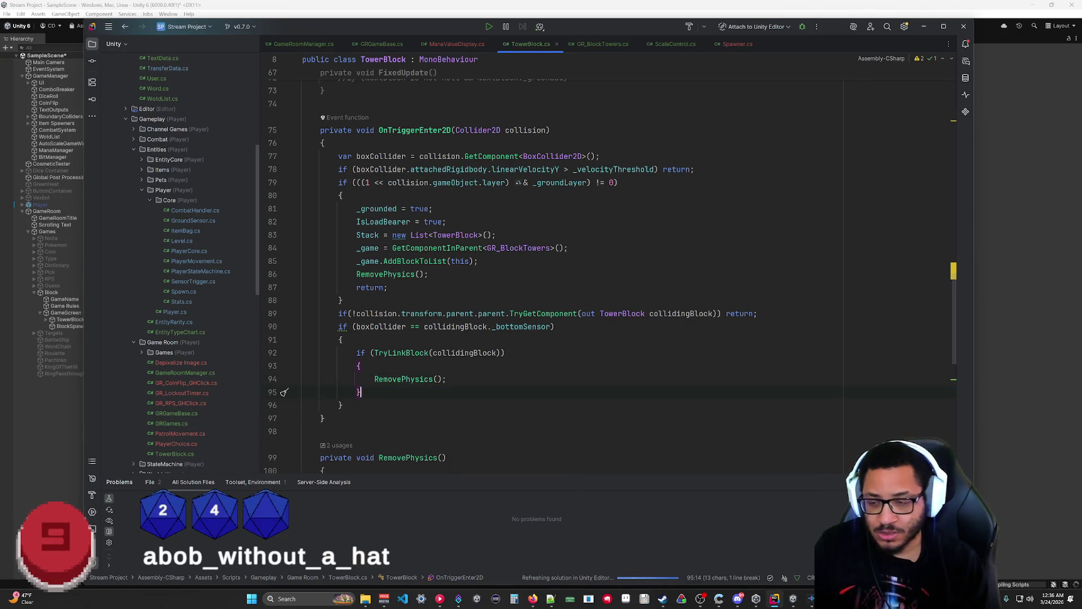
pyautogui.press('Down')
pyautogui.press('Down')
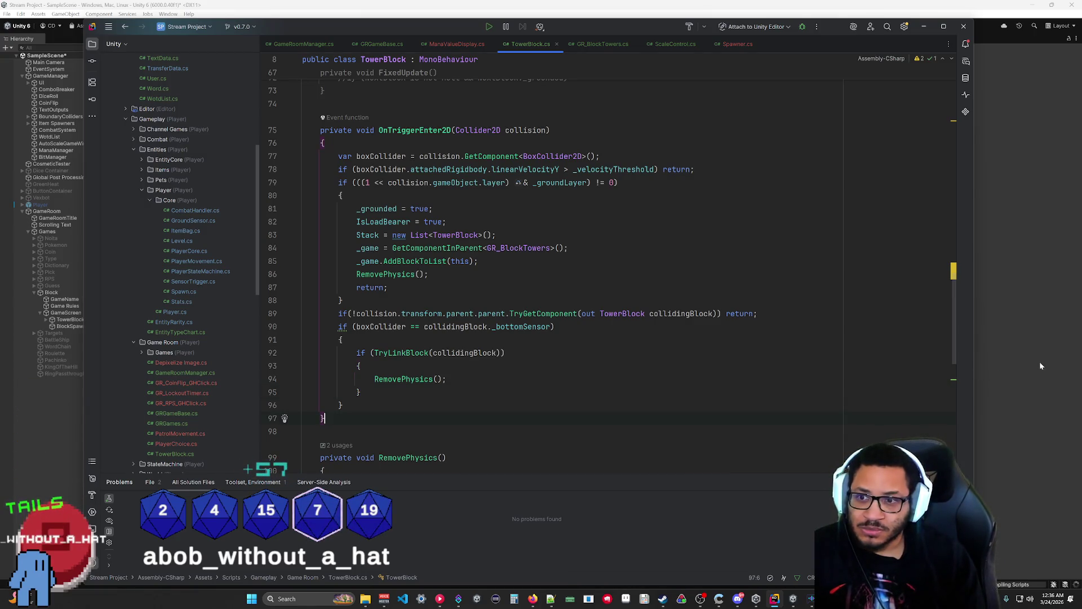
pyautogui.click(1002, 357)
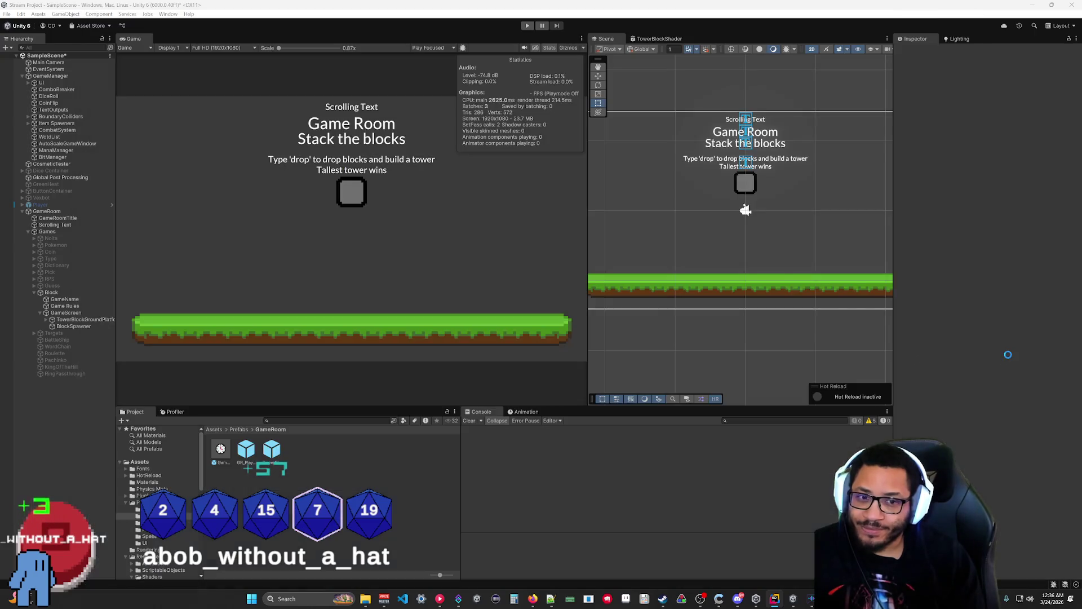
# Step: Playtest the block drop, then open the NullReferenceException's TowerBlock.cs:78 line in Rider
pyautogui.click(528, 26)
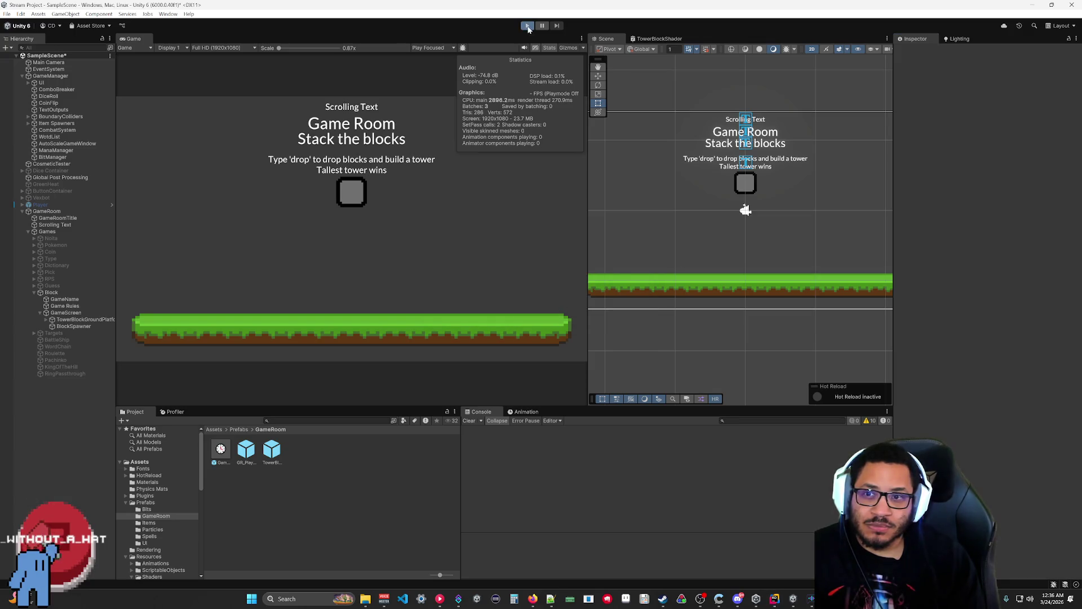
pyautogui.click(528, 26)
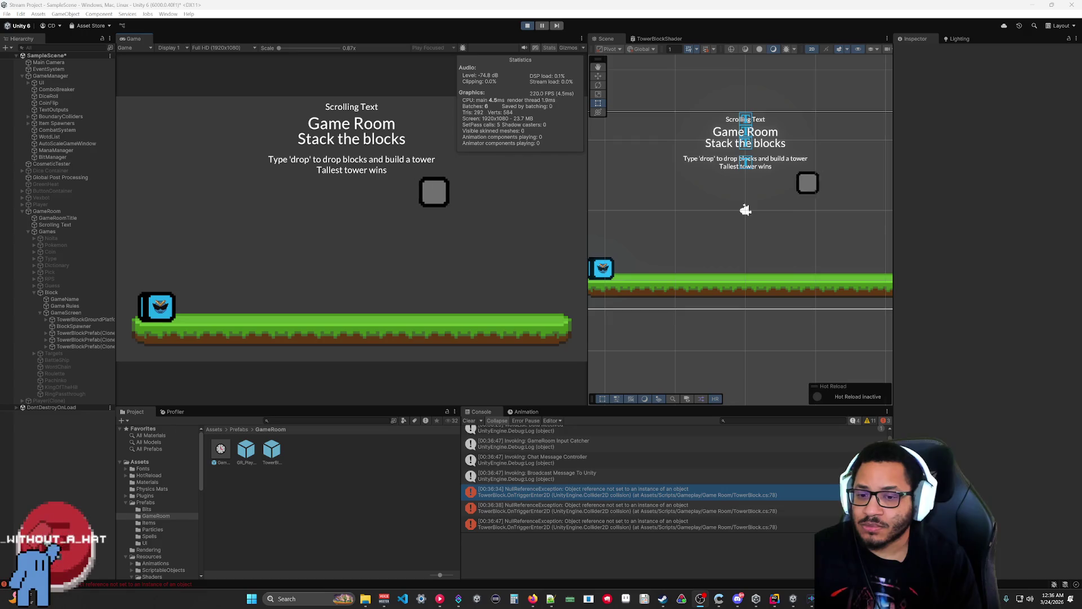
pyautogui.click(525, 25)
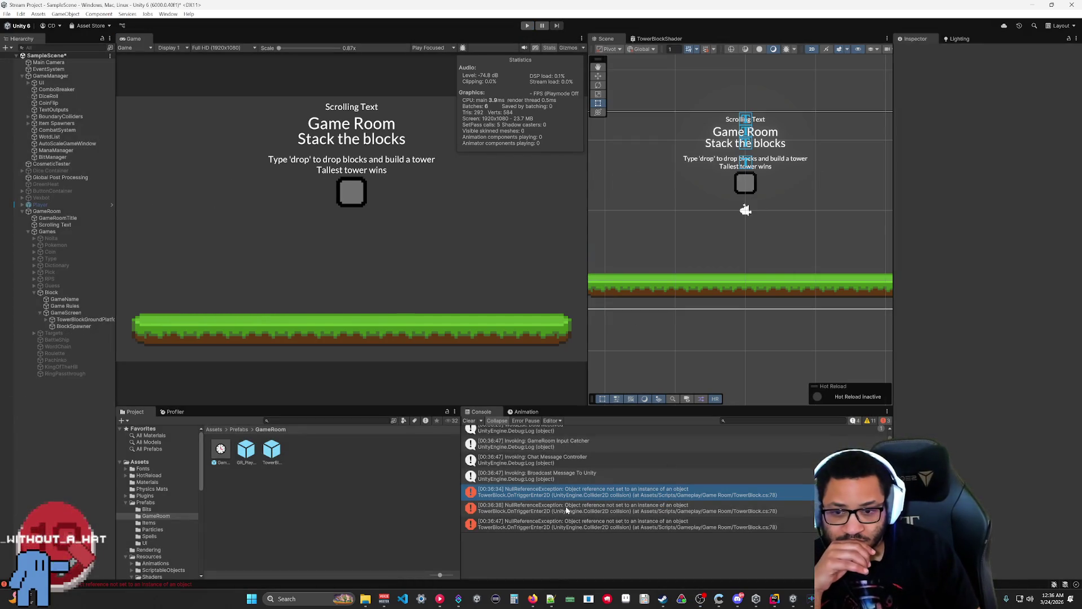
pyautogui.click(566, 510)
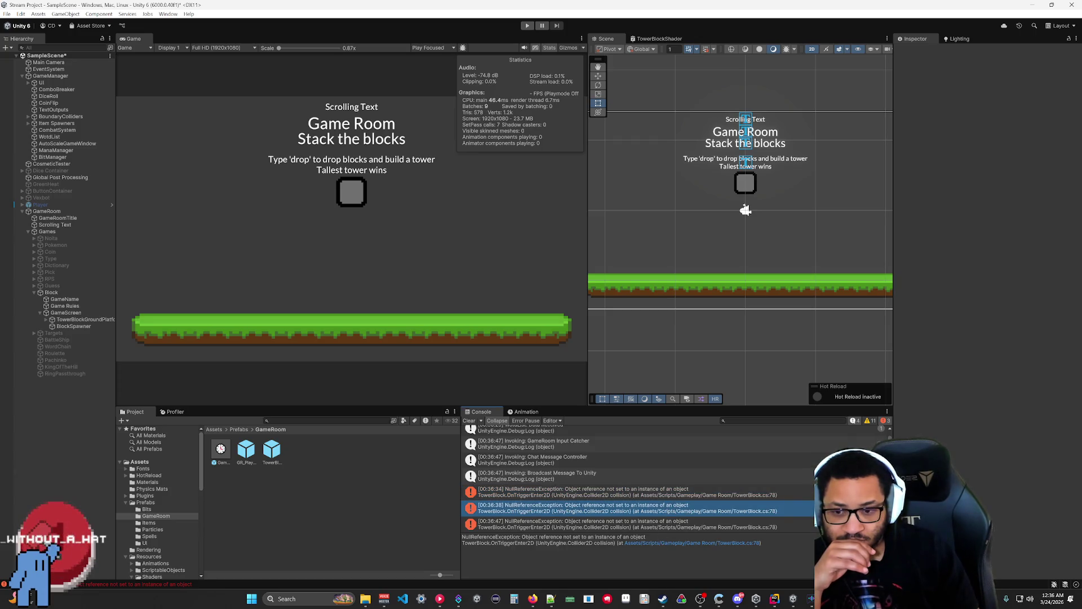
pyautogui.click(680, 545)
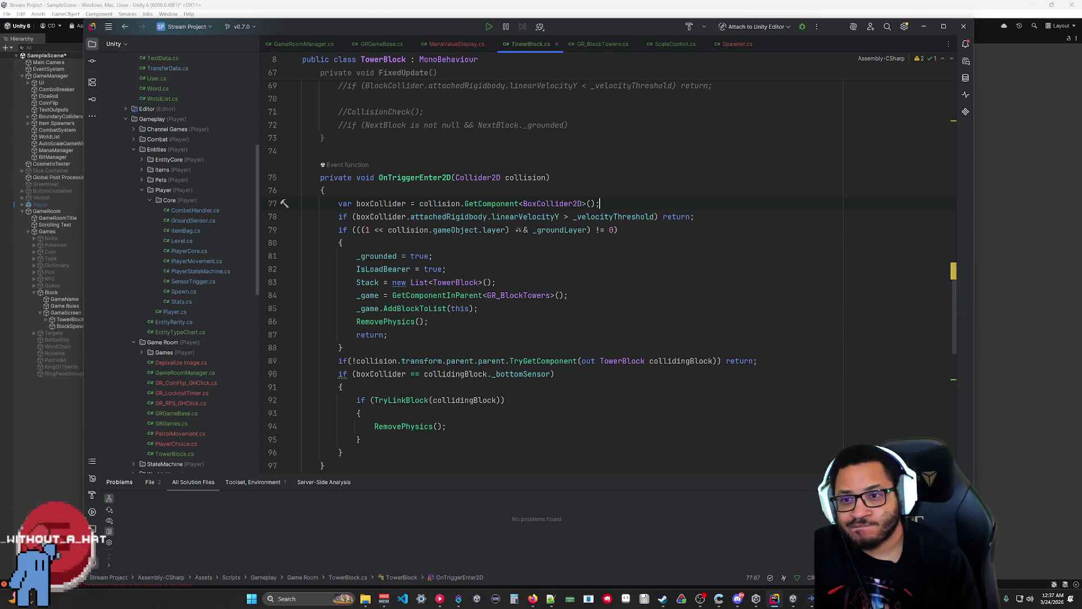
# Step: Insert if (boxCollider == null) return; after the GetComponent call, then start another play test
pyautogui.press('Return')
pyautogui.press('Tab')
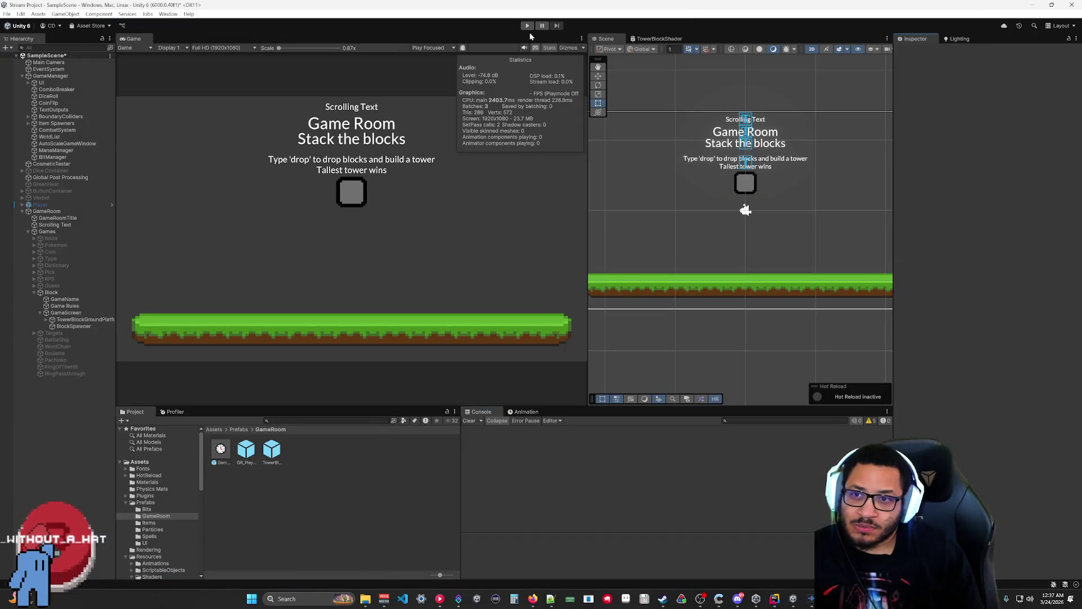
pyautogui.click(527, 26)
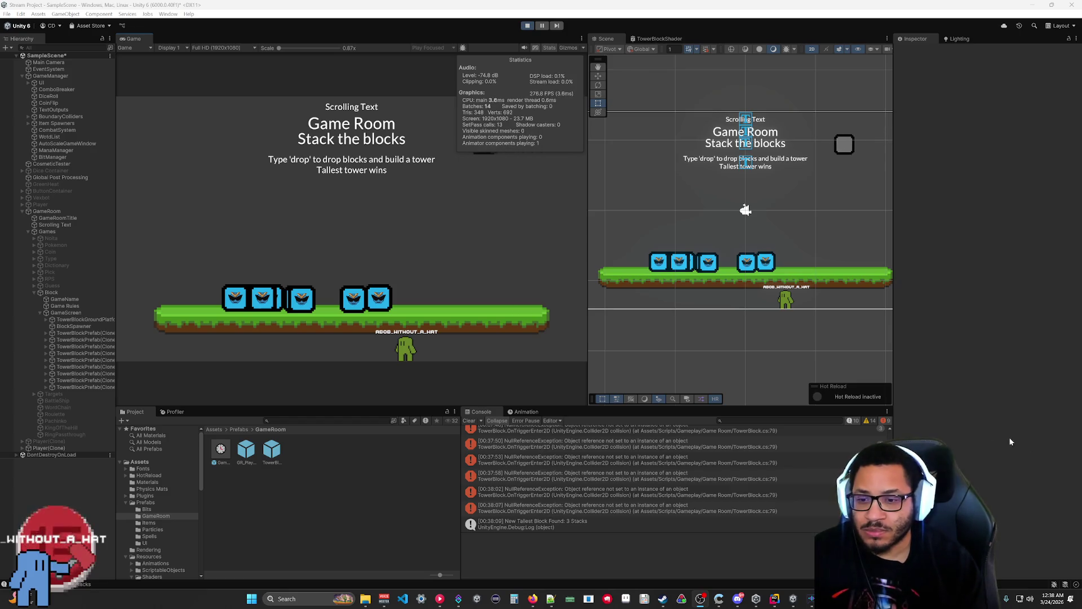
# Step: Stop the play test and jump to the NullReferenceException at TowerBlock.cs line 79
pyautogui.click(528, 26)
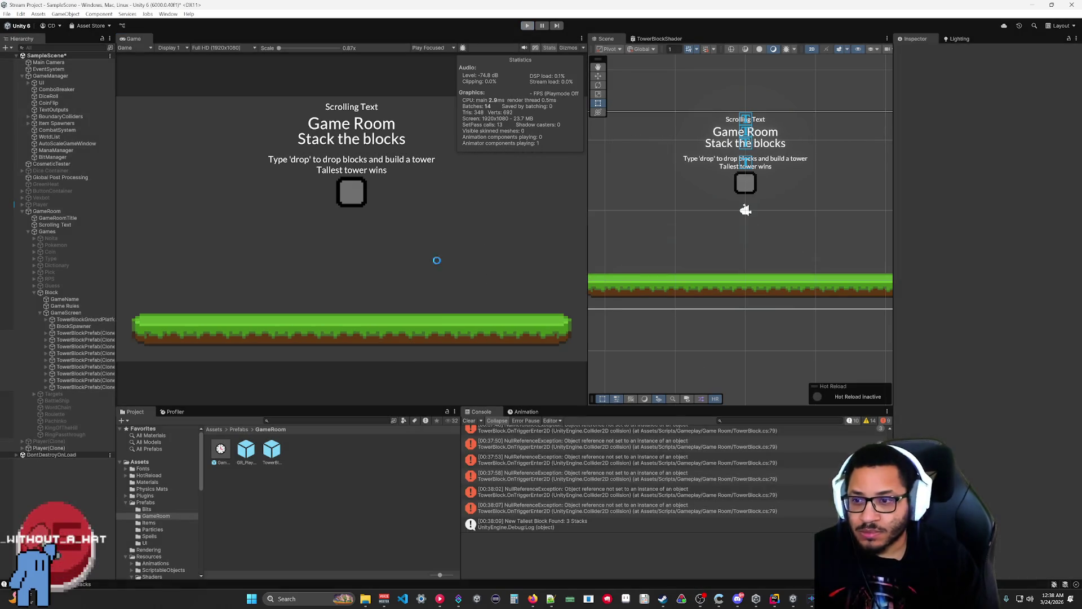
pyautogui.click(634, 507)
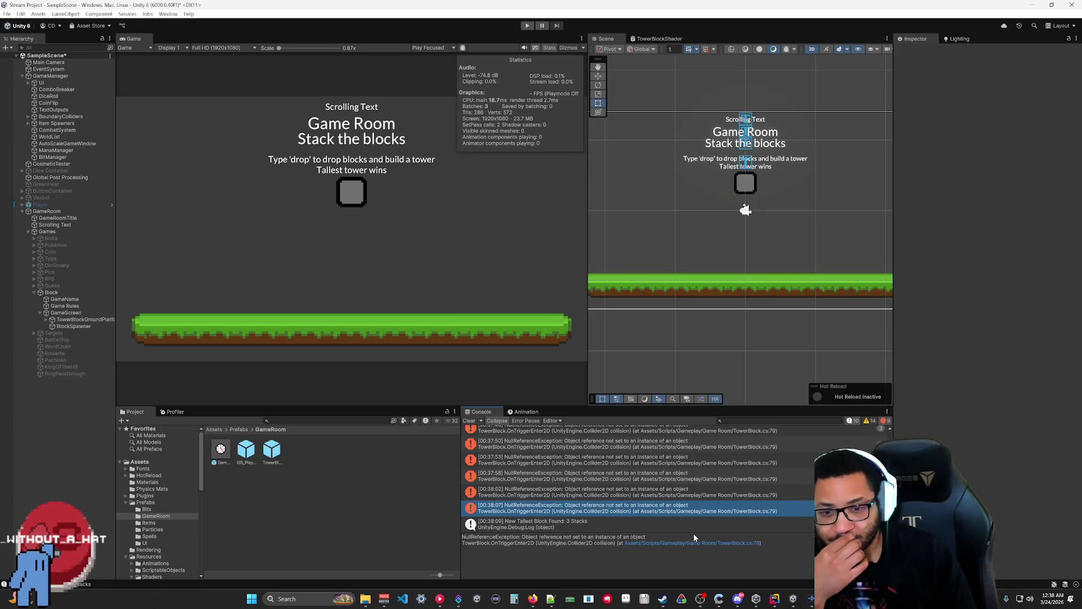
pyautogui.click(685, 543)
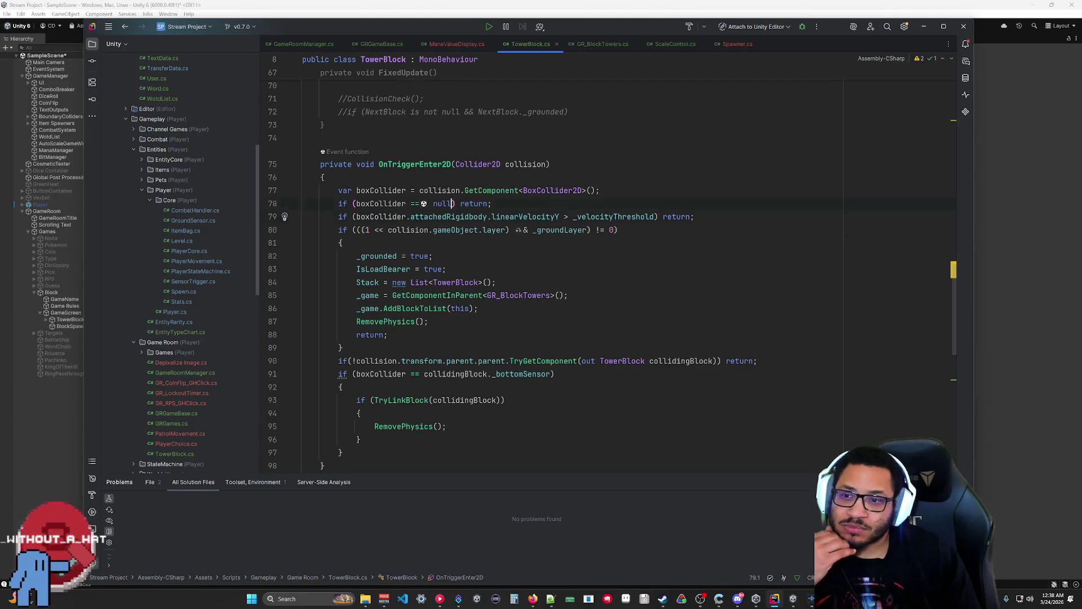
# Step: Extend the check to if (boxCollider == null || boxCollider.attachedRigidbody == null) return;
pyautogui.write('|| ')
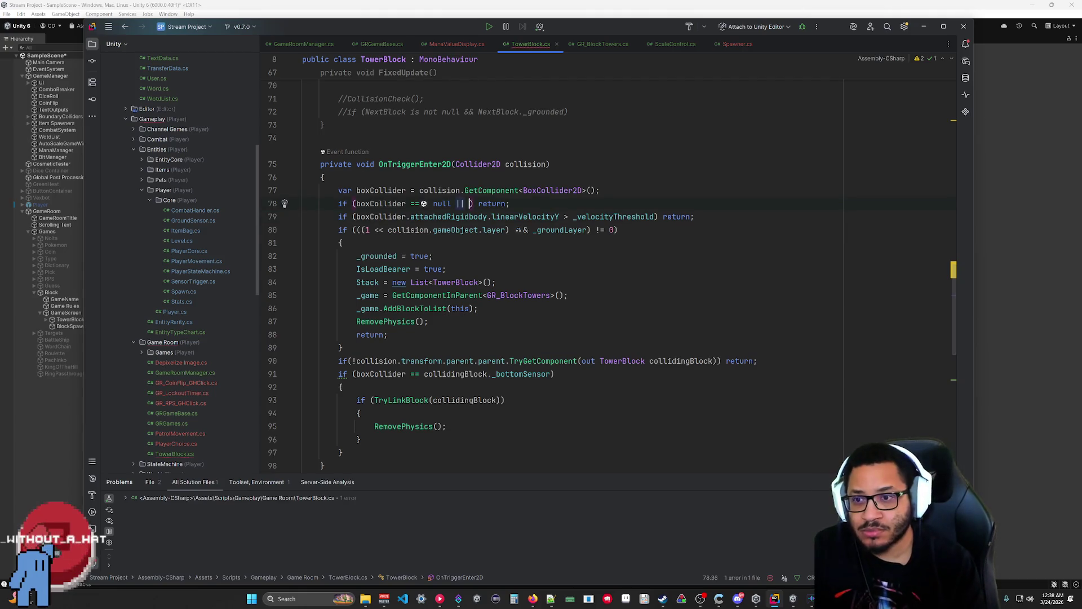
pyautogui.write('boxCollider')
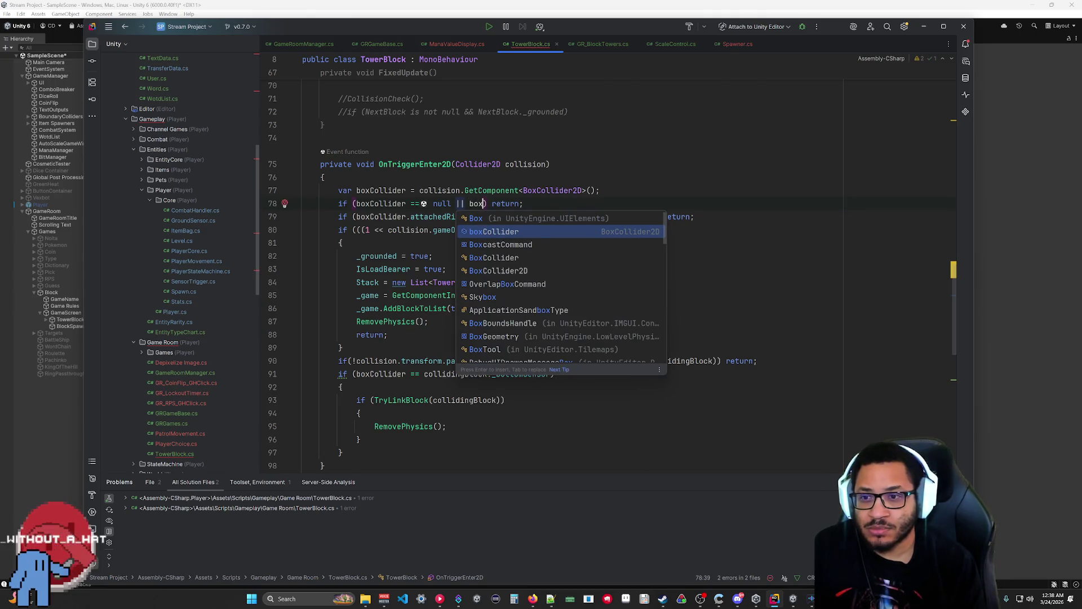
pyautogui.press('Return')
pyautogui.write('.att')
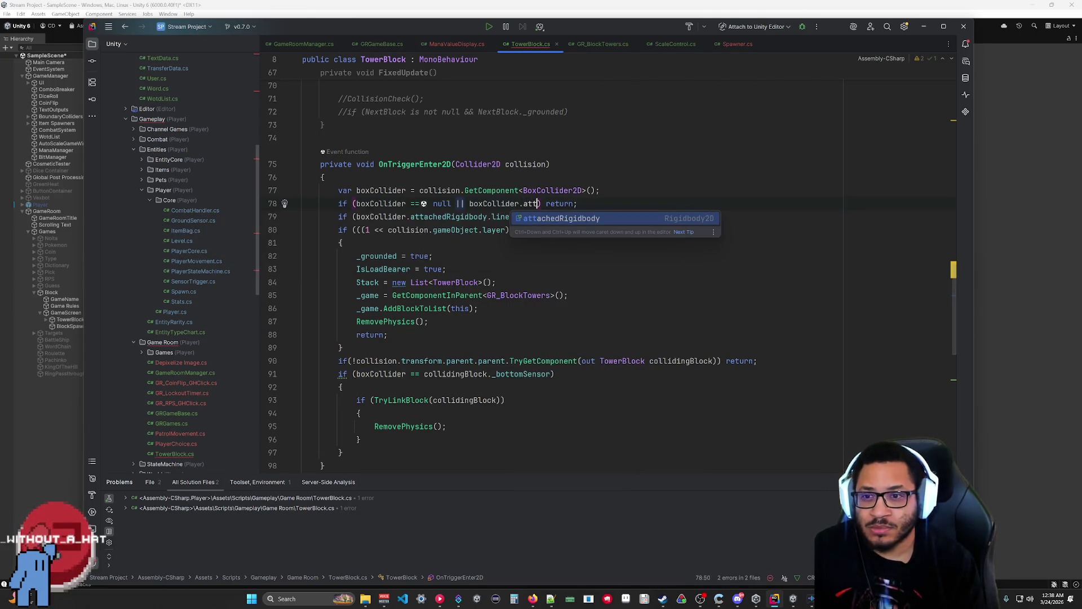
pyautogui.press('Return')
pyautogui.write('== null')
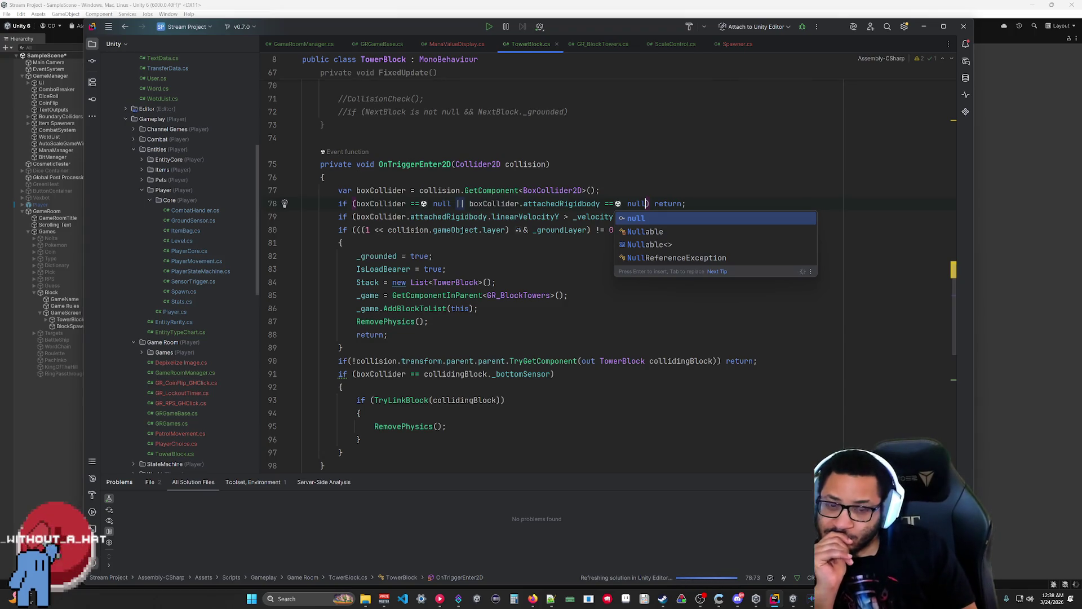
pyautogui.press('Escape')
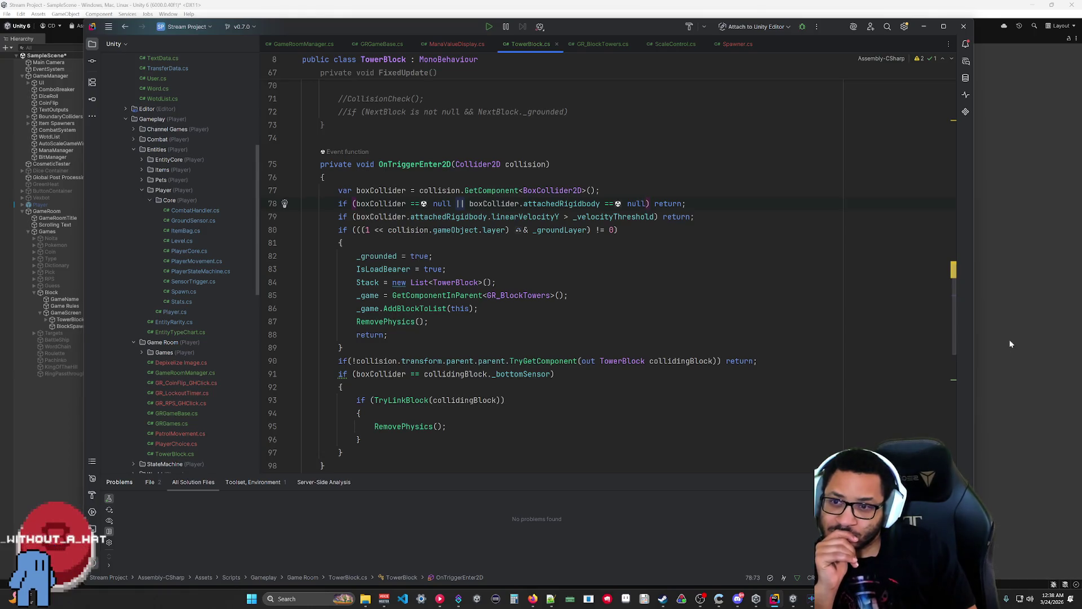
pyautogui.click(1010, 343)
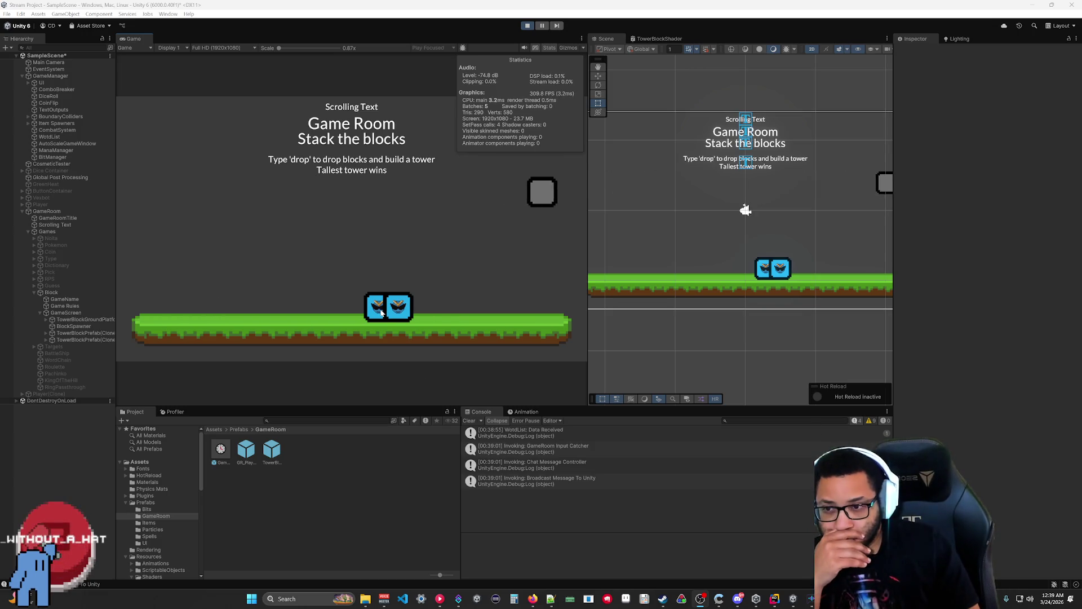
# Step: Compare both dropped TowerBlockPrefab(Clone) Stack lists, stop the test, and return to Rider
pyautogui.click(79, 340)
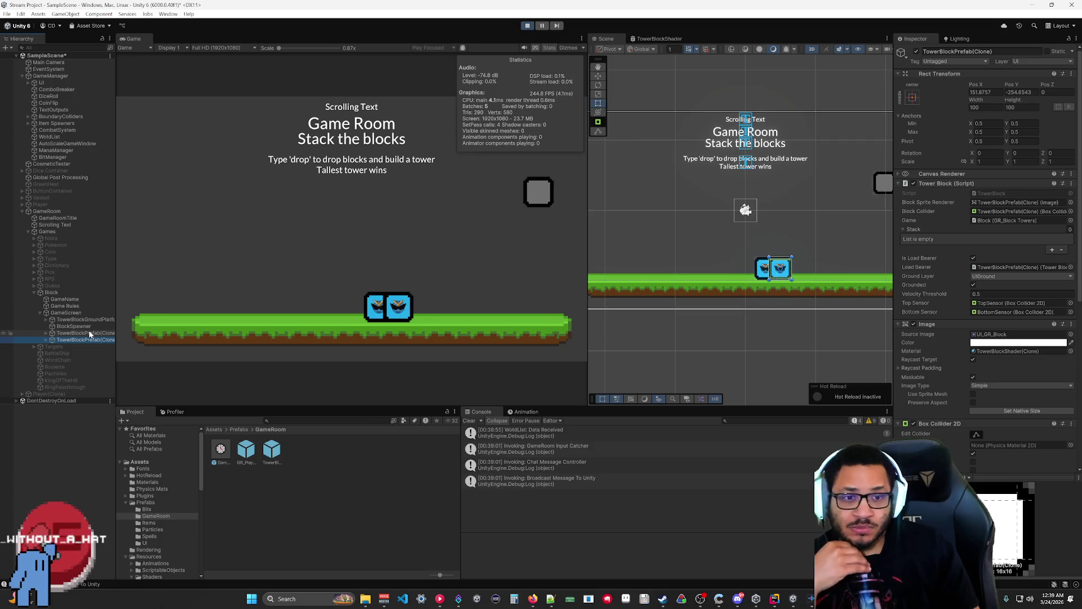
pyautogui.click(89, 333)
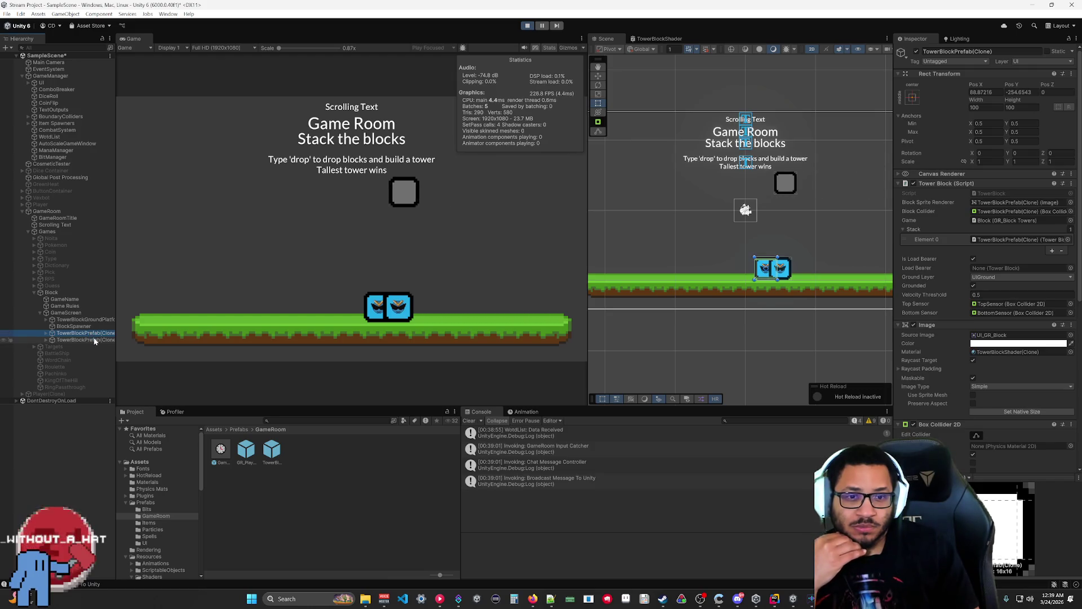
pyautogui.click(94, 338)
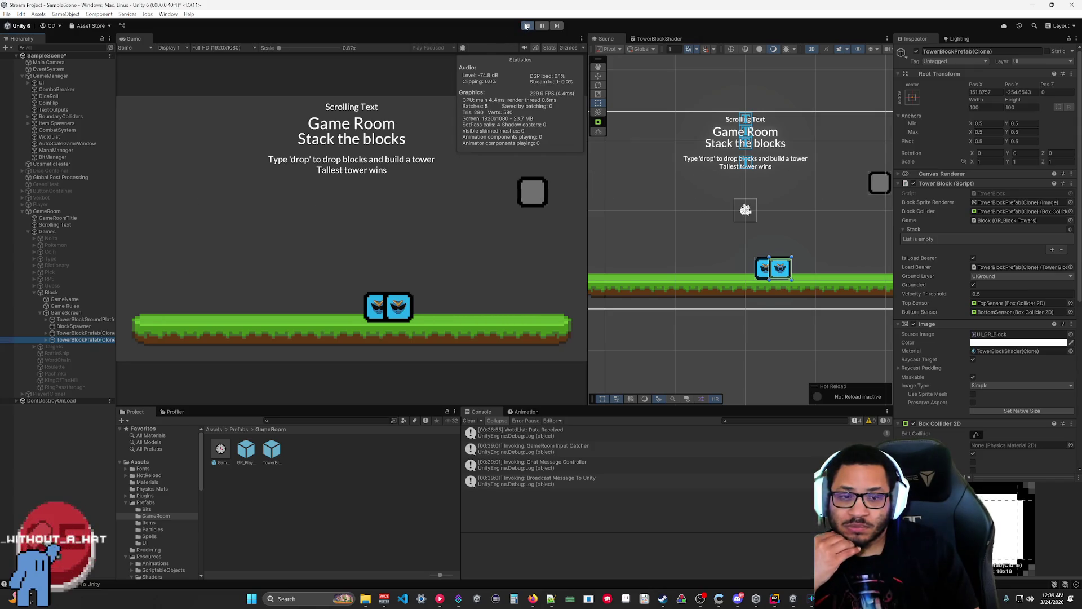
pyautogui.click(526, 26)
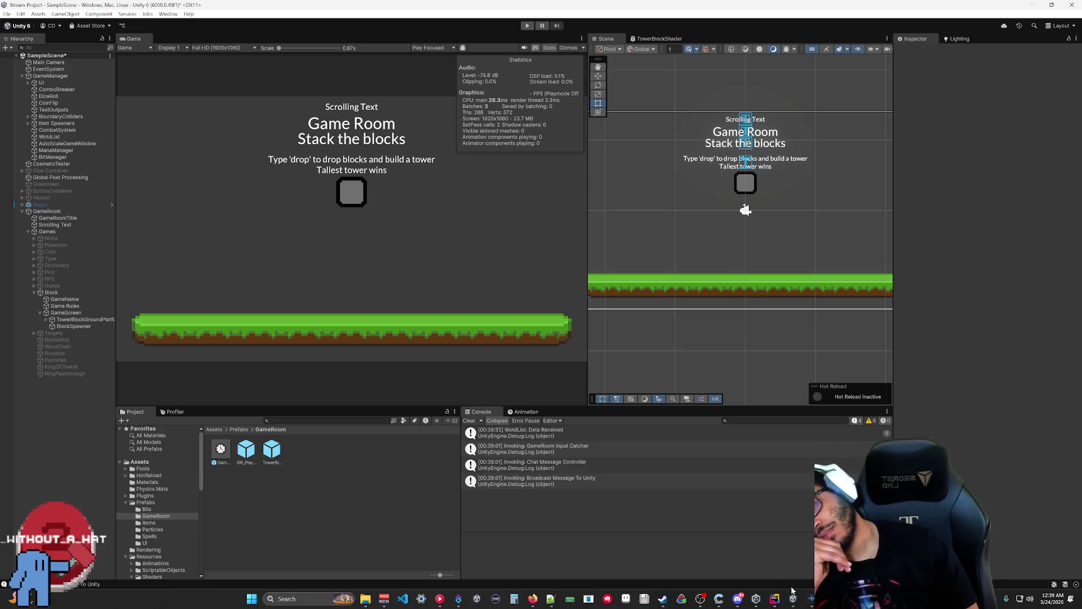
pyautogui.moveTo(775, 599)
pyautogui.click(763, 551)
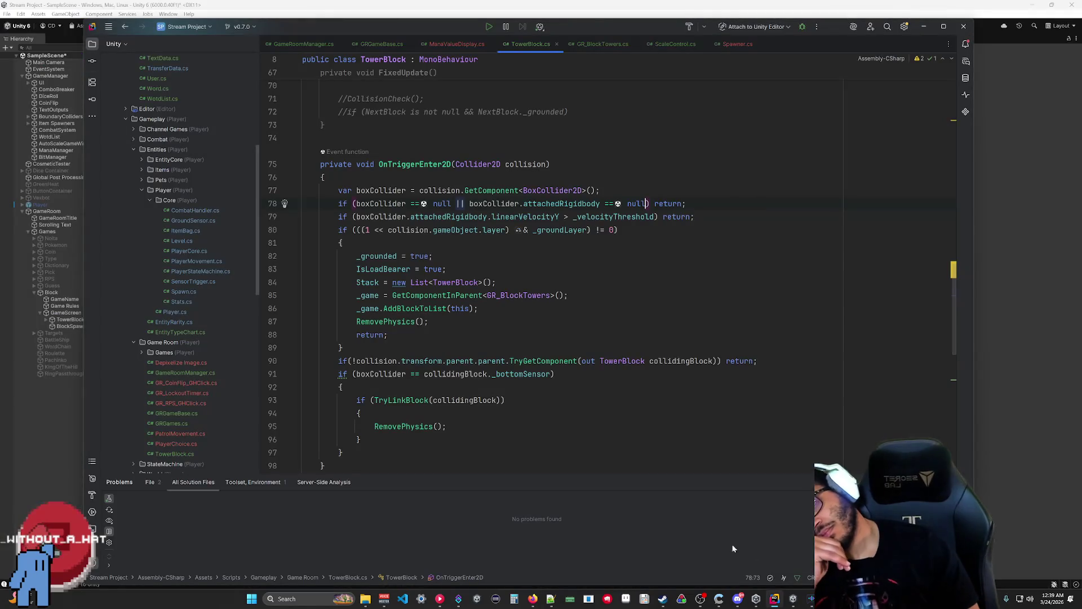
# Step: Delete the if (boxCollider == collidingBlock._bottomSensor) wrapper, its braces and blank lines
pyautogui.scroll(-10, 564, 260)
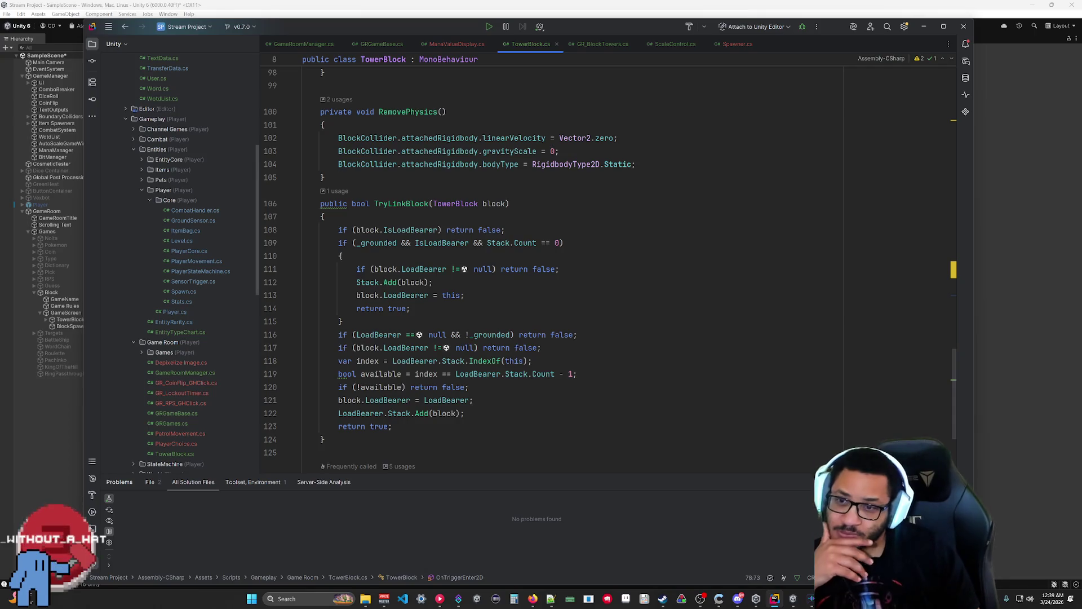
pyautogui.scroll(5, 564, 259)
pyautogui.scroll(1, 564, 259)
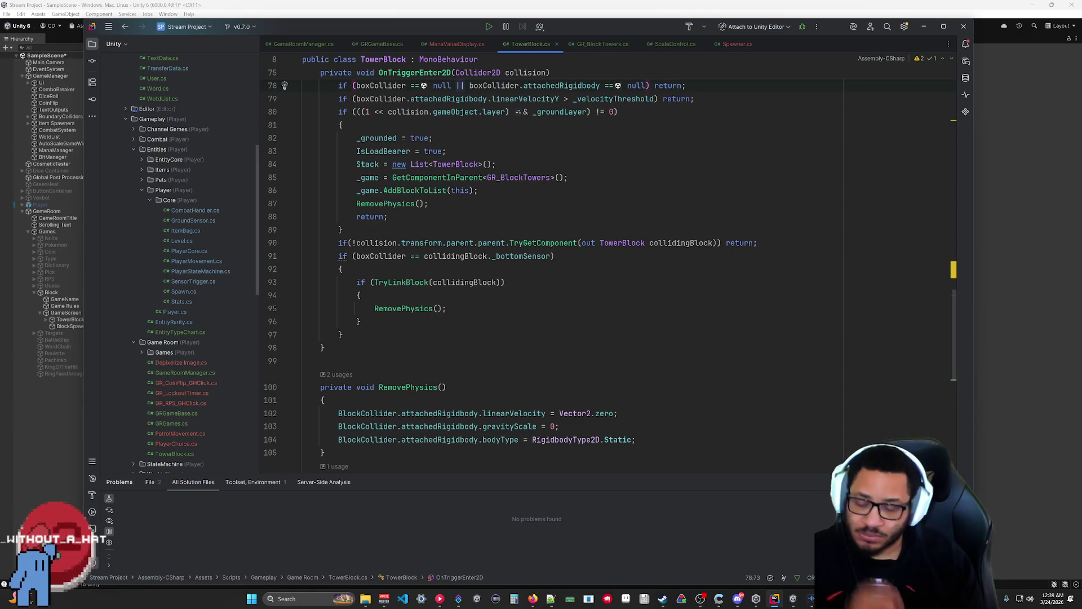
pyautogui.hotkey('alt', 'shift', 'Up')
pyautogui.hotkey('alt', 'shift', 'Up')
pyautogui.hotkey('alt', 'shift', 'Up')
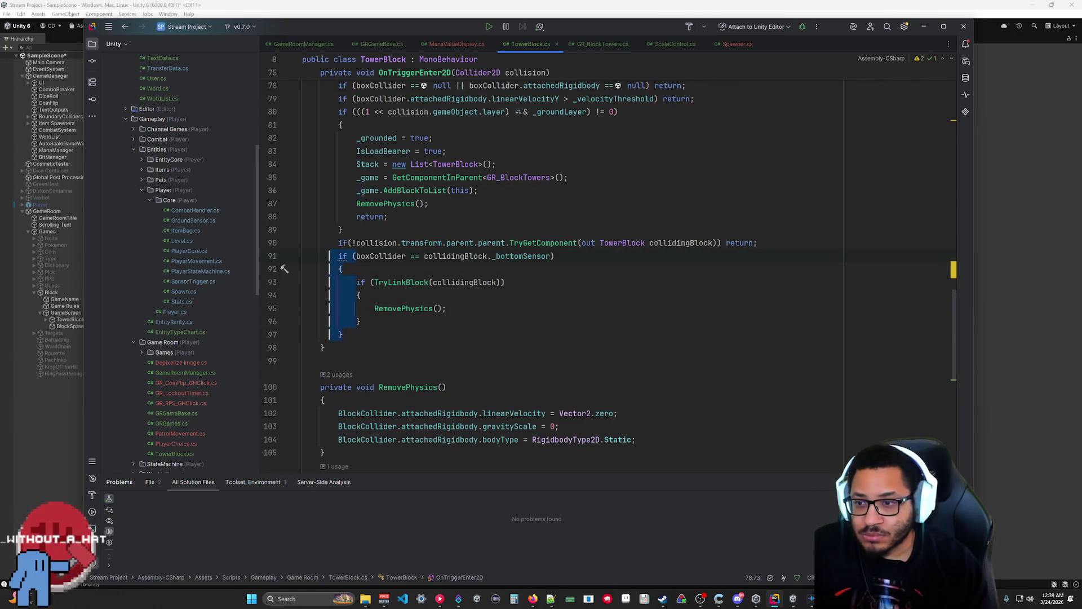
pyautogui.press('BackSpace')
pyautogui.press('Delete')
pyautogui.press('Delete')
pyautogui.press('Delete')
pyautogui.press('Escape')
pyautogui.hotkey('shift', 'Home')
pyautogui.press('BackSpace')
pyautogui.press('BackSpace')
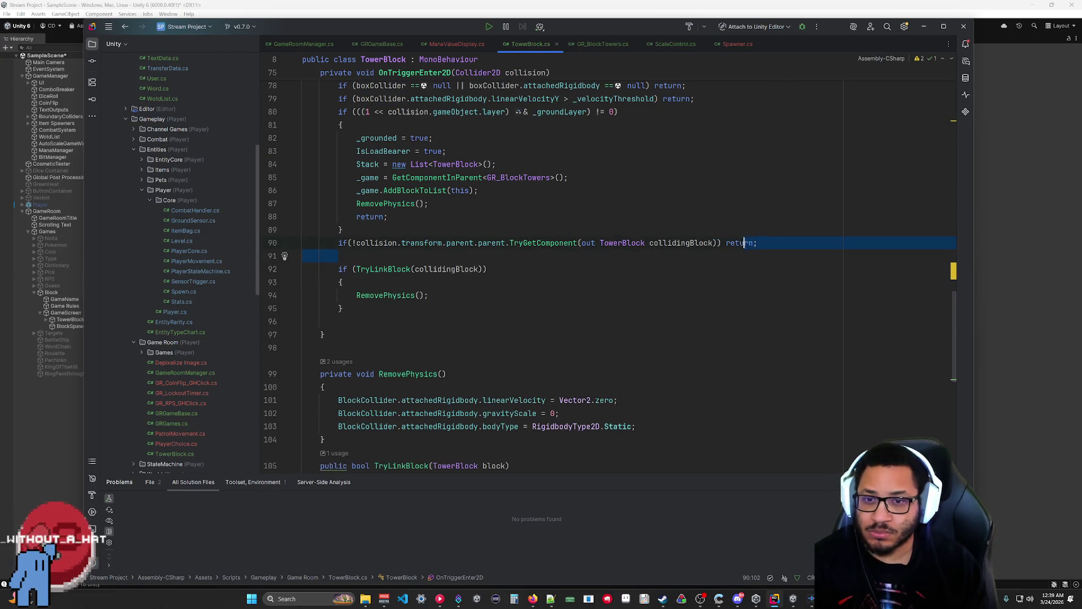
pyautogui.press('Delete')
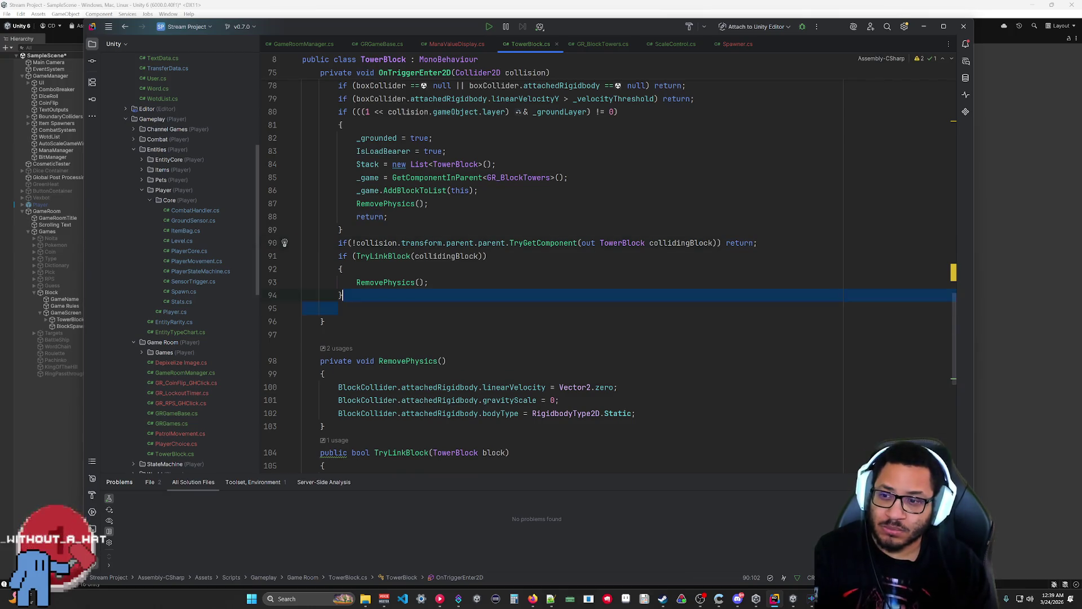
pyautogui.press('Delete')
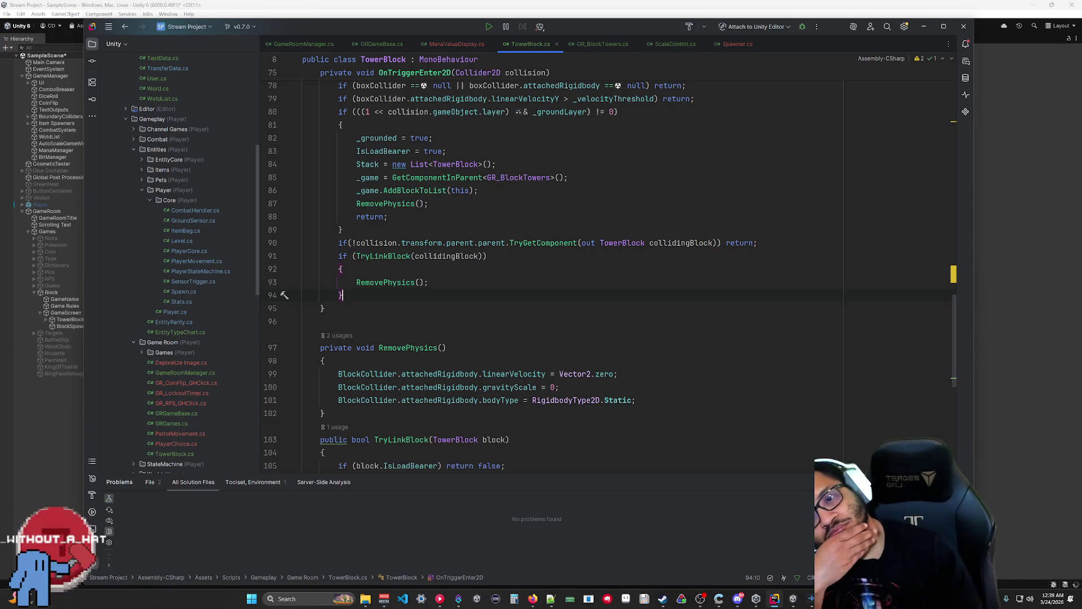
pyautogui.click(1021, 296)
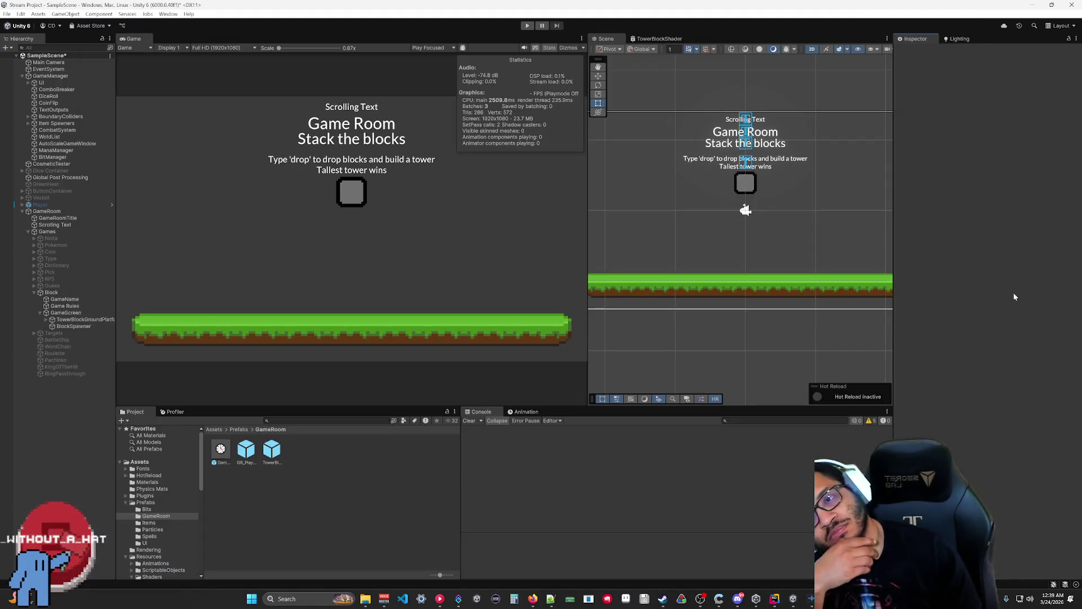
# Step: Run a quick play test of the stacking game, stop it, and return to TowerBlock.cs in Rider
pyautogui.click(527, 26)
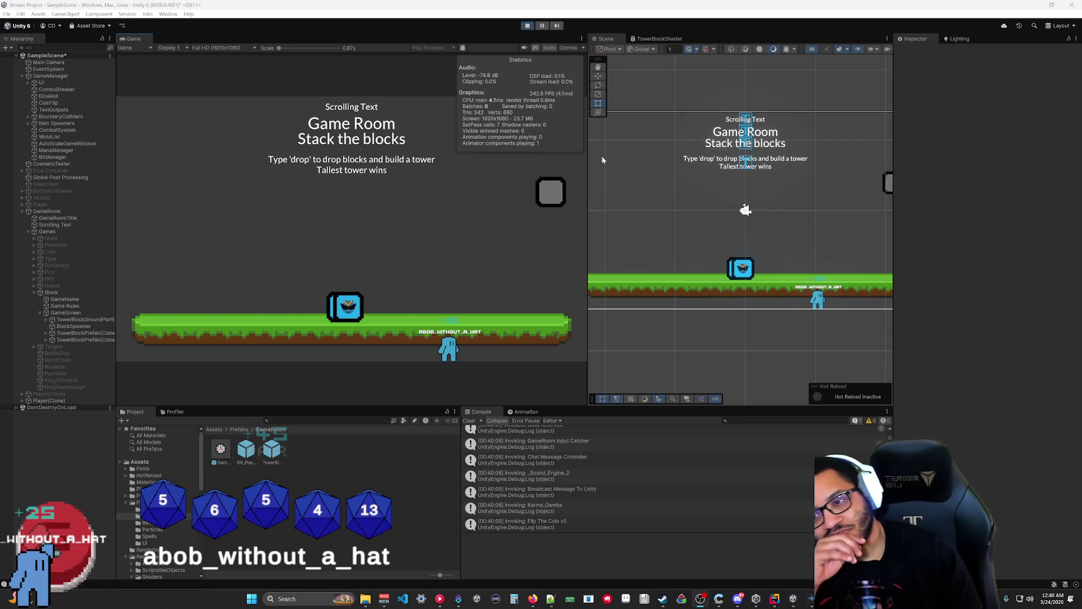
pyautogui.click(527, 26)
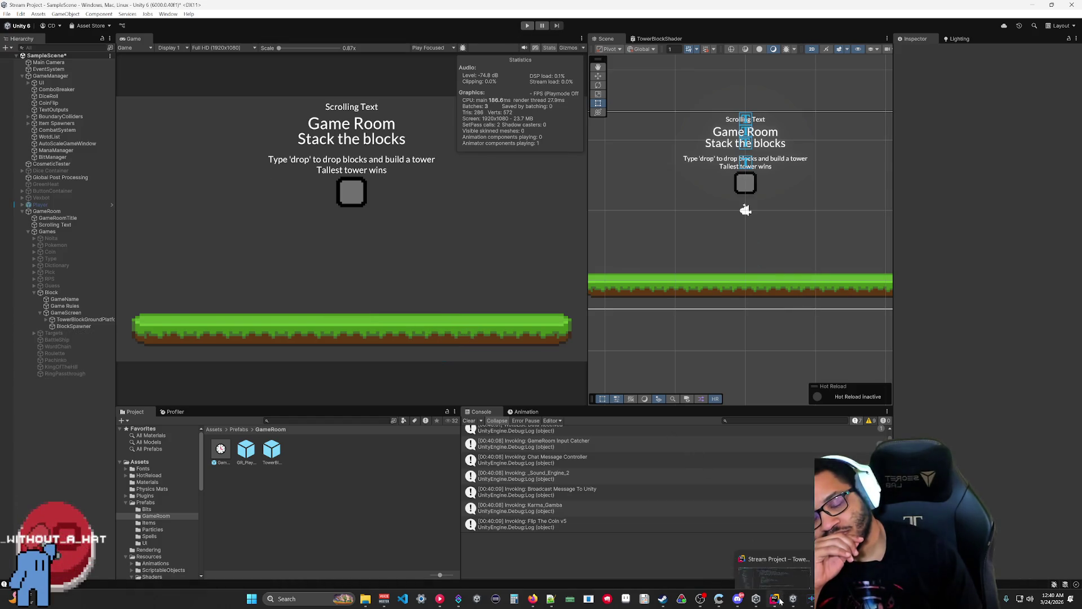
pyautogui.moveTo(775, 599)
pyautogui.click(770, 576)
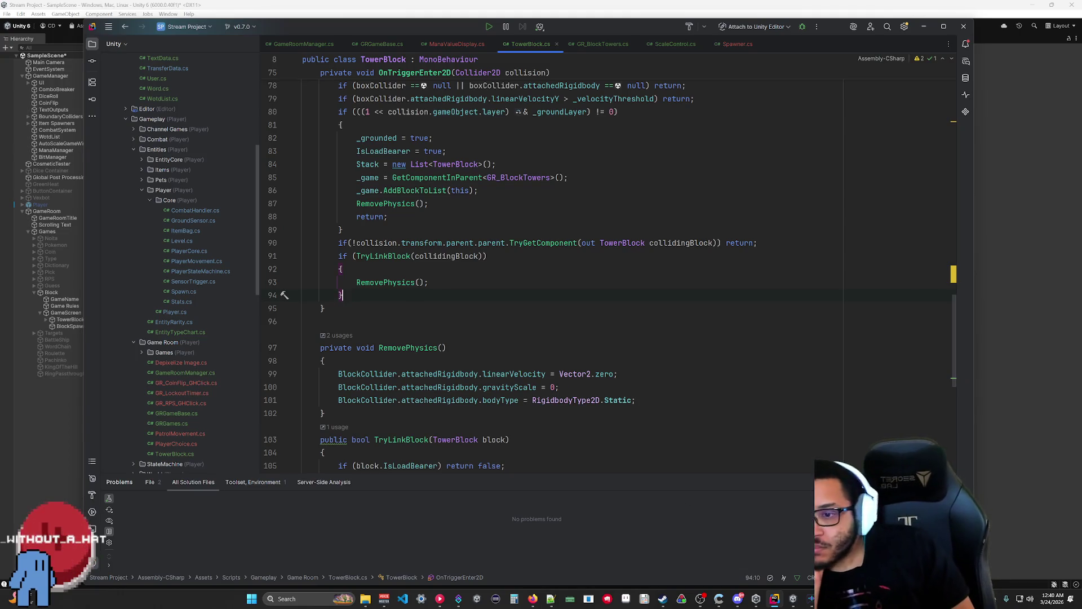
# Step: Add Debug.Log("Linked"); inside the TryLinkBlock branch and save the script
pyautogui.moveTo(606, 374)
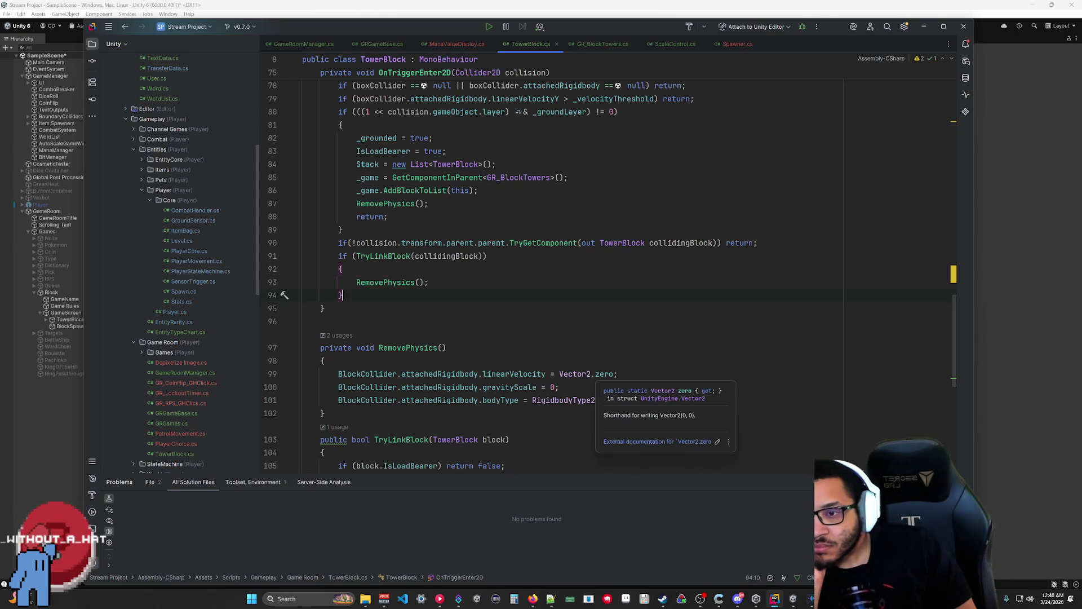
pyautogui.click(341, 269)
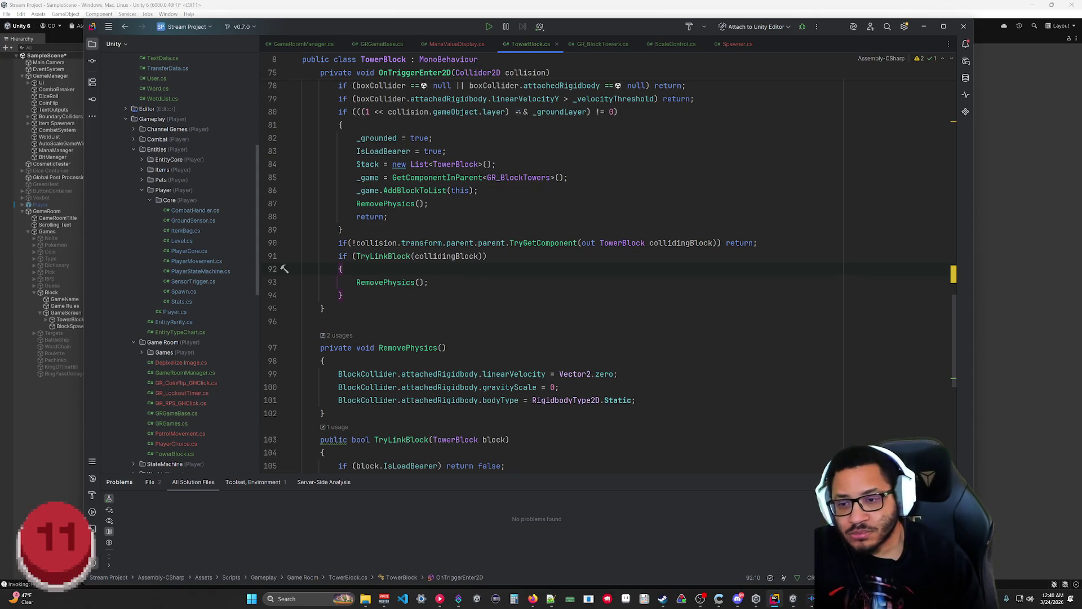
pyautogui.press('Return')
pyautogui.write('Deb')
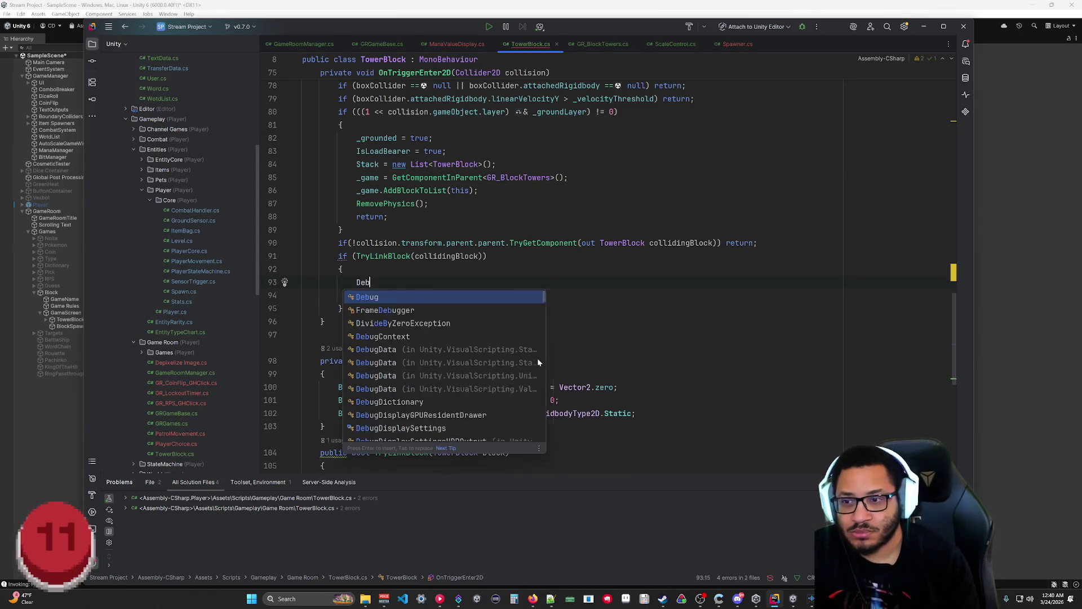
pyautogui.write('ug.Log("Linked");')
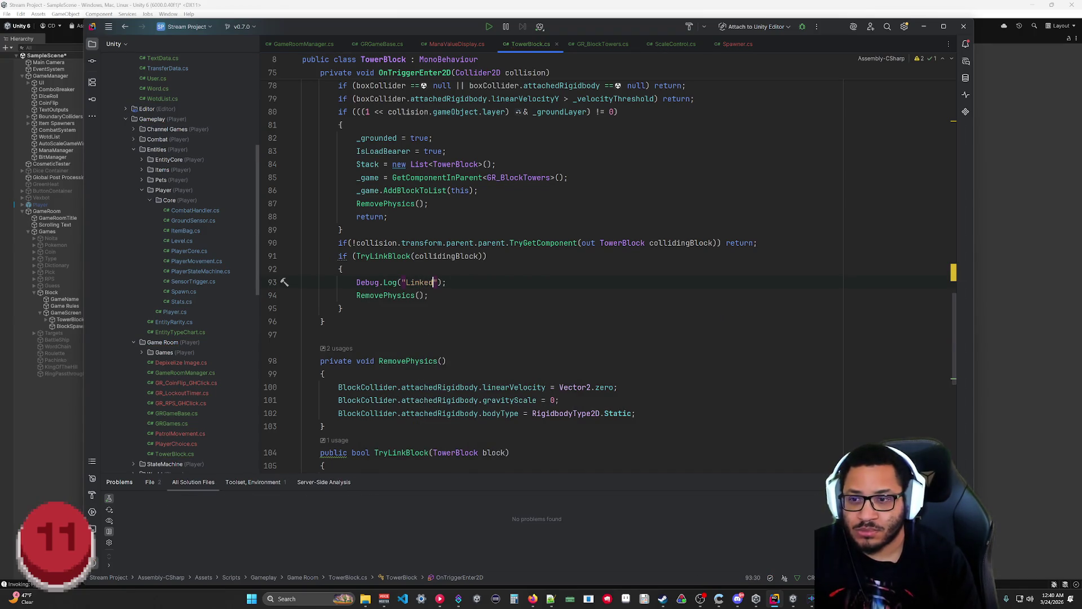
pyautogui.hotkey('ctrl', 's')
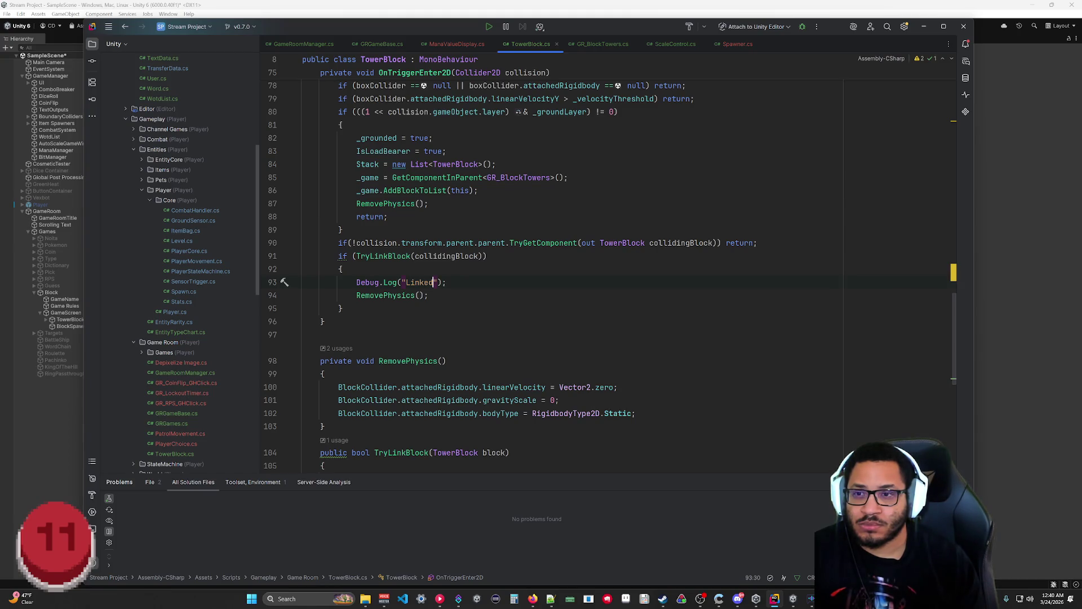
# Step: Add if (LoadBearer != null) return; at the top of the ground-check branch and save
pyautogui.scroll(2, 564, 265)
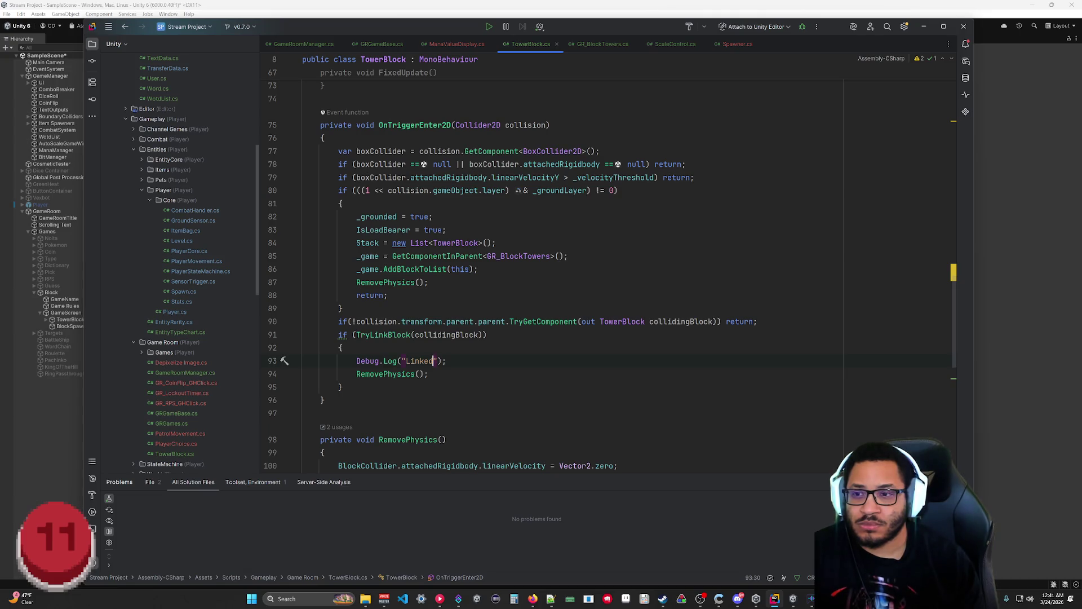
pyautogui.press('Return')
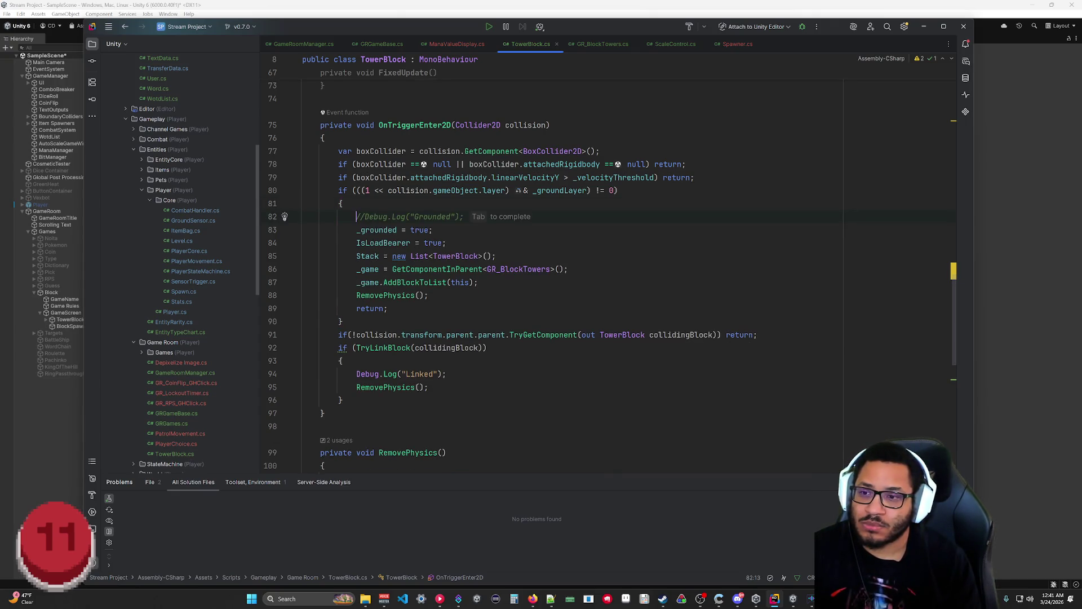
pyautogui.write('if(')
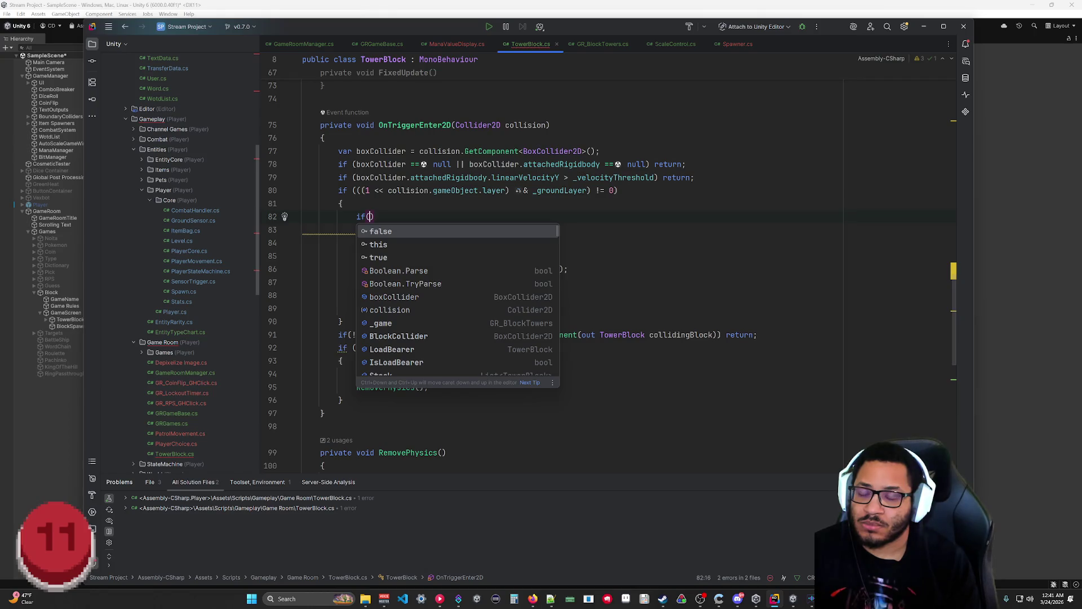
pyautogui.hotkey('ctrl', 'z')
pyautogui.hotkey('ctrl', 'z')
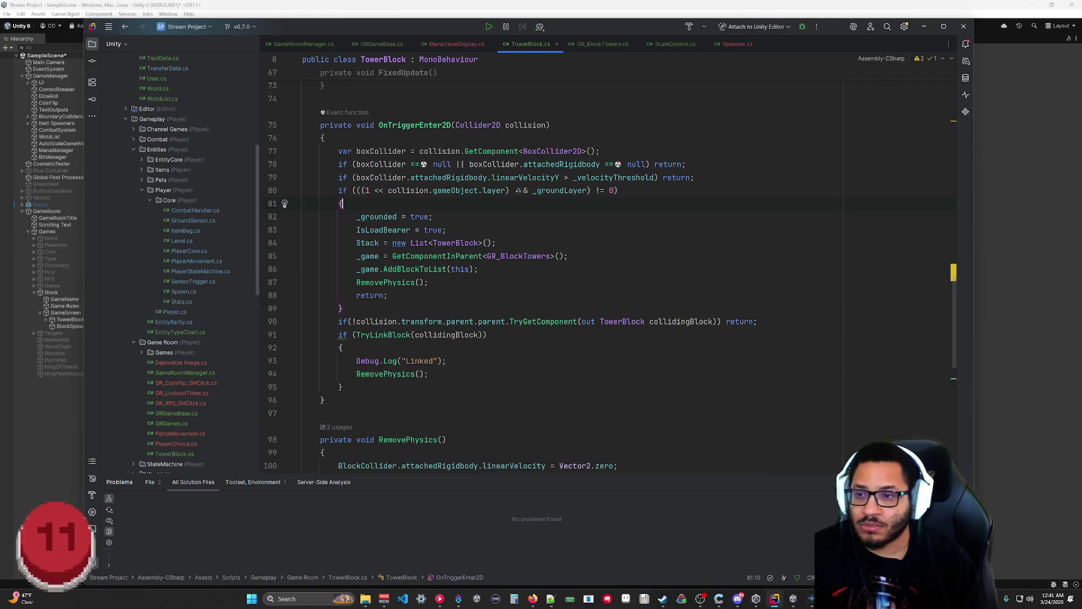
pyautogui.press('Return')
pyautogui.write('if')
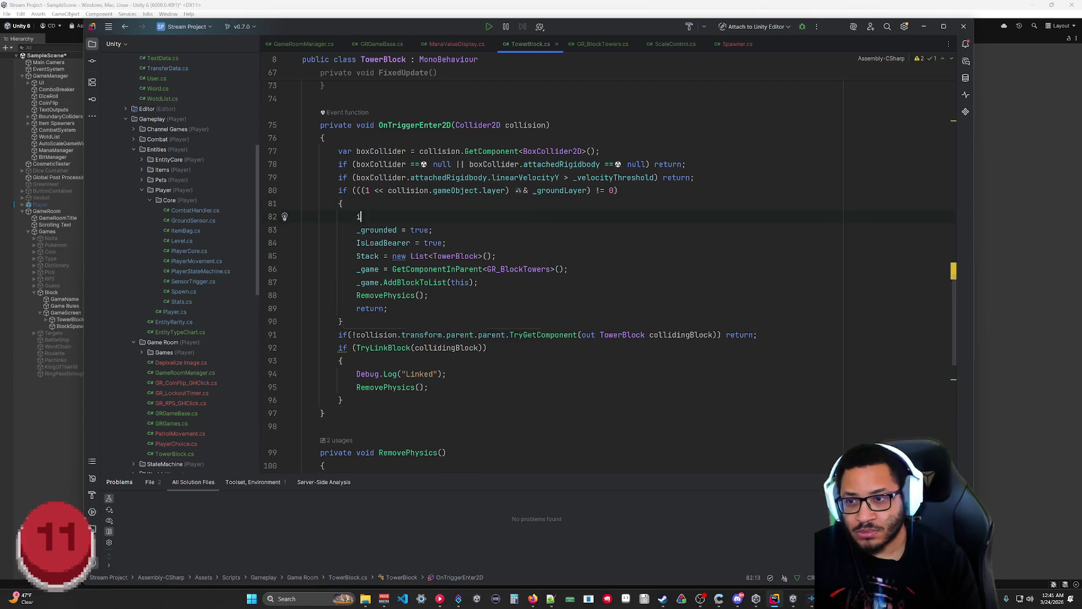
pyautogui.press('Tab')
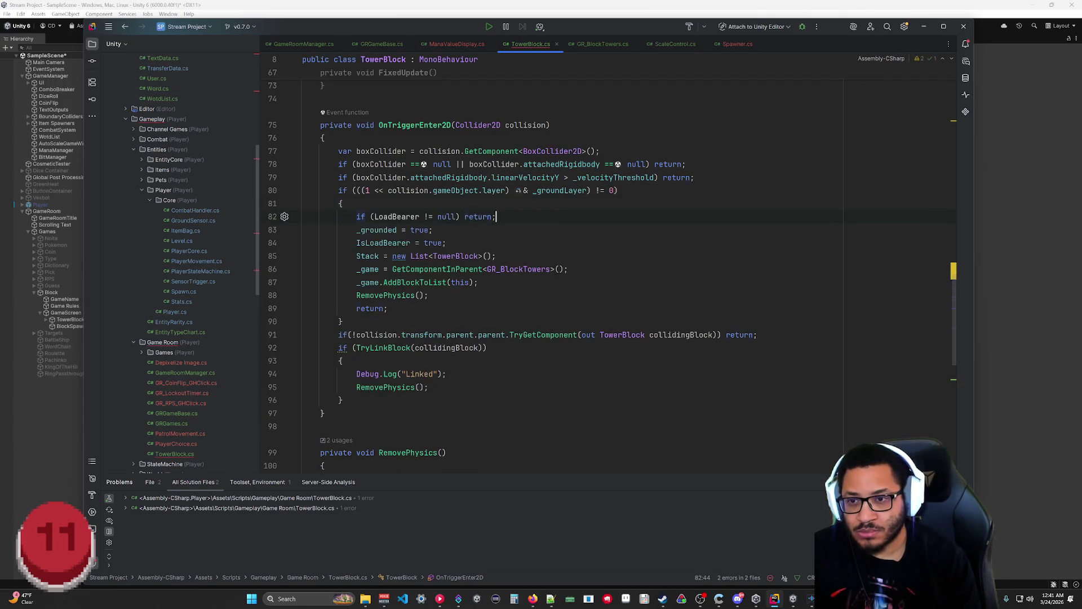
pyautogui.hotkey('ctrl', 's')
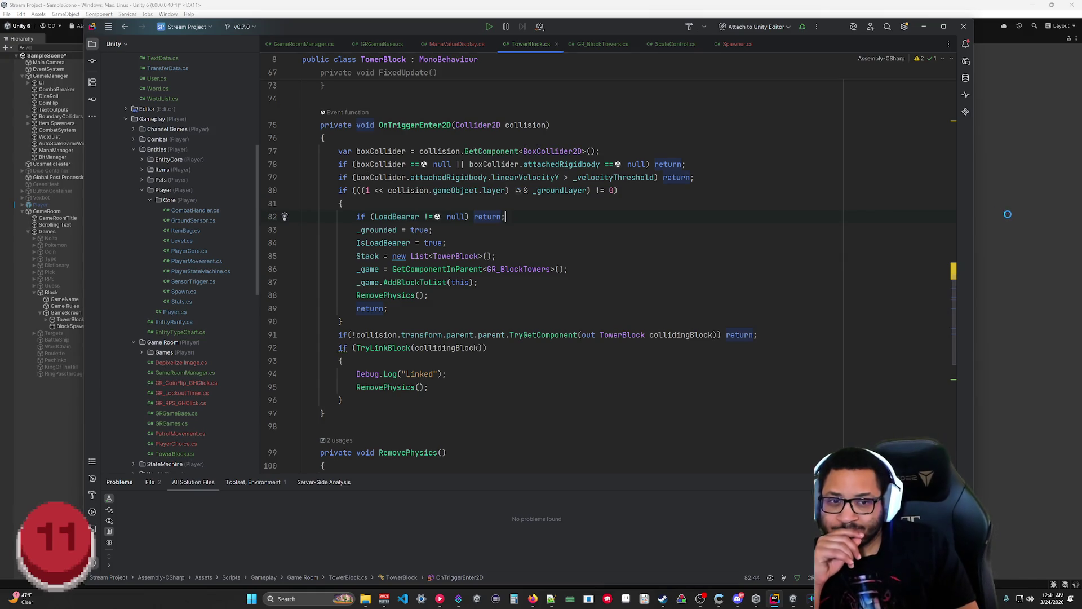
pyautogui.click(1007, 212)
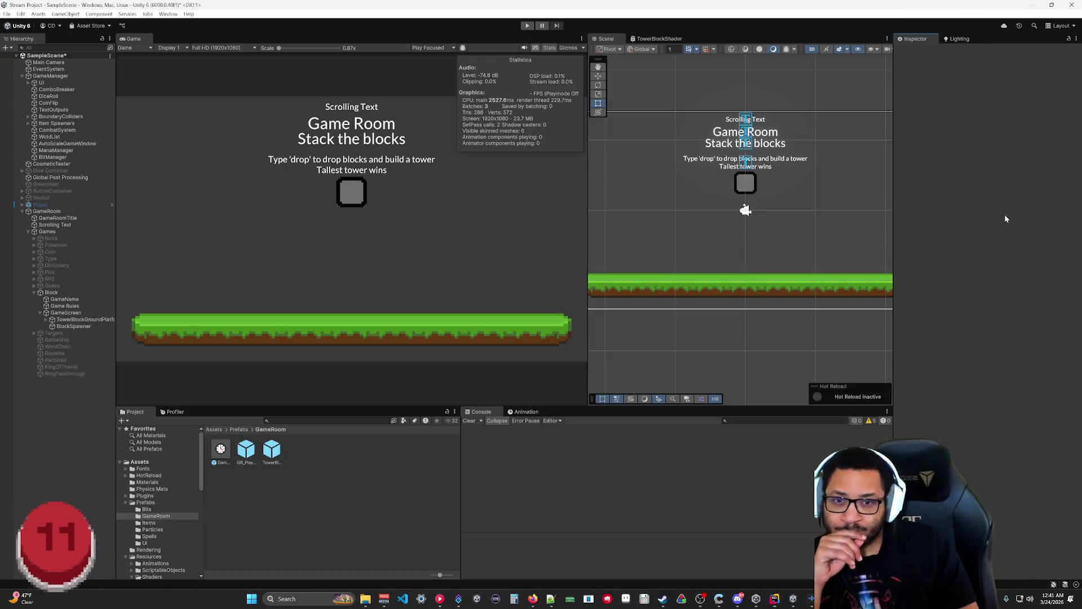
# Step: Play-test a block drop so the Console logs 'Linked', then stop the game
pyautogui.click(527, 26)
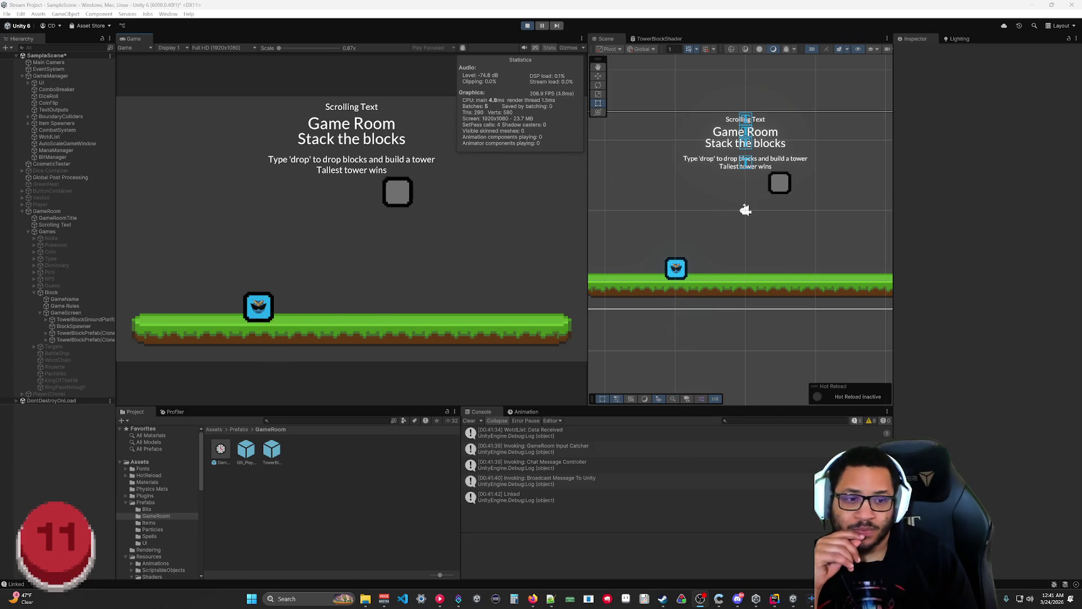
pyautogui.click(527, 25)
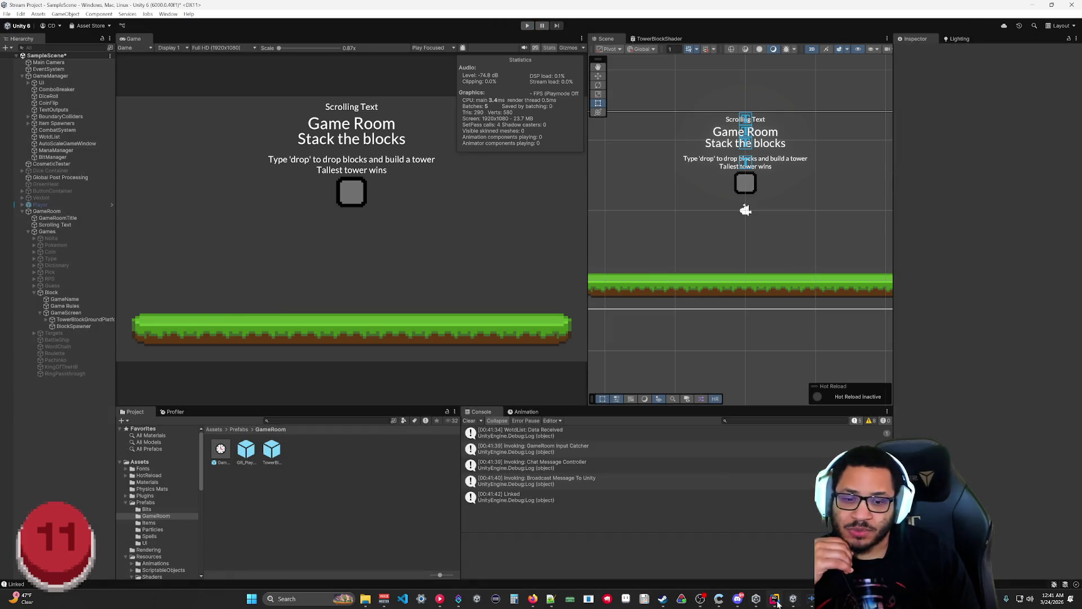
pyautogui.hotkey('alt', 'Tab')
# Step: Review the RemovePhysics body and TryLinkBlock's AddBlockToList and return lines in TowerBlock.cs
pyautogui.scroll(-4, 564, 259)
pyautogui.moveTo(637, 348); pyautogui.dragTo(306, 321)
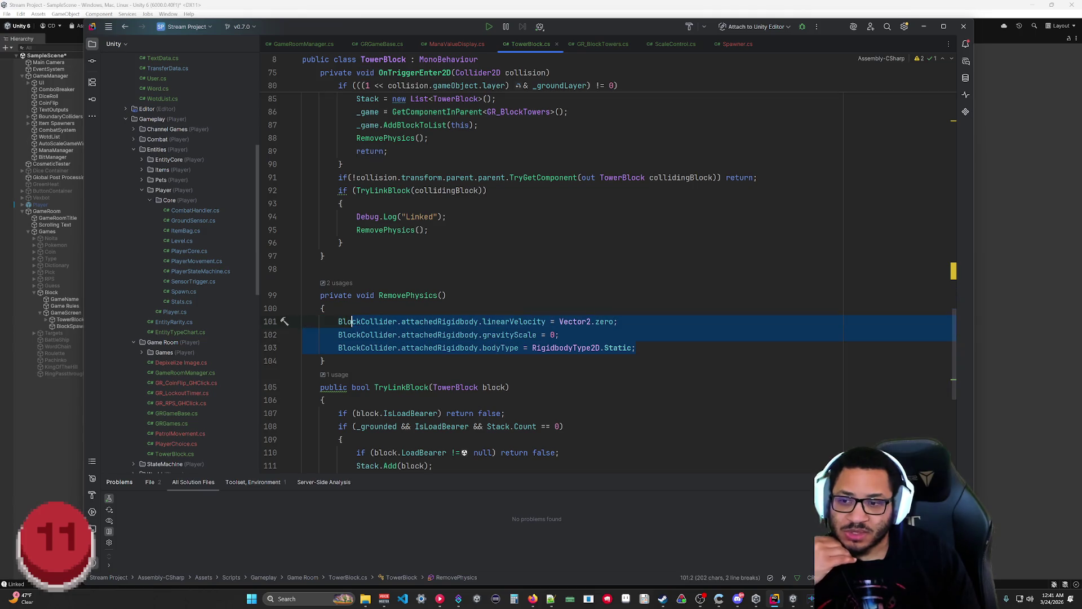
pyautogui.click(324, 400)
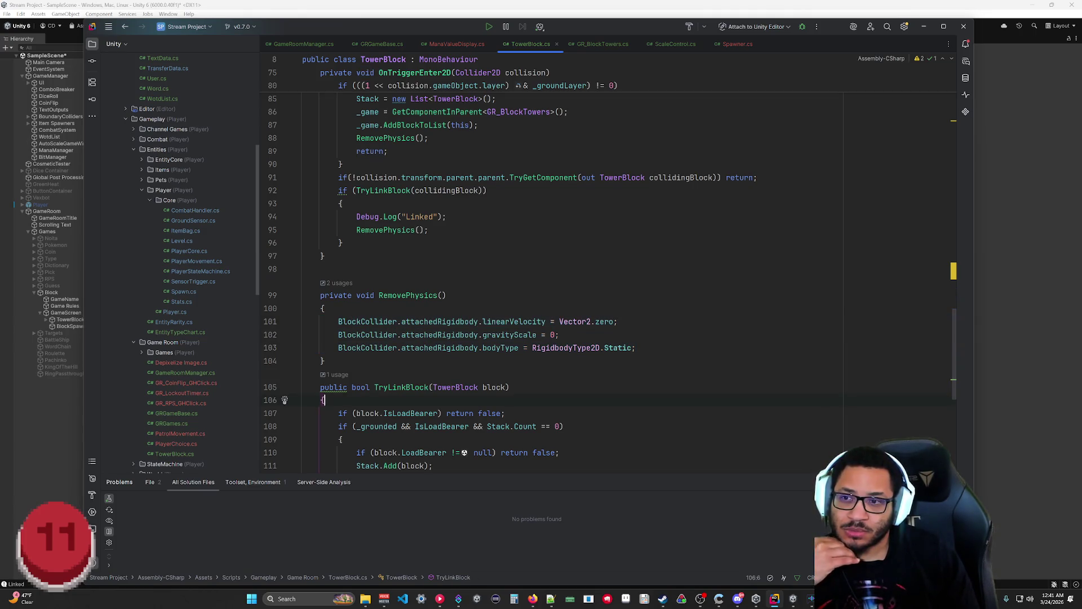
pyautogui.moveTo(429, 138); pyautogui.dragTo(356, 124)
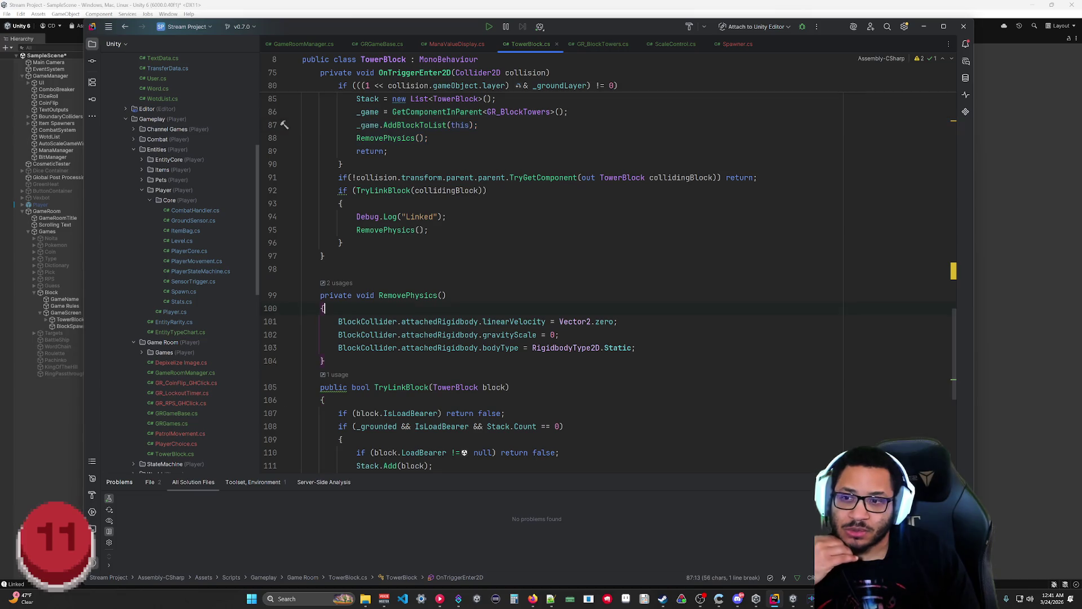
pyautogui.hotkey('alt', 'Tab')
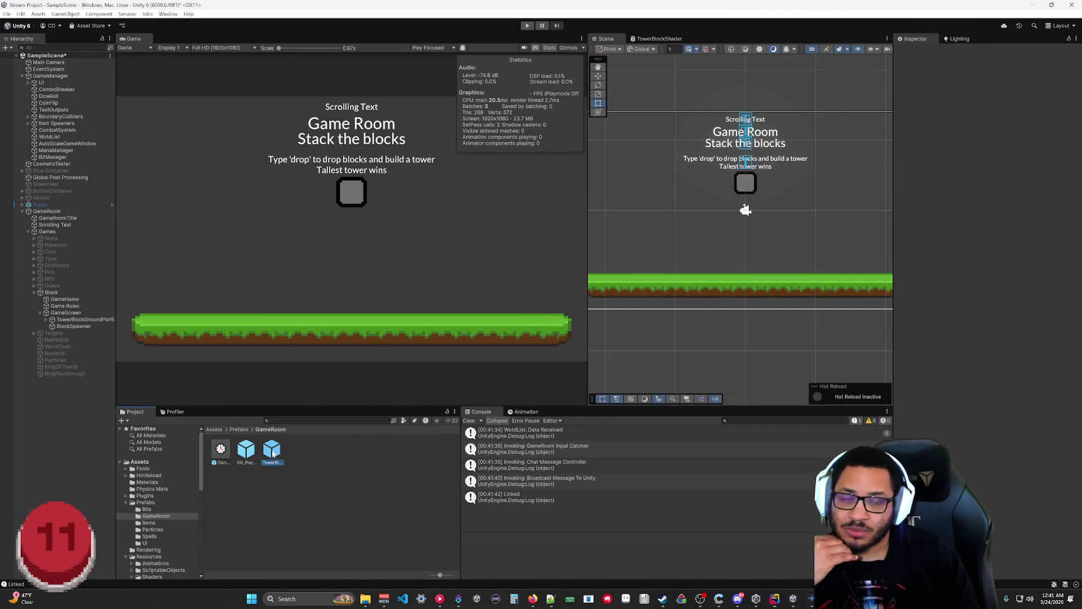
# Step: Inspect TowerBlockPrefab's BottomSensor, TopSensor and root components in Prefab Mode, then exit
pyautogui.doubleClick(272, 454)
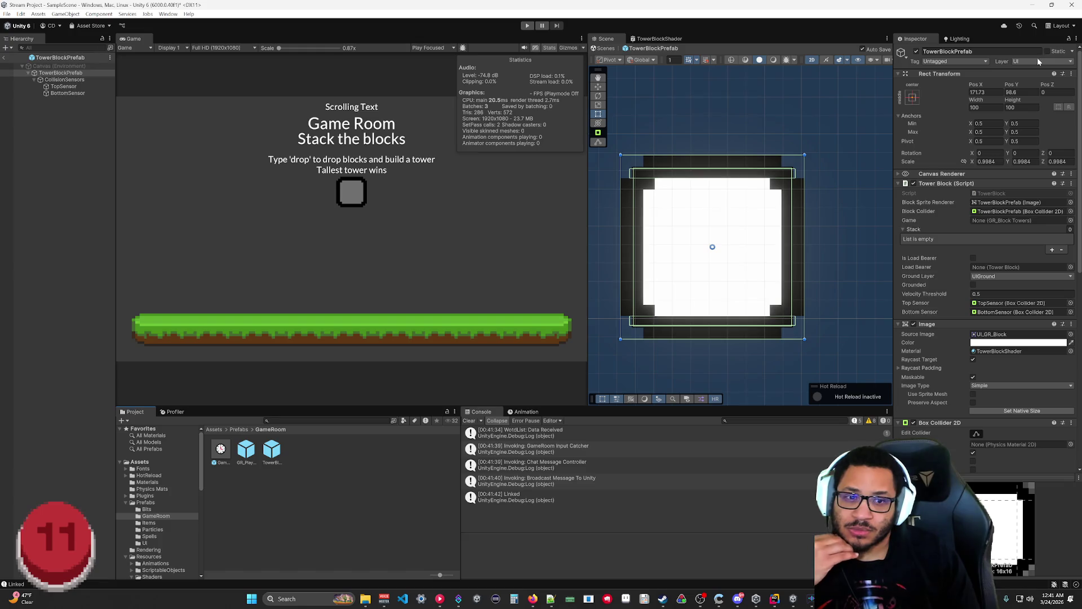
pyautogui.click(57, 94)
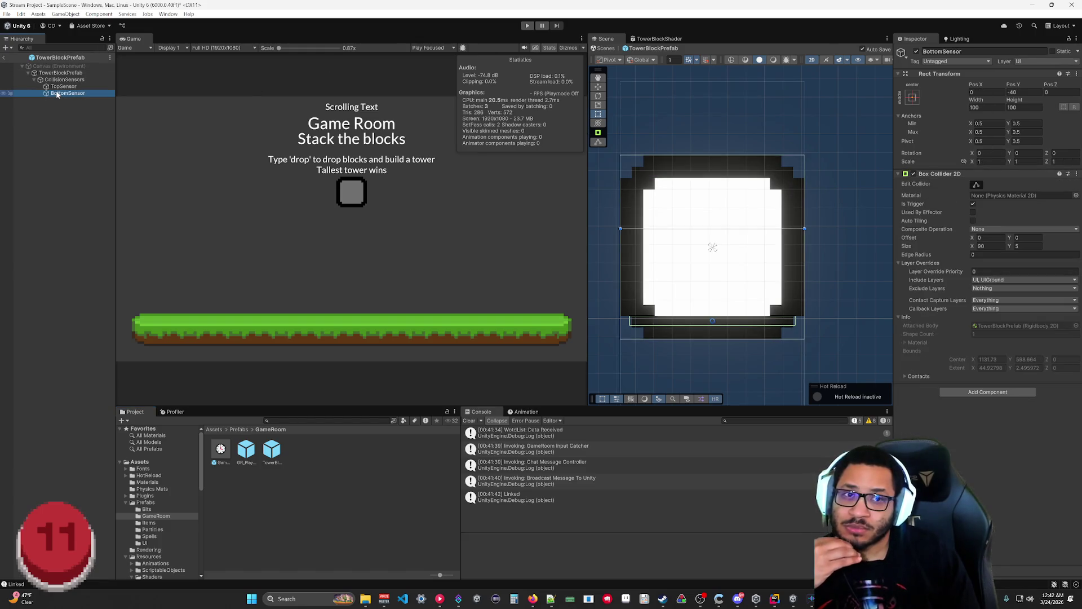
pyautogui.click(62, 86)
pyautogui.click(51, 73)
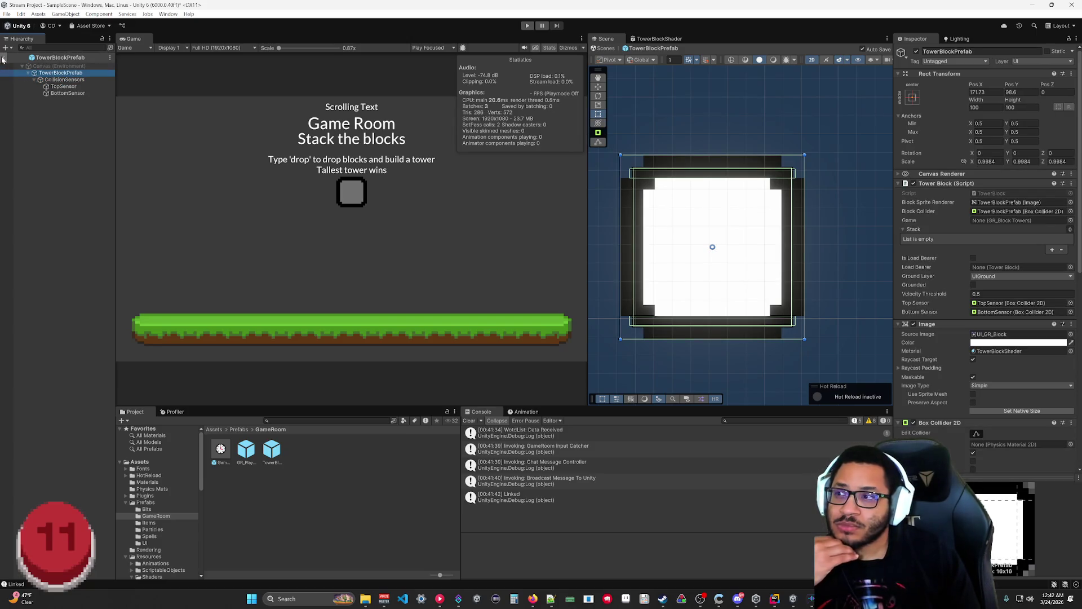
pyautogui.click(5, 59)
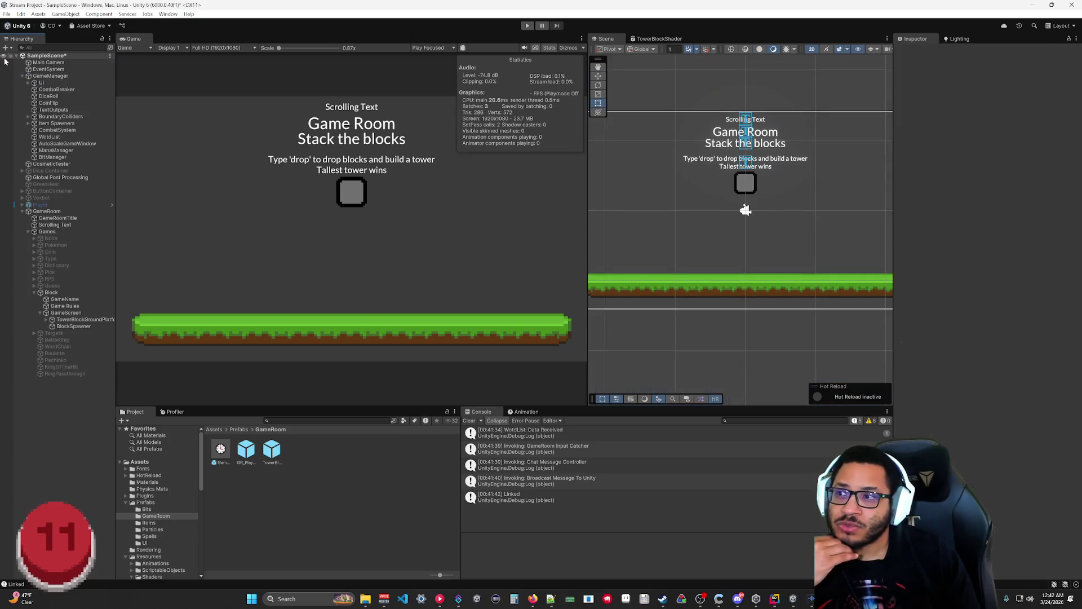
# Step: Remove UI from the TowerBlockPrefab rigidbody's Include Layers, leaving only UIGround
pyautogui.click(271, 456)
pyautogui.scroll(-6, 999, 381)
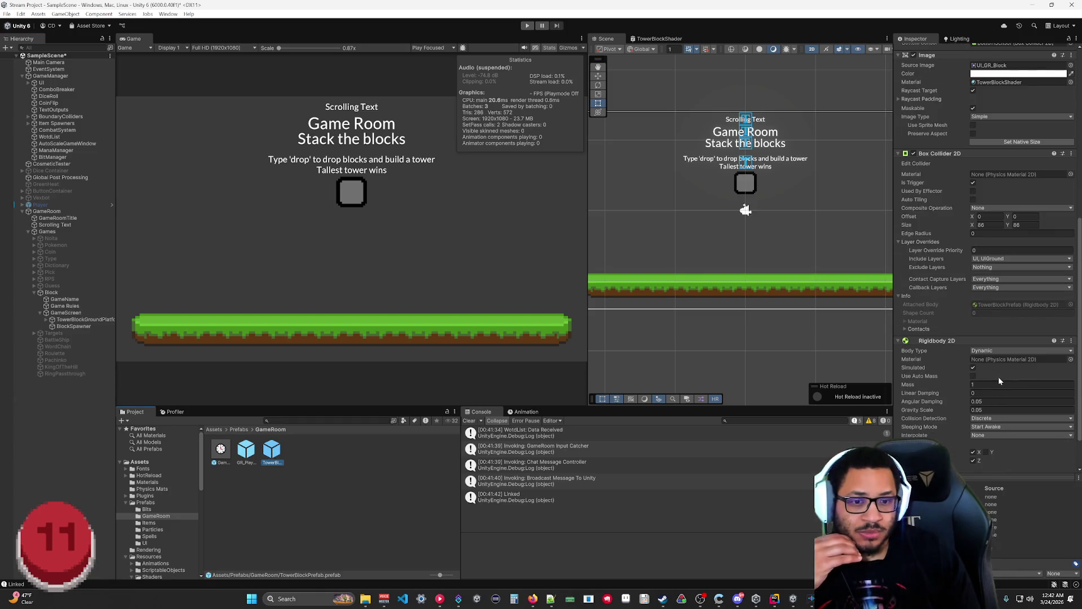
pyautogui.scroll(-2, 1004, 398)
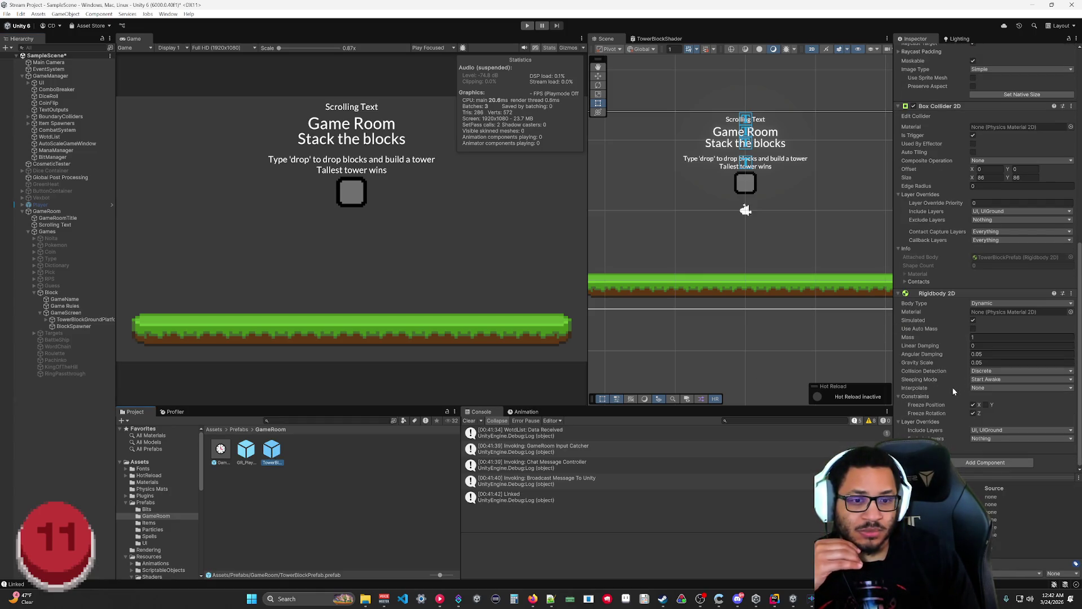
pyautogui.scroll(5, 932, 420)
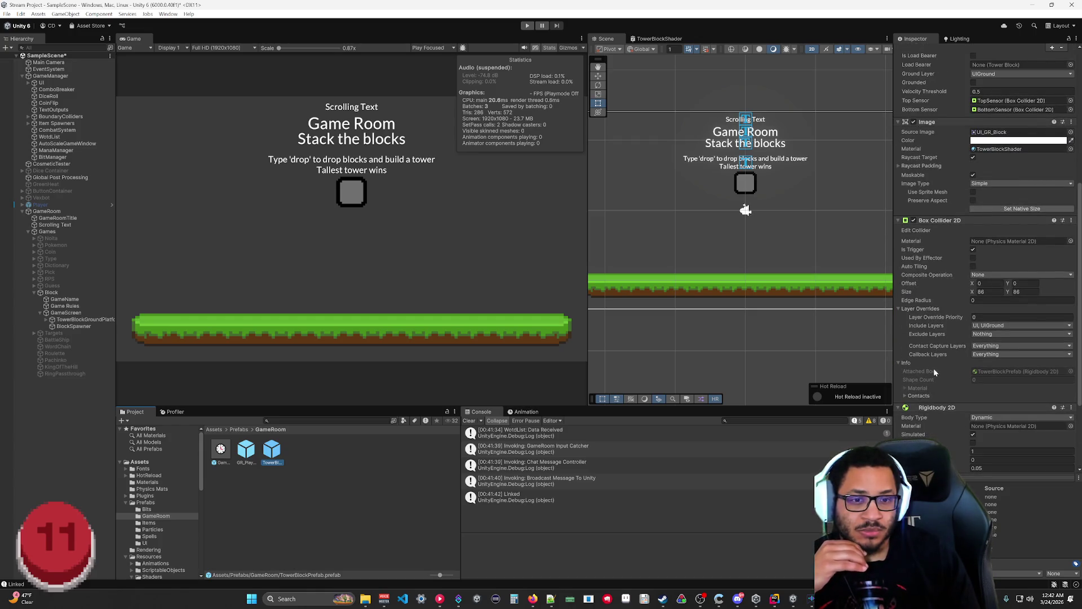
pyautogui.scroll(-5, 933, 368)
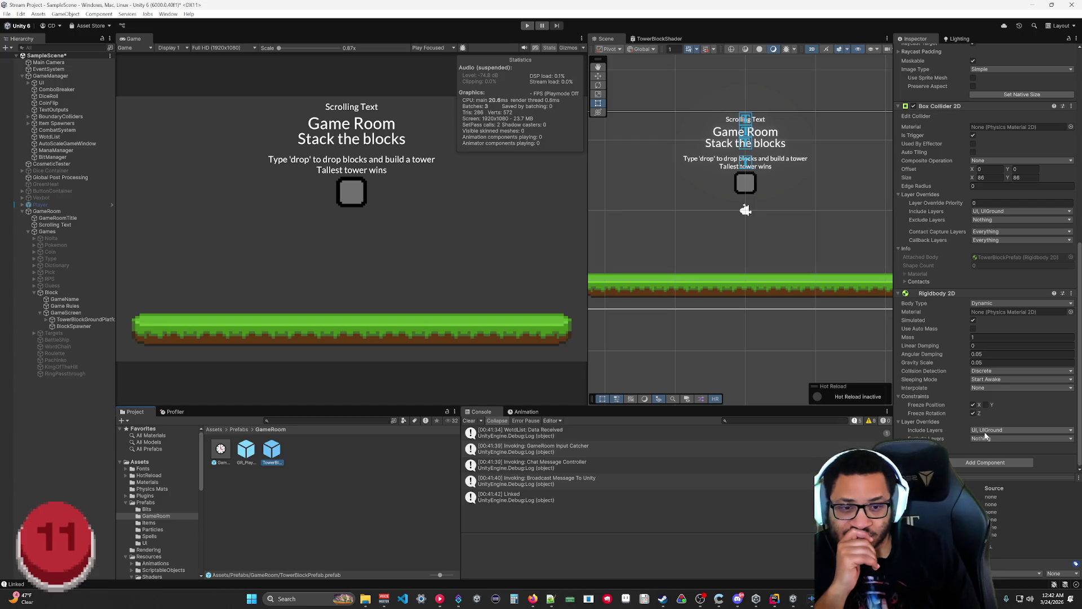
pyautogui.click(984, 432)
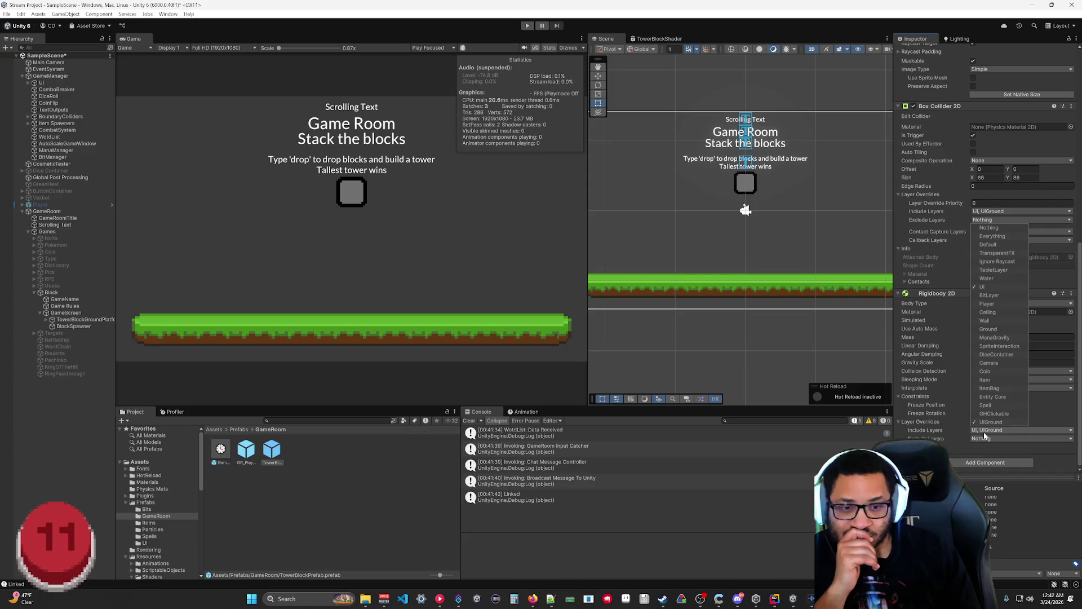
pyautogui.click(982, 287)
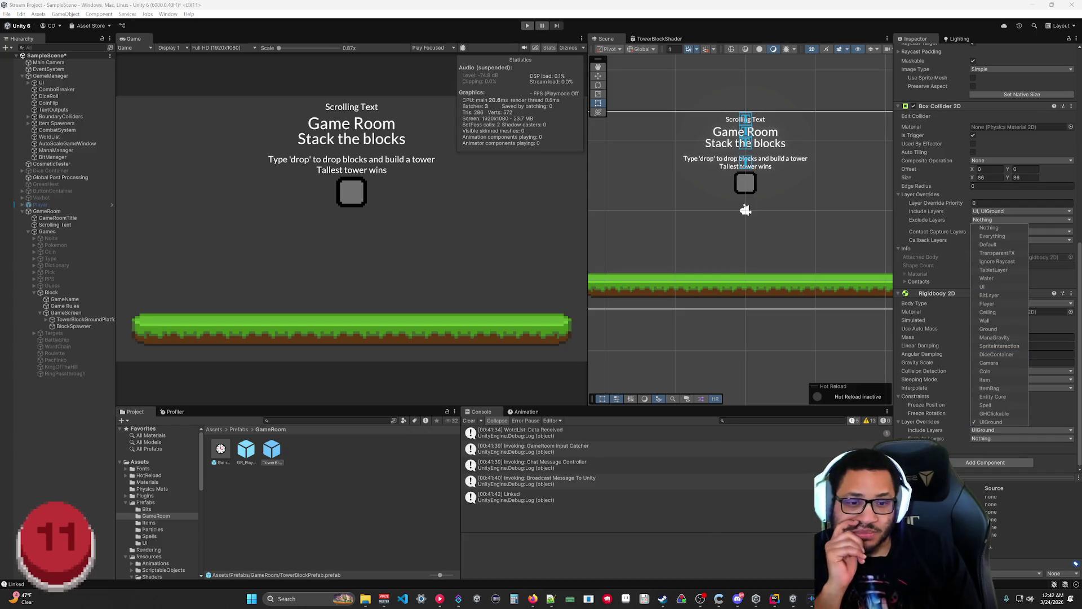
pyautogui.click(964, 375)
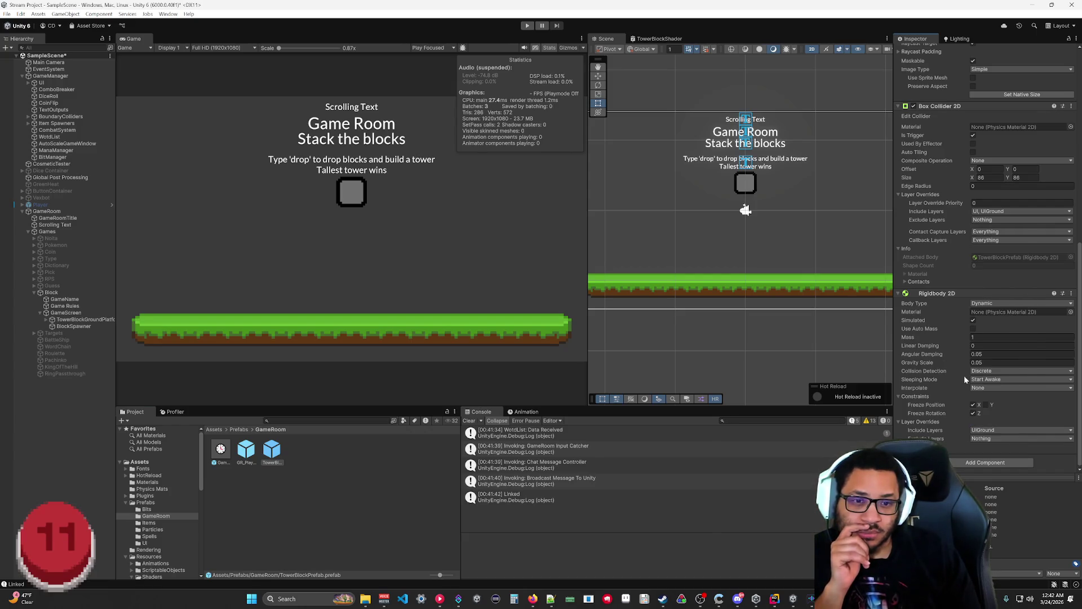
# Step: Check the box collider's Include Layers unchanged and reopen TowerBlockPrefab in Prefab Mode
pyautogui.click(984, 213)
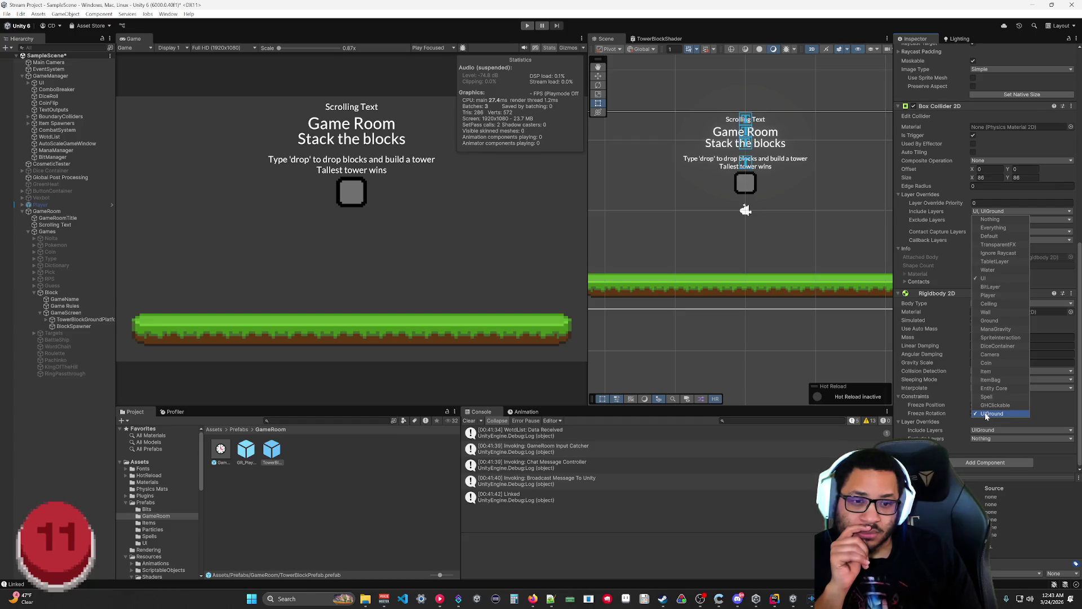
pyautogui.click(745, 209)
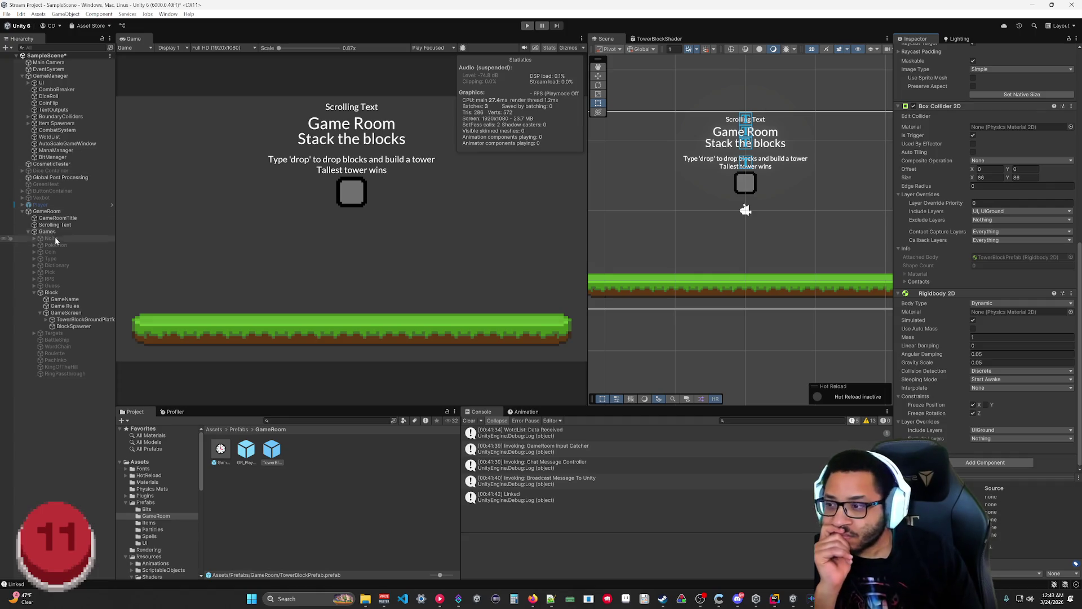
pyautogui.doubleClick(271, 450)
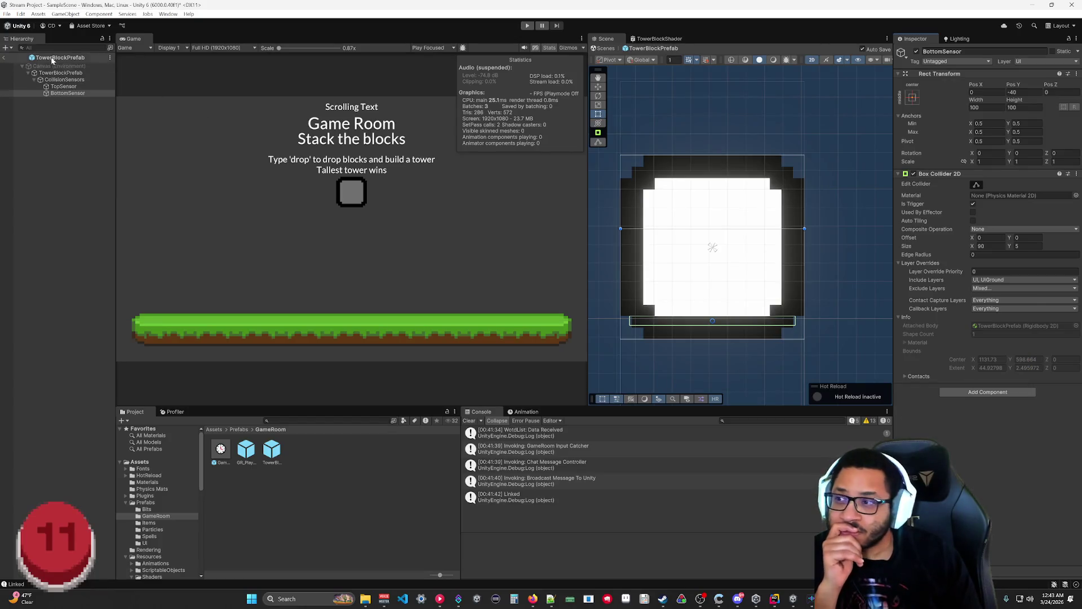
# Step: Set the prefab's Box Collider 2D Exclude Layers to Everything except UI
pyautogui.click(4, 57)
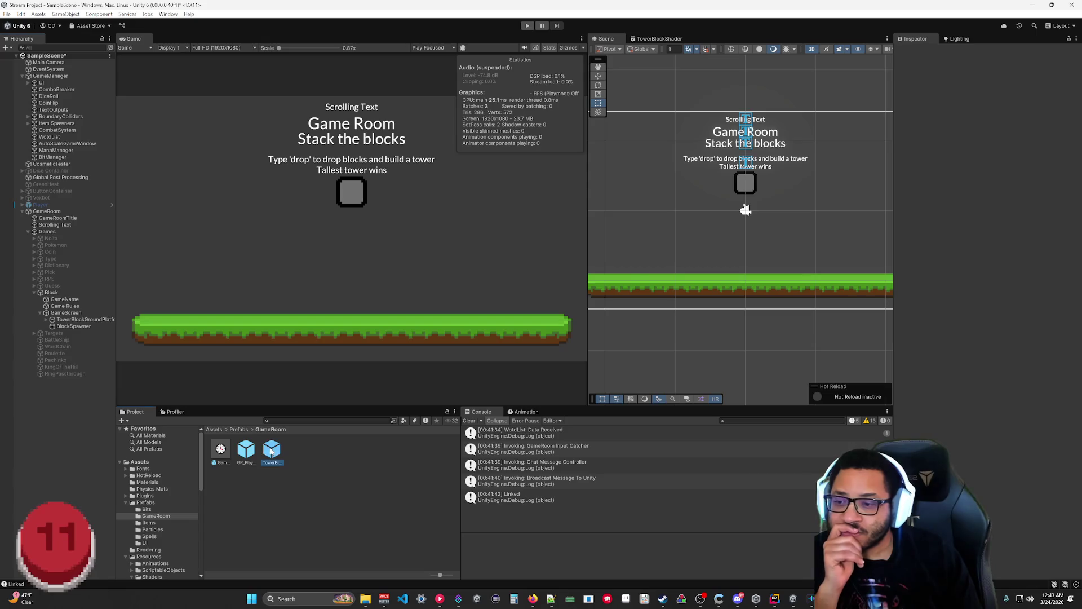
pyautogui.doubleClick(271, 450)
pyautogui.scroll(-5, 993, 392)
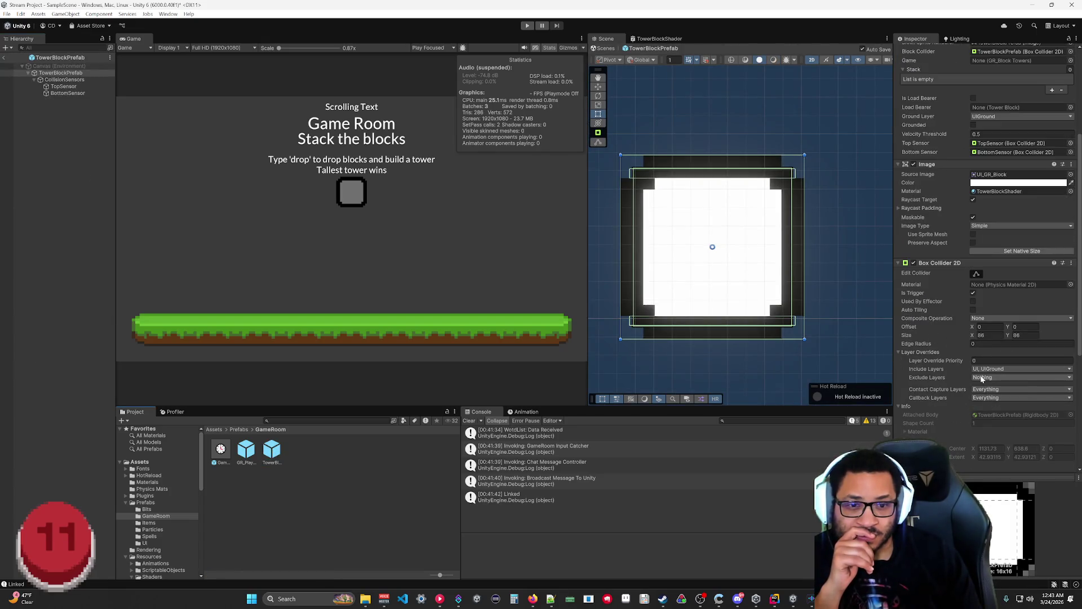
pyautogui.click(982, 377)
pyautogui.click(994, 394)
pyautogui.click(984, 445)
pyautogui.scroll(-5, 925, 342)
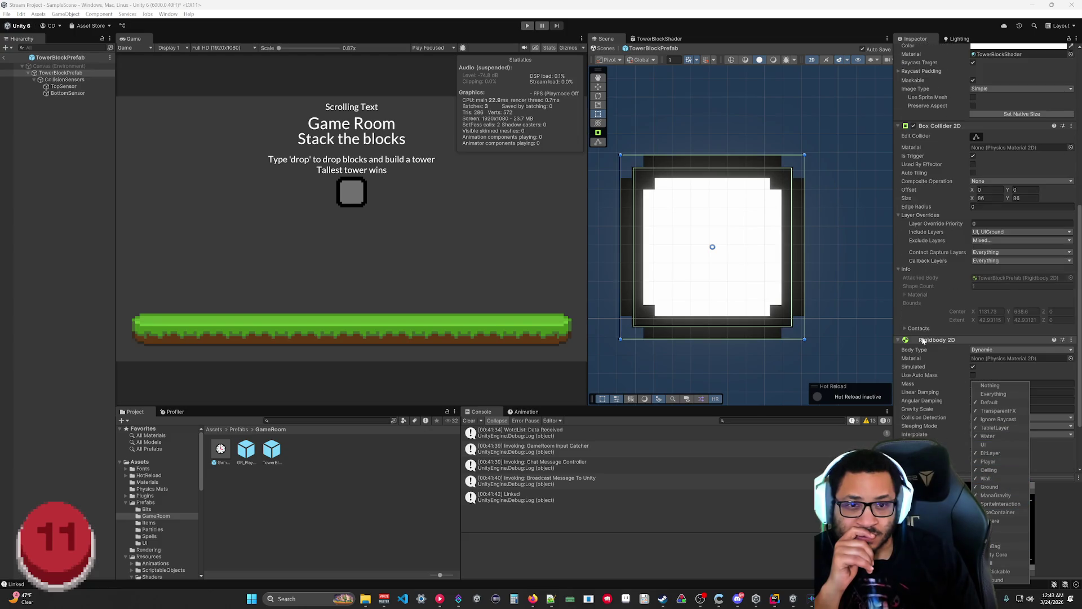
pyautogui.scroll(-3, 924, 342)
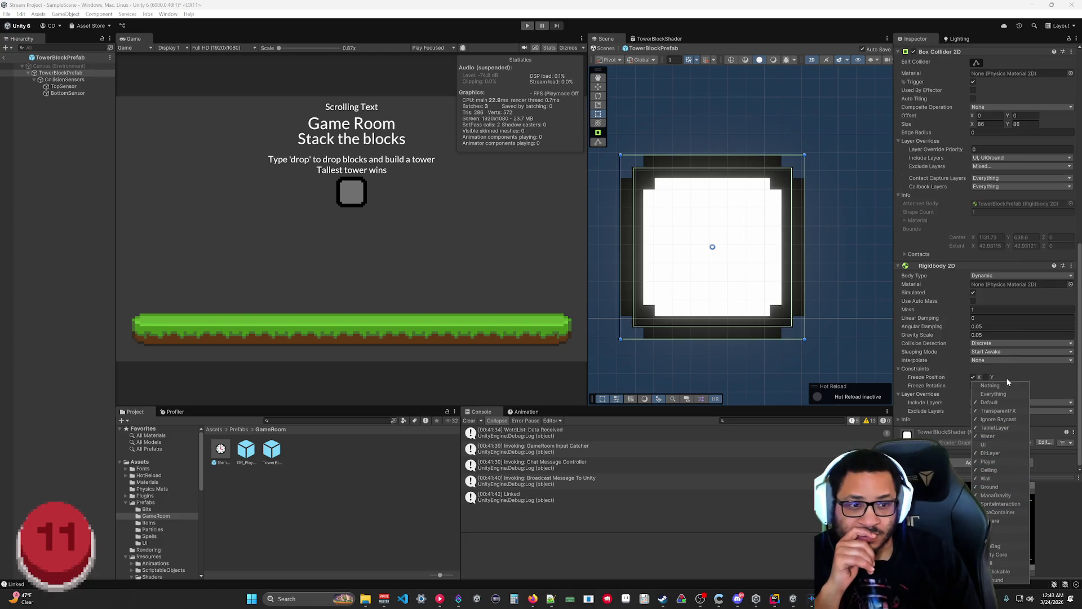
# Step: Set the Rigidbody 2D Exclude Layers to Everything except UI and UIGround, exit Prefab Mode, and play
pyautogui.click(1006, 394)
pyautogui.click(1007, 394)
pyautogui.click(1056, 386)
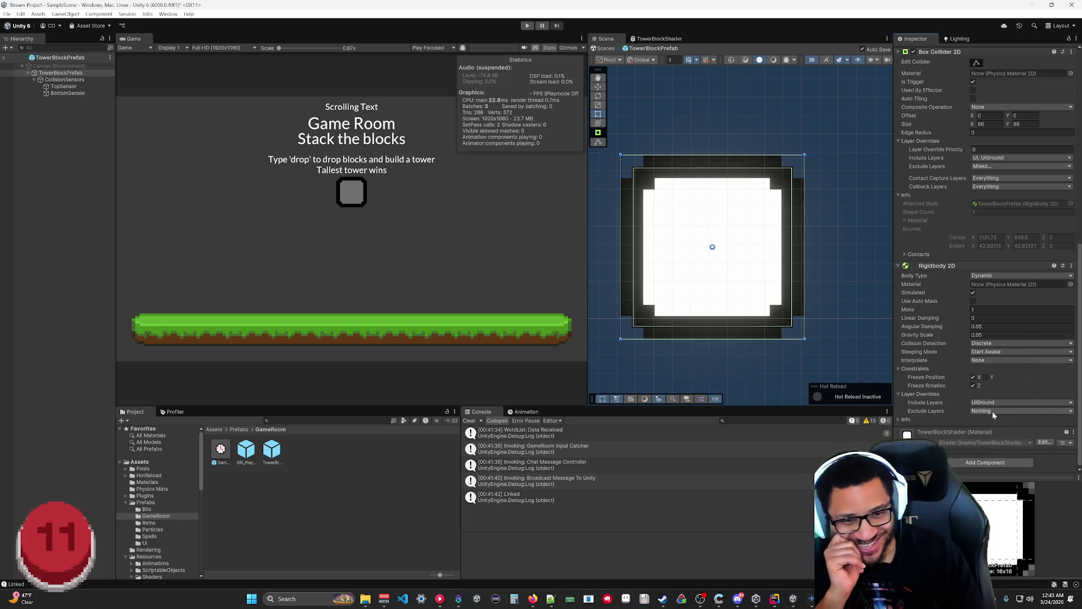
pyautogui.click(992, 411)
pyautogui.click(1054, 402)
pyautogui.click(1016, 408)
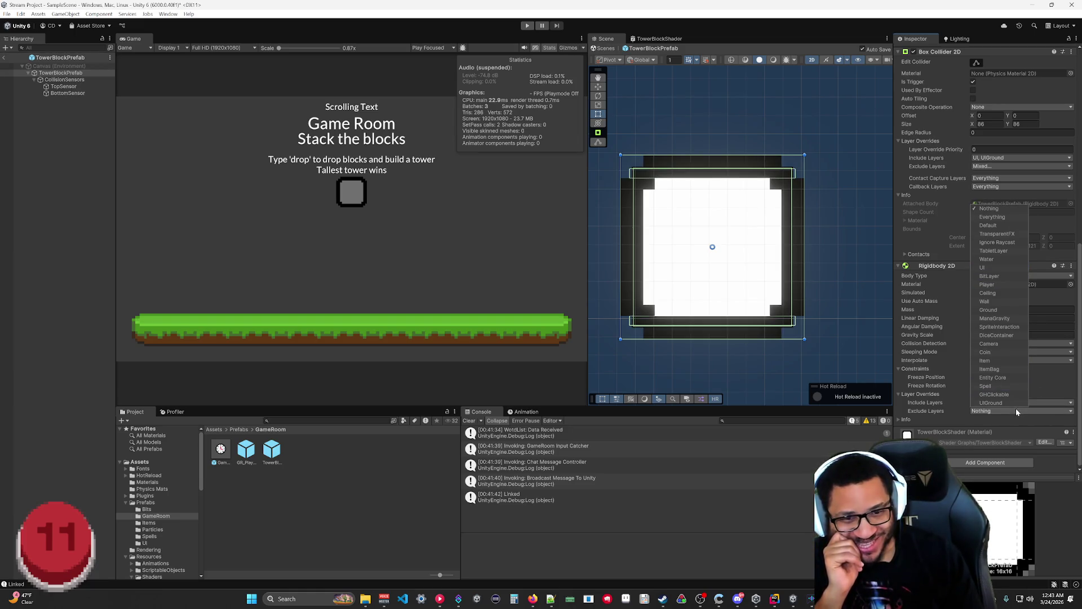
pyautogui.click(1016, 409)
pyautogui.click(993, 217)
pyautogui.click(987, 403)
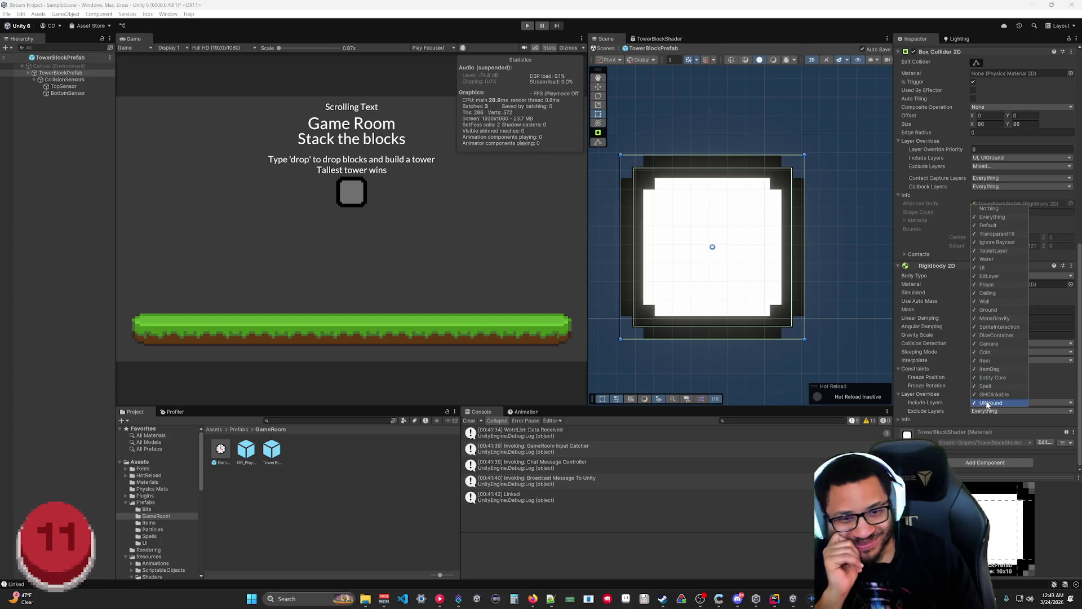
pyautogui.click(984, 267)
pyautogui.click(948, 408)
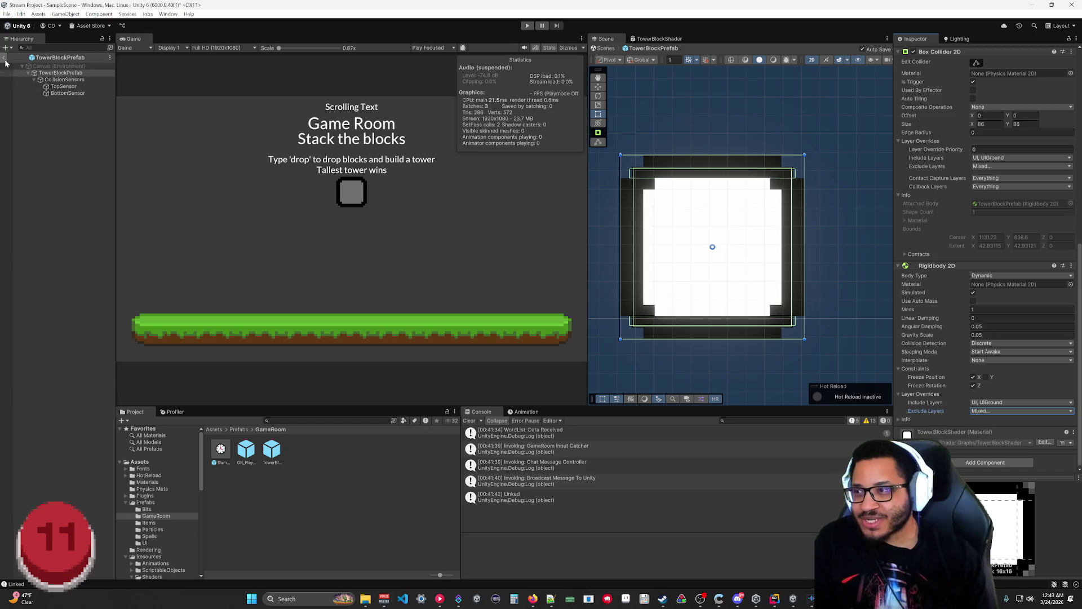
pyautogui.hotkey('ctrl', 'p')
pyautogui.click(526, 27)
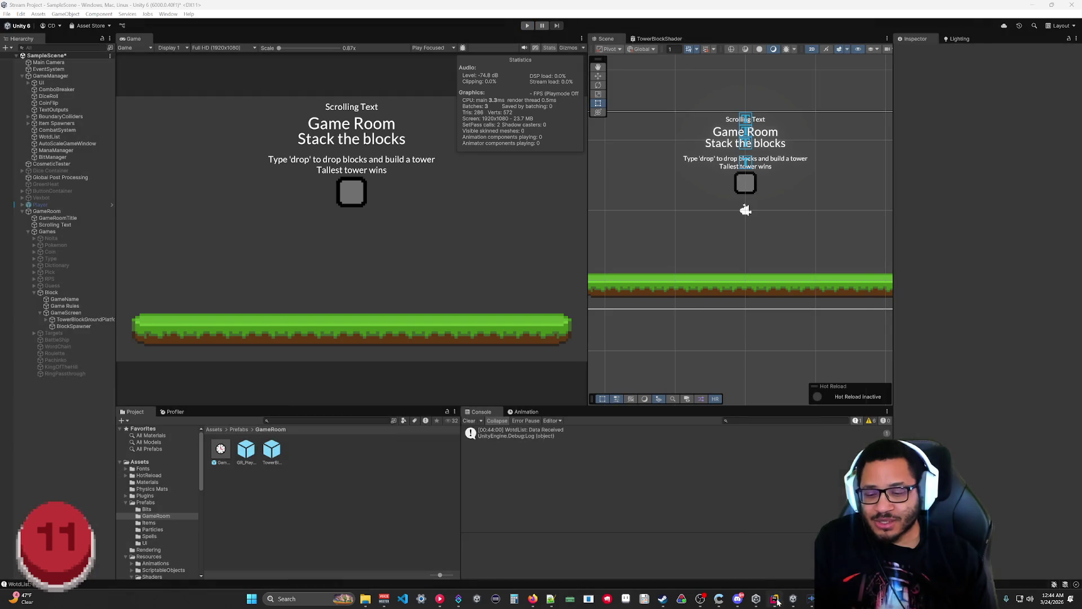
# Step: Replay the game and open the NullReferenceException's source at TowerBlock.cs line 117 in TryLinkBlock
pyautogui.click(775, 599)
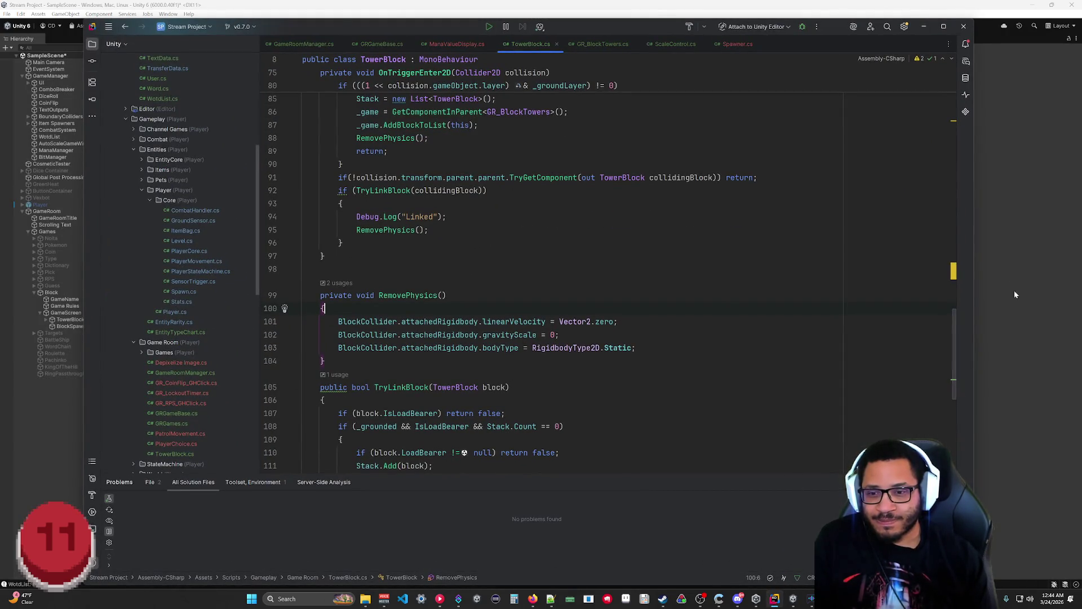
pyautogui.click(976, 249)
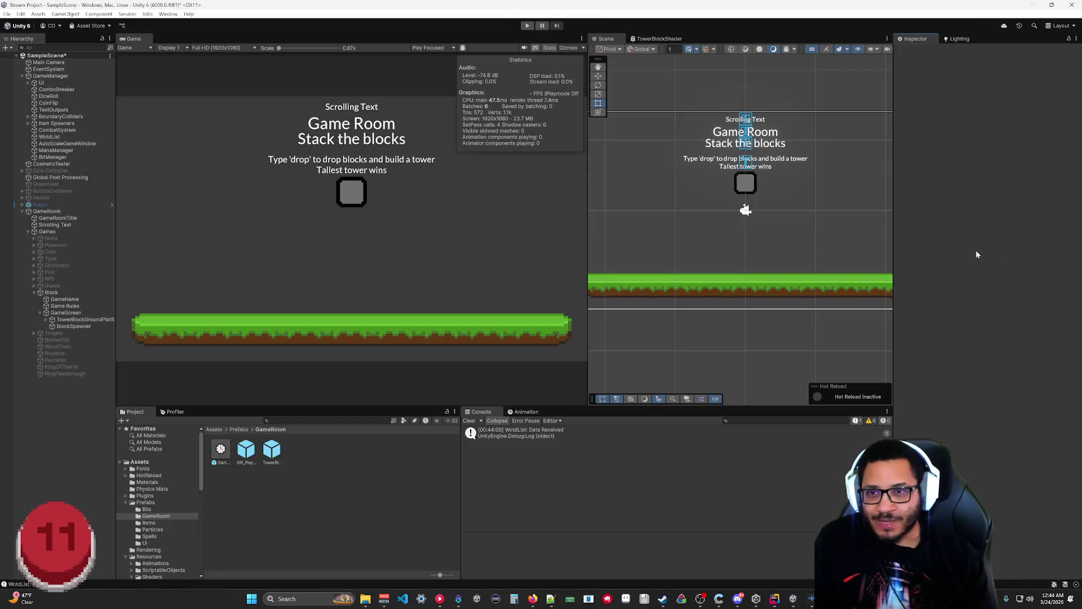
pyautogui.click(528, 27)
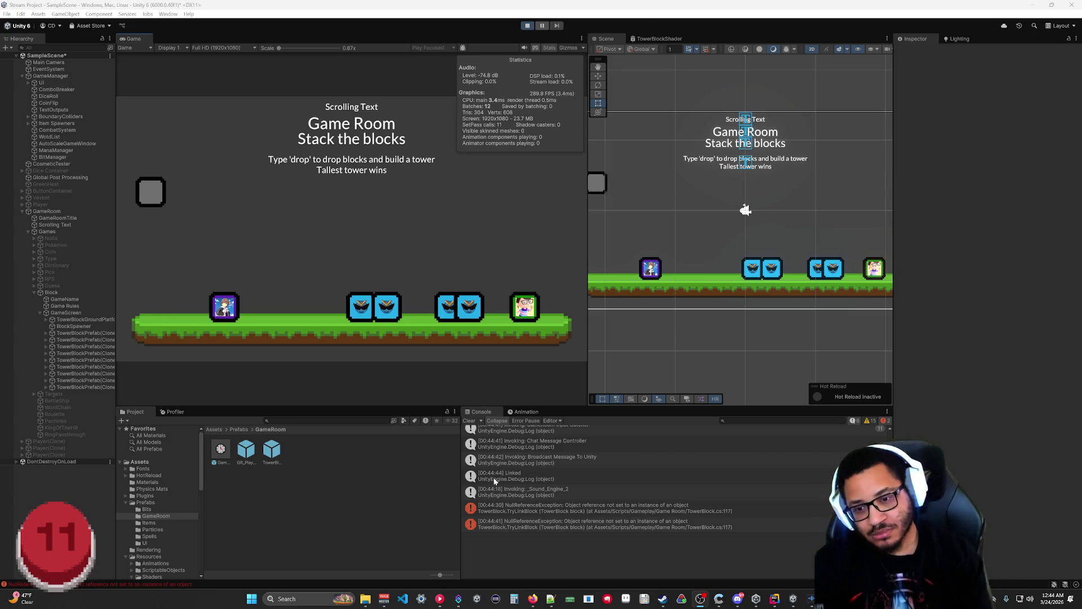
pyautogui.click(699, 524)
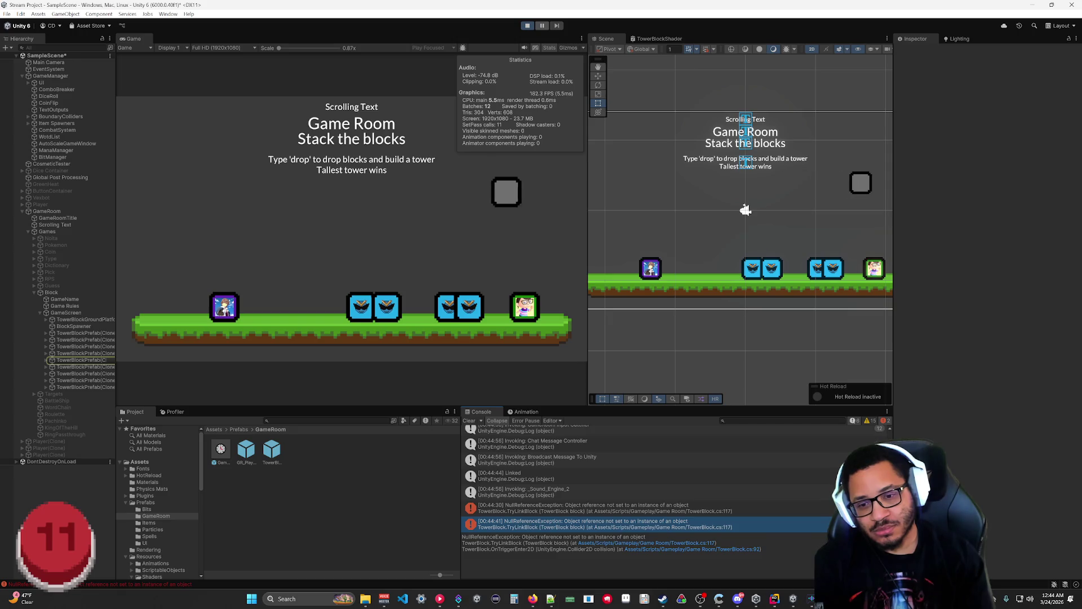
pyautogui.click(709, 543)
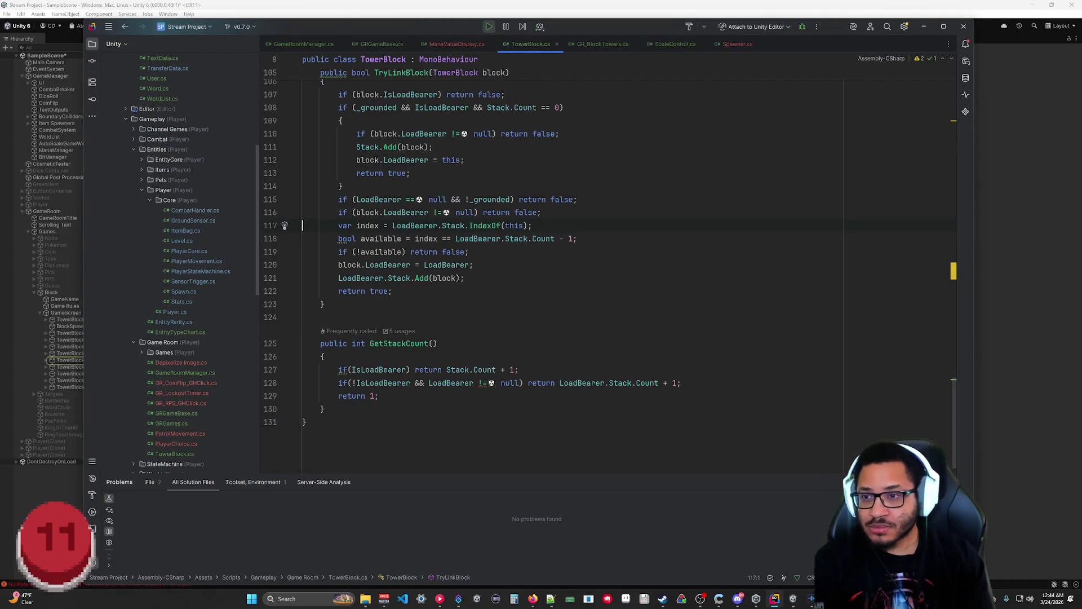
# Step: Stop the game and delete TryLinkBlock's two LoadBearer early-return lines
pyautogui.scroll(3, 564, 270)
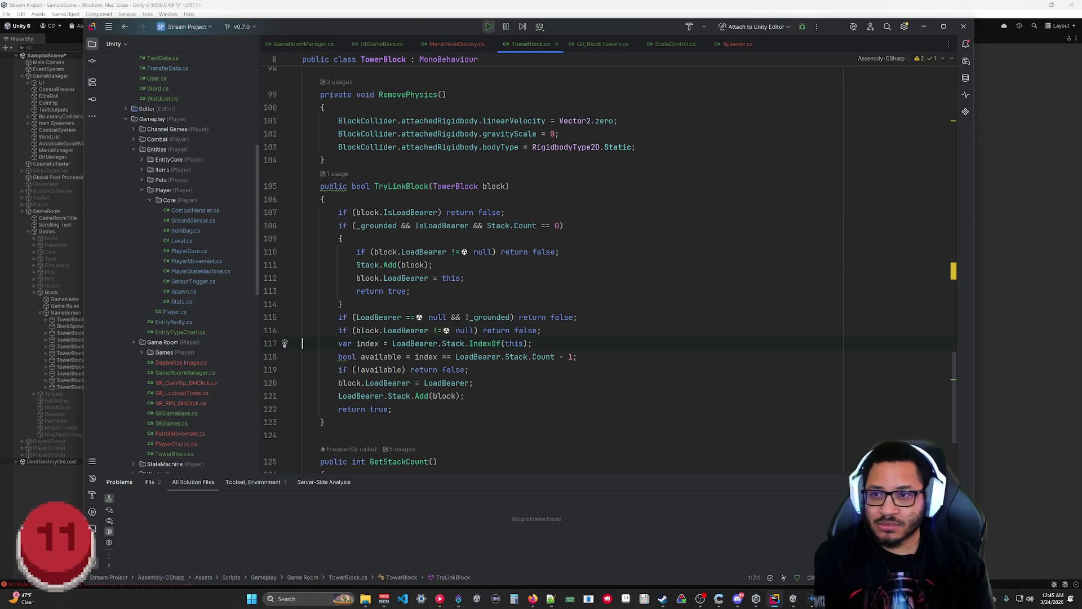
pyautogui.click(988, 219)
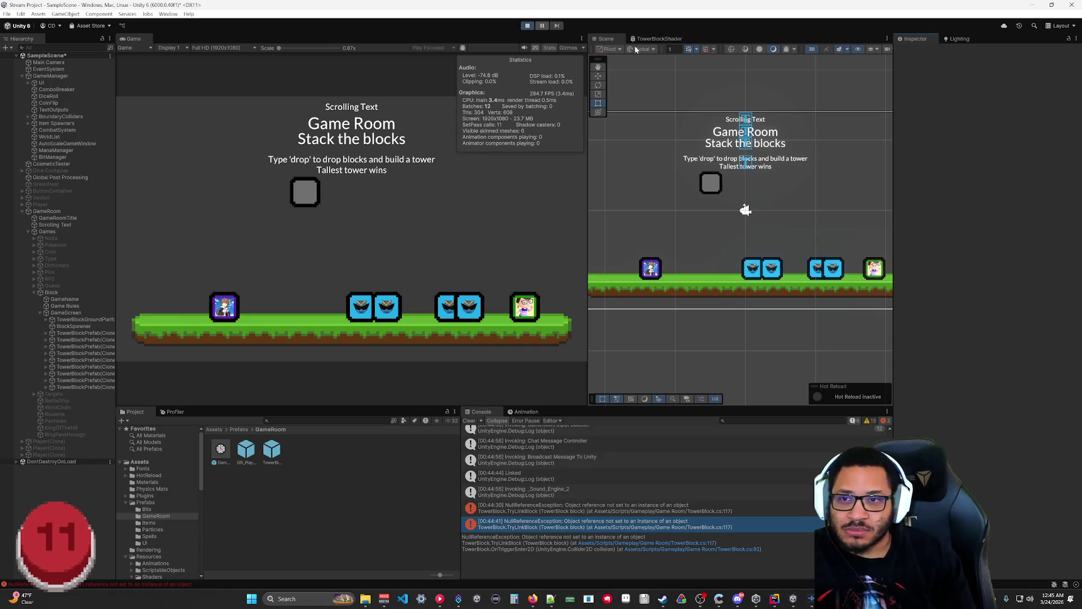
pyautogui.hotkey('ctrl', 'p')
pyautogui.hotkey('alt', 'Tab')
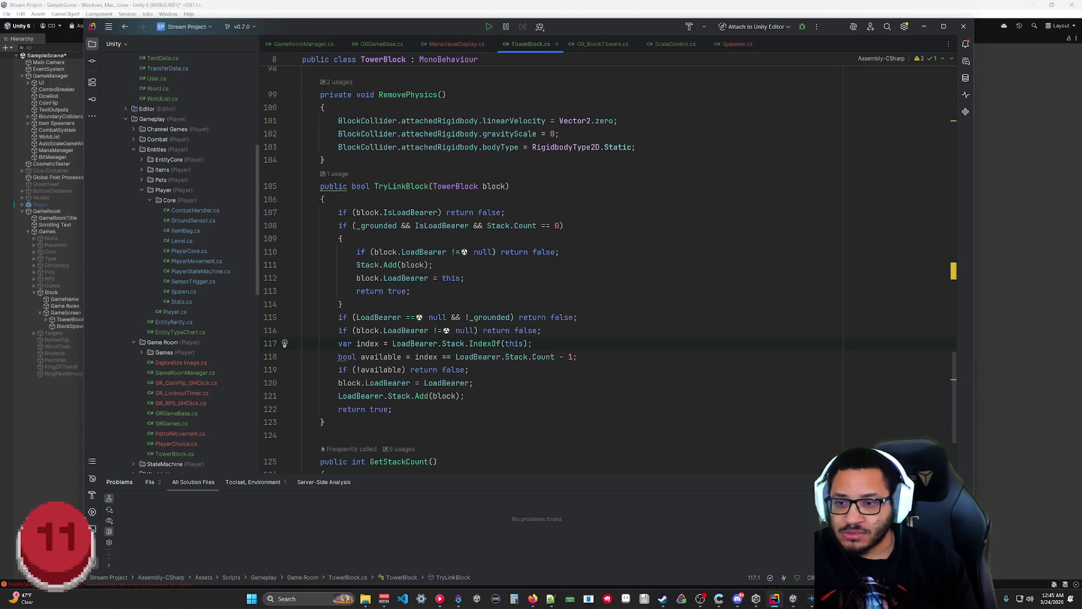
pyautogui.press('Left')
pyautogui.hotkey('shift', 'Up')
pyautogui.hotkey('shift', 'Up')
pyautogui.press('Delete')
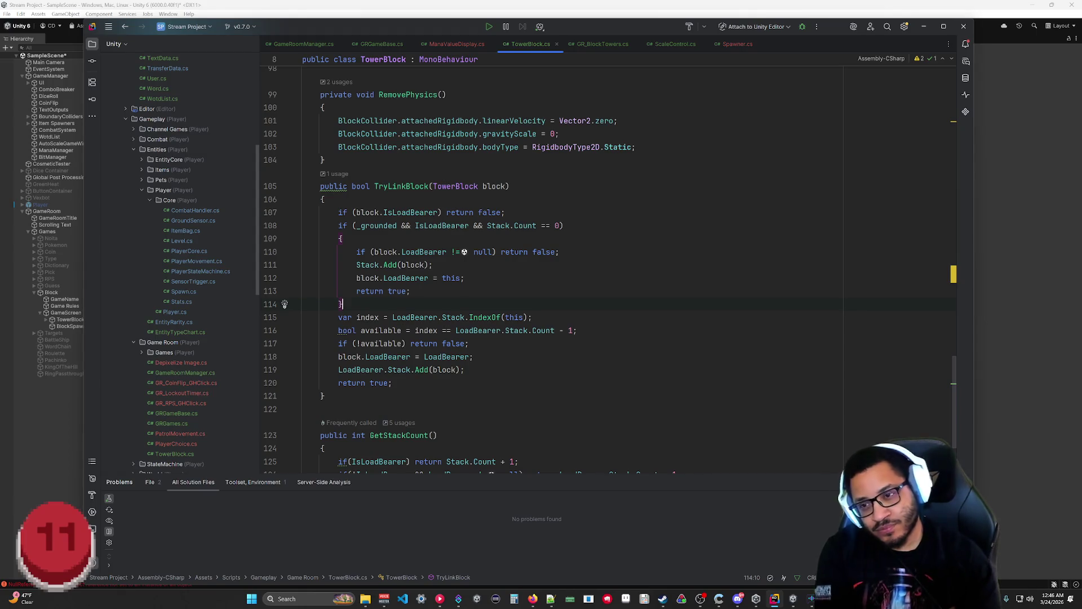
# Step: Remove the _grounded condition from line 108's load-bearer if and add a new line after that block
pyautogui.moveTo(338, 226); pyautogui.dragTo(564, 226)
pyautogui.click(411, 291)
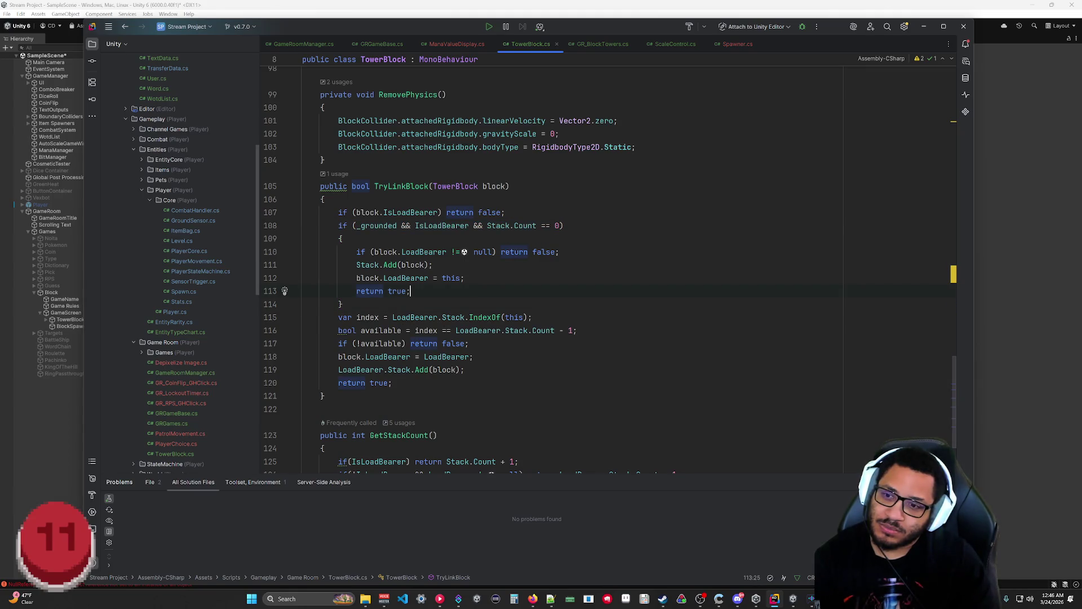
pyautogui.moveTo(334, 318); pyautogui.dragTo(533, 317)
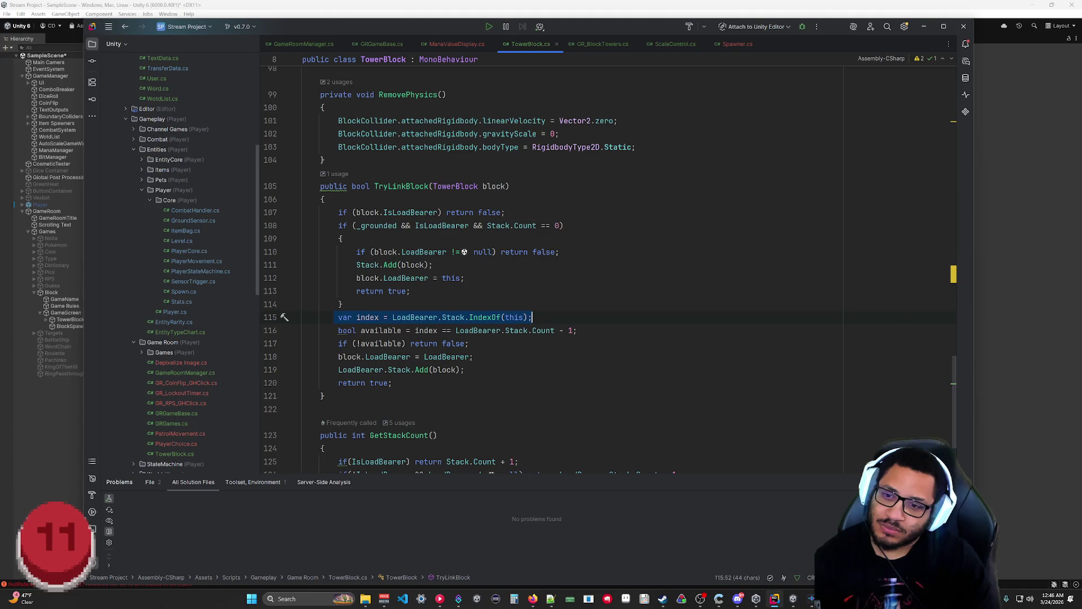
pyautogui.click(474, 357)
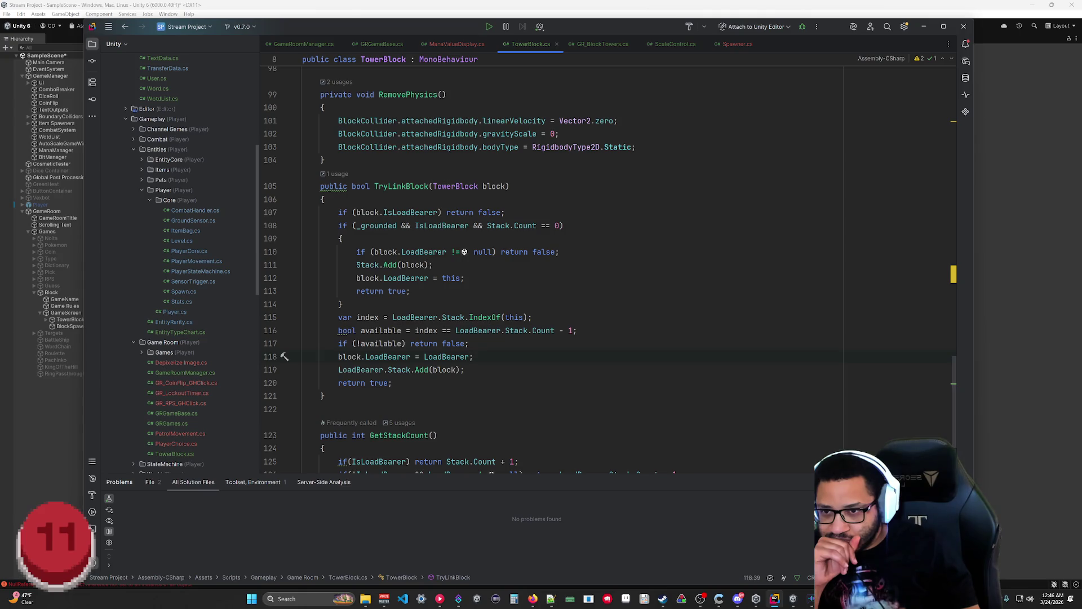
pyautogui.click(343, 304)
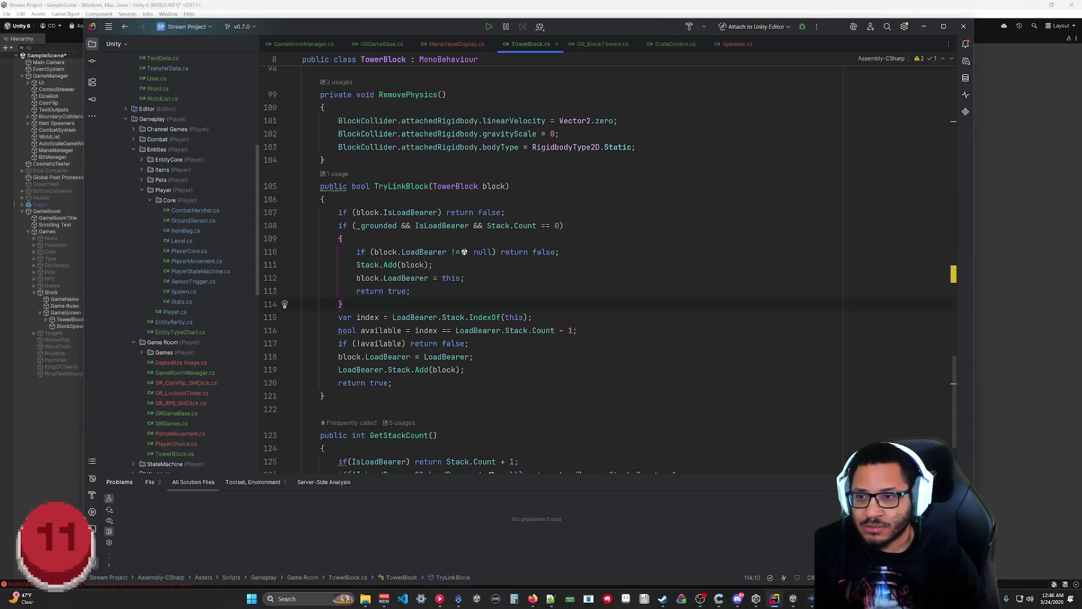
pyautogui.moveTo(415, 225); pyautogui.dragTo(355, 226)
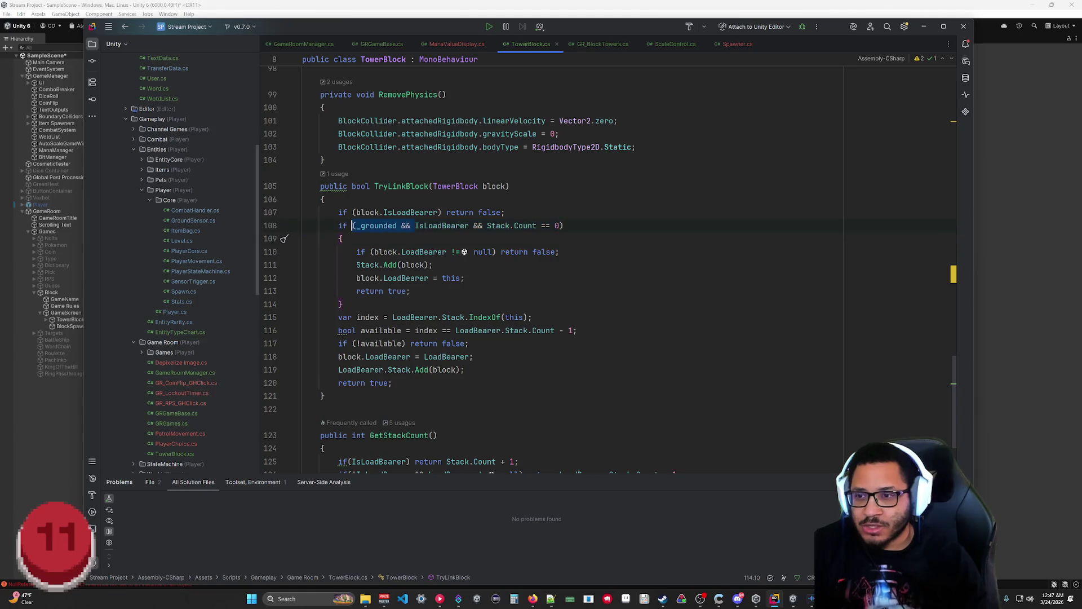
pyautogui.press('BackSpace')
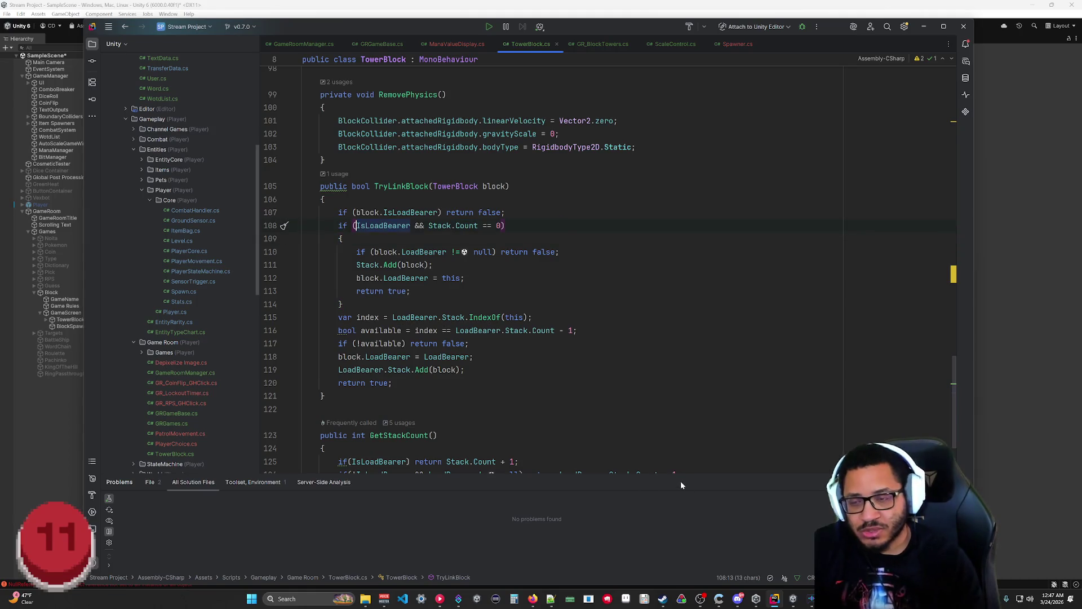
pyautogui.click(303, 409)
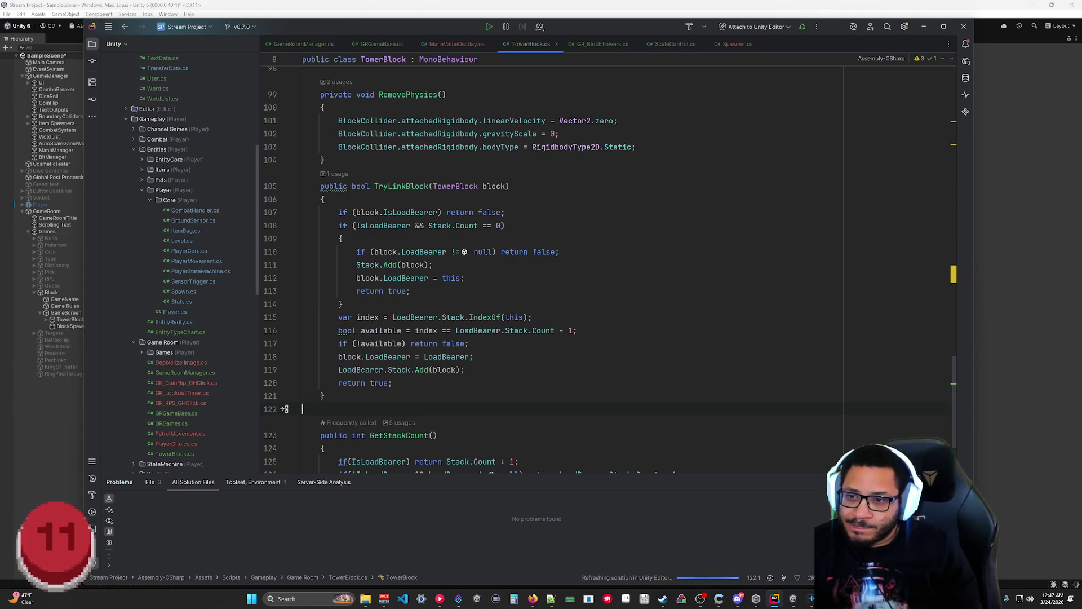
pyautogui.moveTo(342, 305); pyautogui.dragTo(280, 225)
pyautogui.click(284, 291)
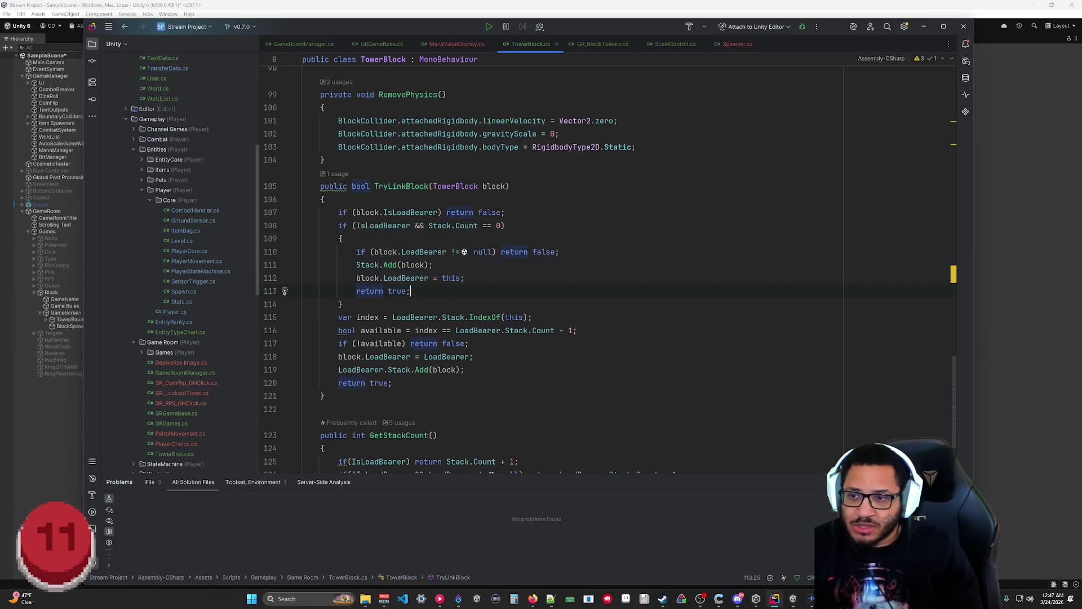
pyautogui.click(343, 304)
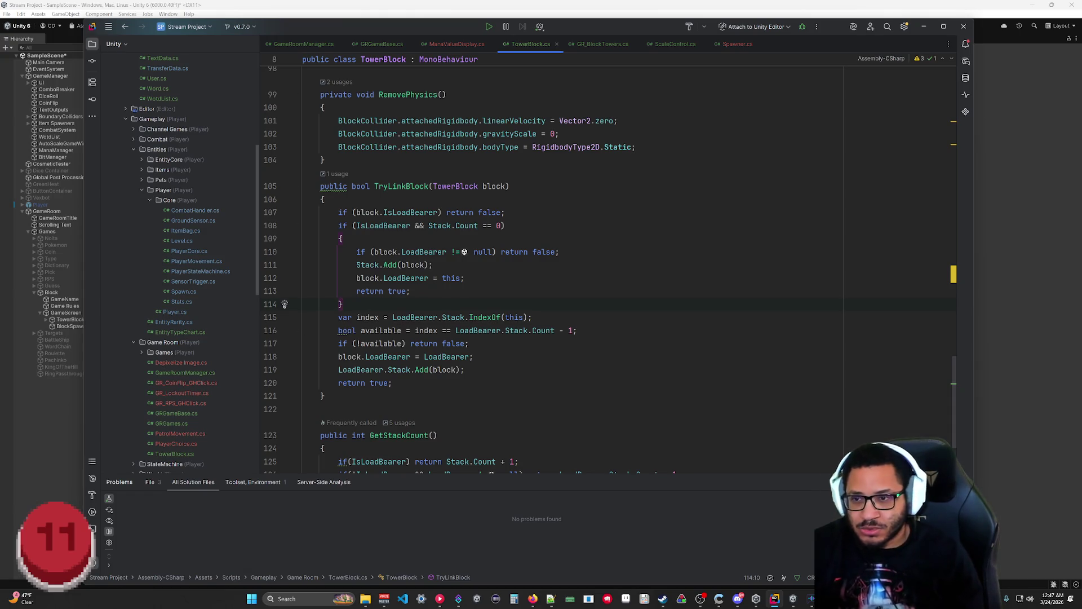
pyautogui.press('Return')
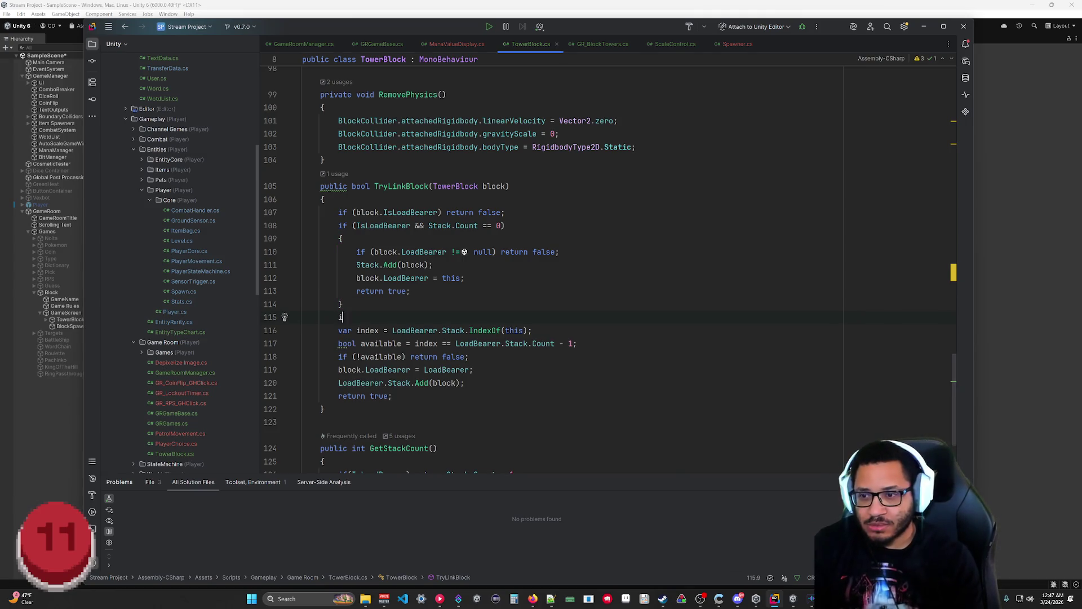
# Step: Add if (LoadBearer == null) return false; on line 115 of TryLinkBlock
pyautogui.write('f(Loaed')
pyautogui.press('BackSpace')
pyautogui.press('BackSpace')
pyautogui.write('dBe')
pyautogui.press('Return')
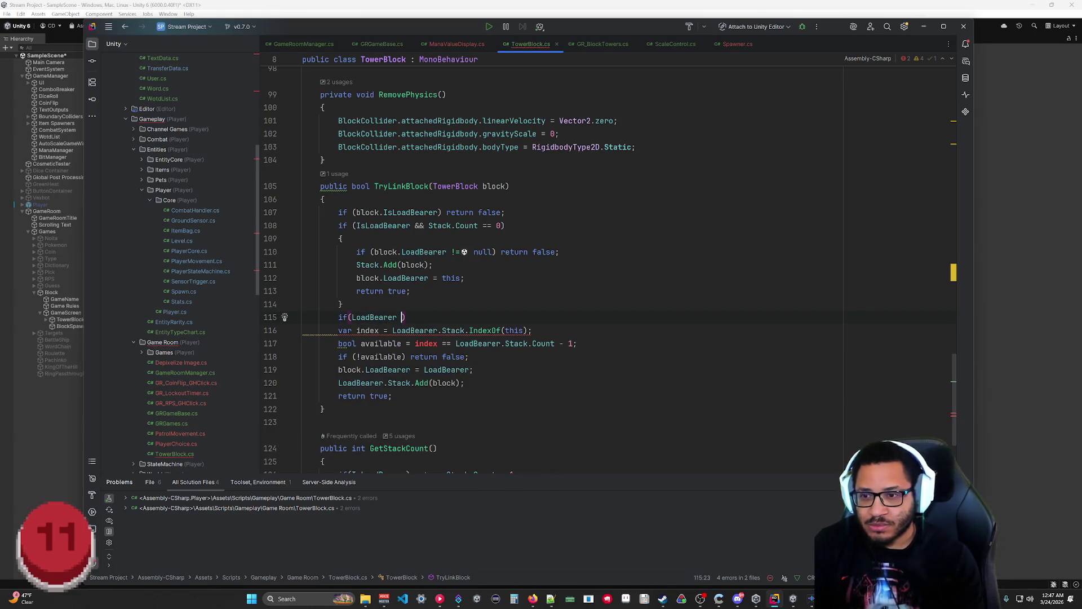
pyautogui.write('== null) return false;')
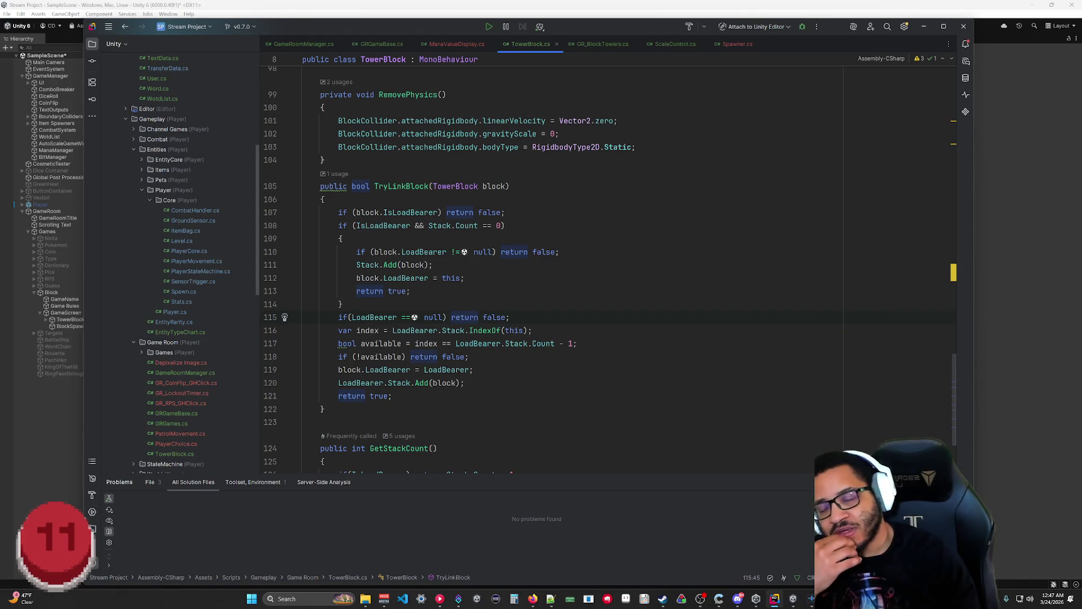
# Step: Review TryLinkBlock's load-bearer branch, stacking logic and index lookup line
pyautogui.moveTo(463, 383)
pyautogui.mouseDown()
pyautogui.moveTo(361, 213)
pyautogui.moveTo(606, 288)
pyautogui.moveTo(429, 291)
pyautogui.moveTo(410, 265)
pyautogui.mouseUp()
pyautogui.click(326, 409)
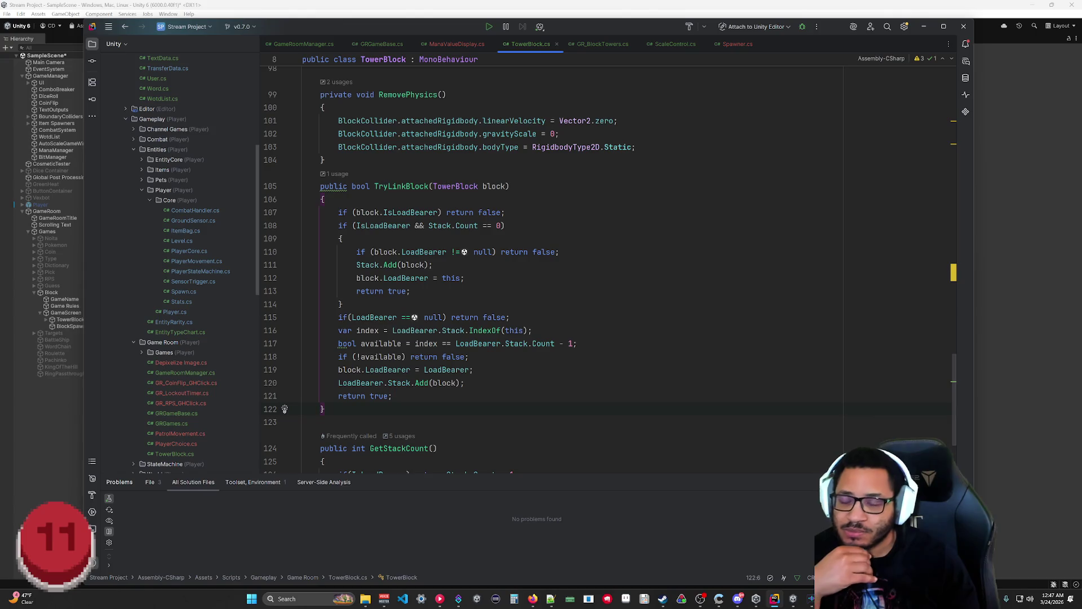
pyautogui.moveTo(414, 304); pyautogui.dragTo(325, 199)
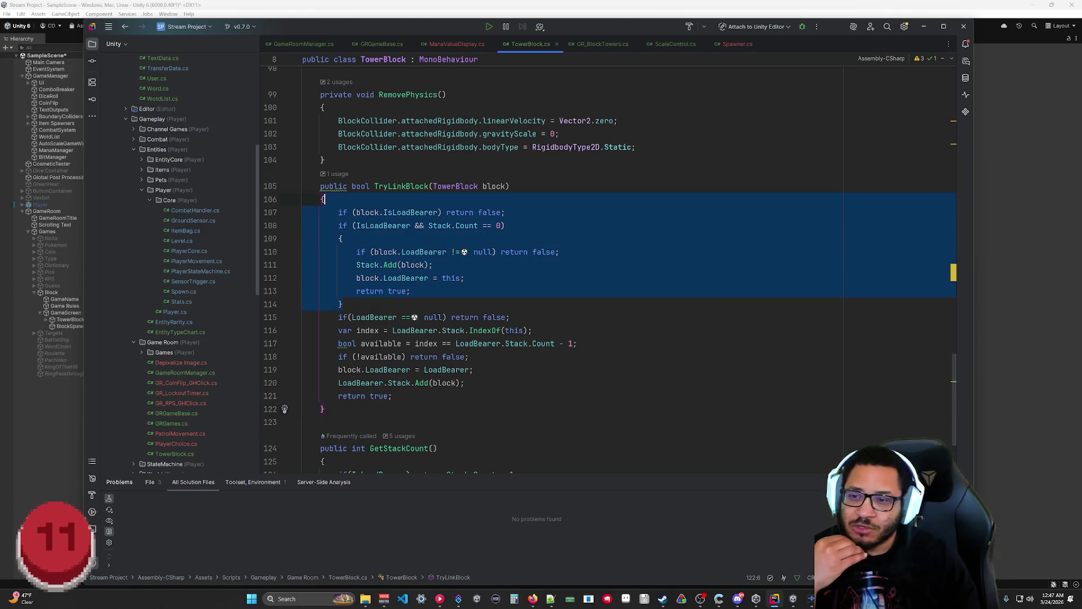
pyautogui.moveTo(510, 317)
pyautogui.mouseDown()
pyautogui.moveTo(339, 307)
pyautogui.moveTo(325, 291)
pyautogui.mouseUp()
pyautogui.press('Right')
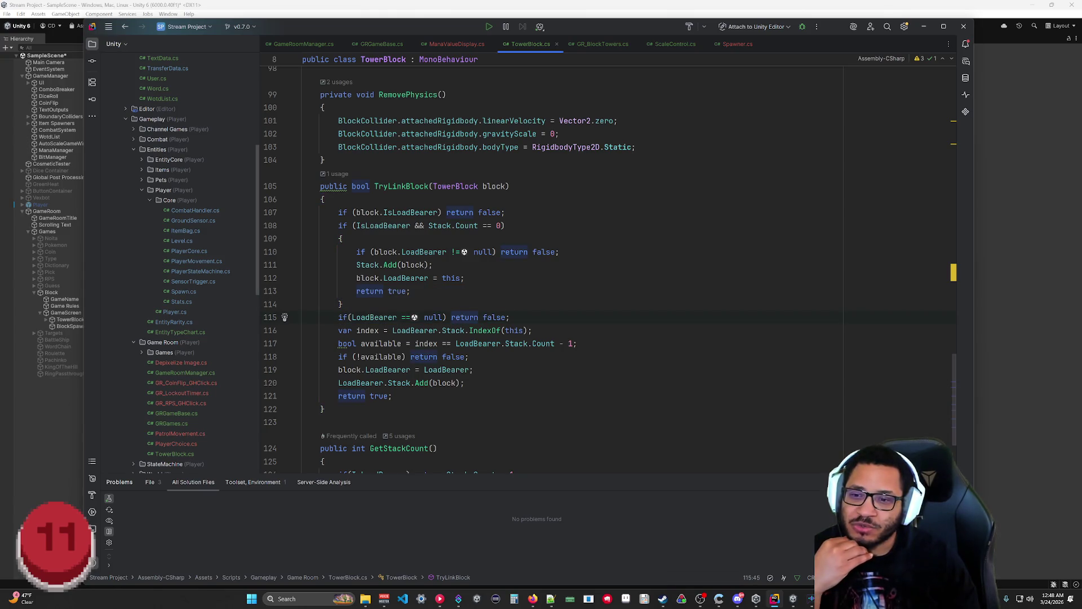
pyautogui.click(392, 395)
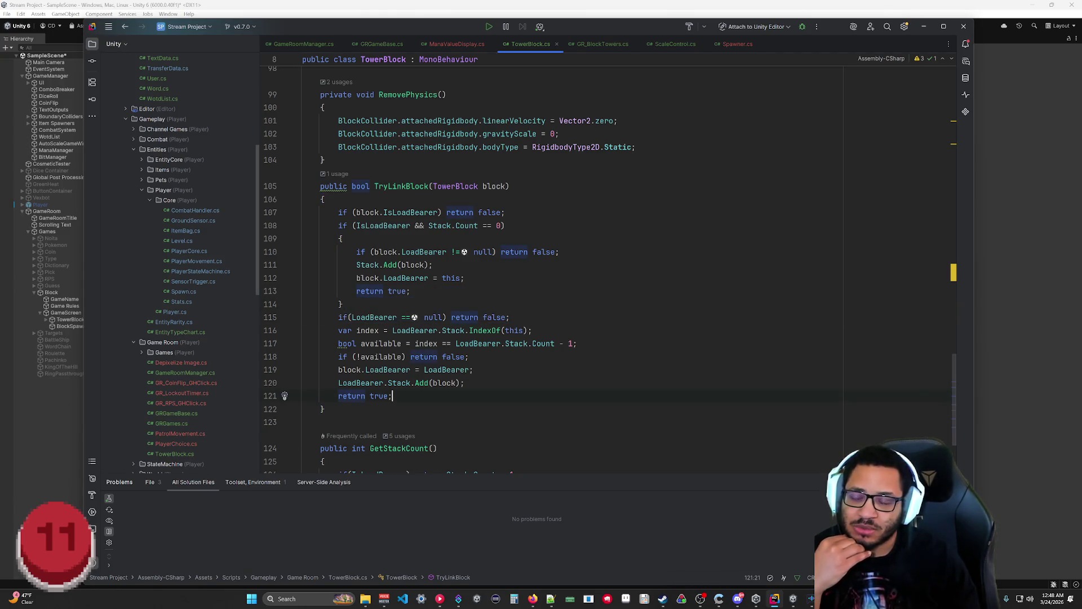
pyautogui.moveTo(532, 330); pyautogui.dragTo(325, 409)
pyautogui.click(341, 304)
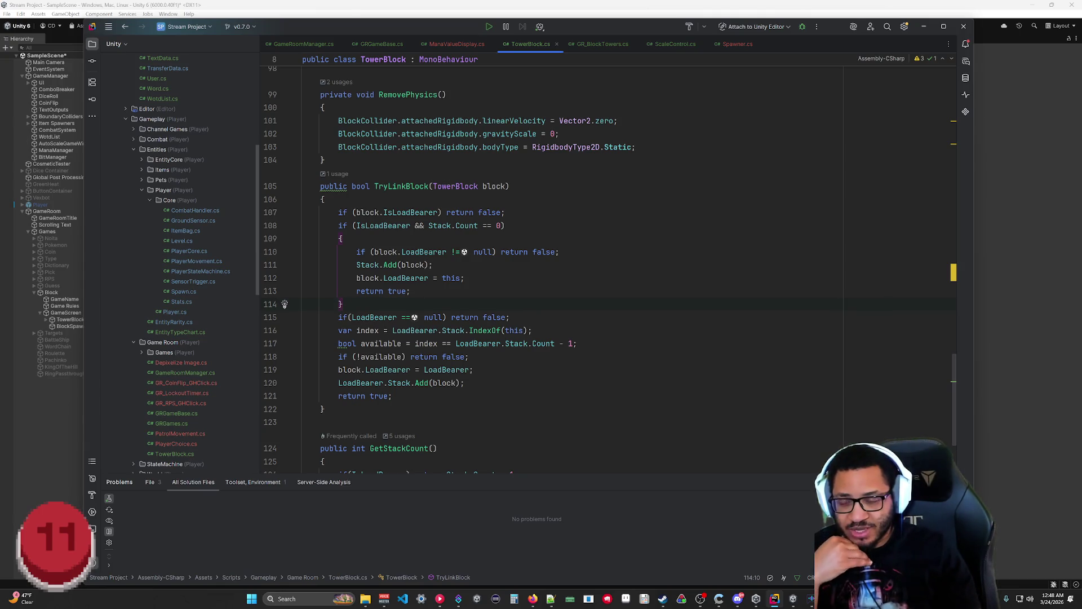
pyautogui.moveTo(532, 330); pyautogui.dragTo(329, 331)
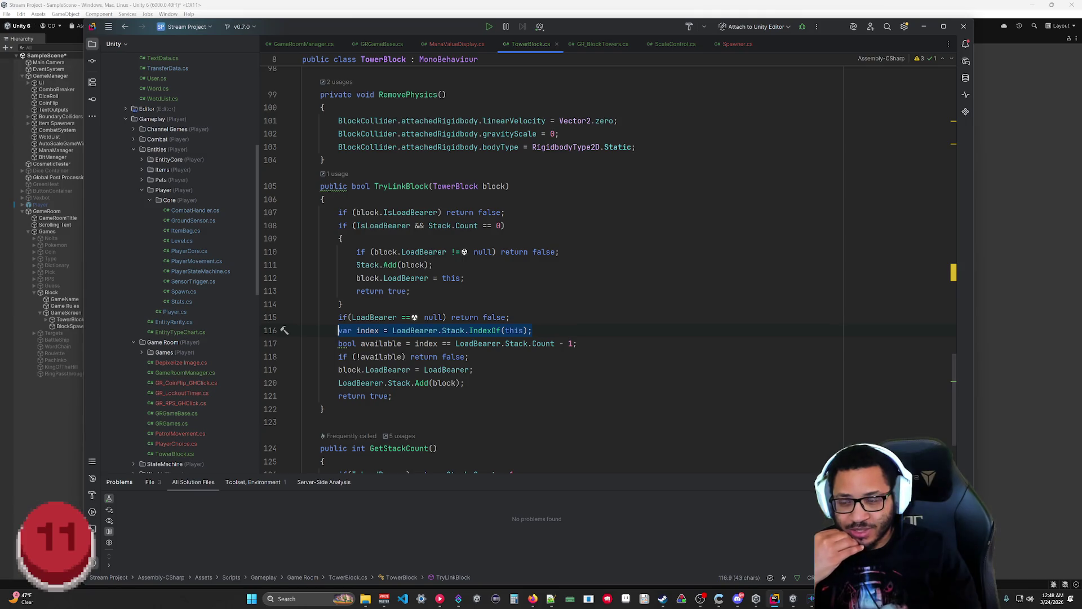
# Step: Replace the index lines with bool available = LoadBearer.Stack.Last() == this; and save
pyautogui.click(468, 356)
pyautogui.moveTo(325, 343); pyautogui.dragTo(333, 344)
pyautogui.click(465, 383)
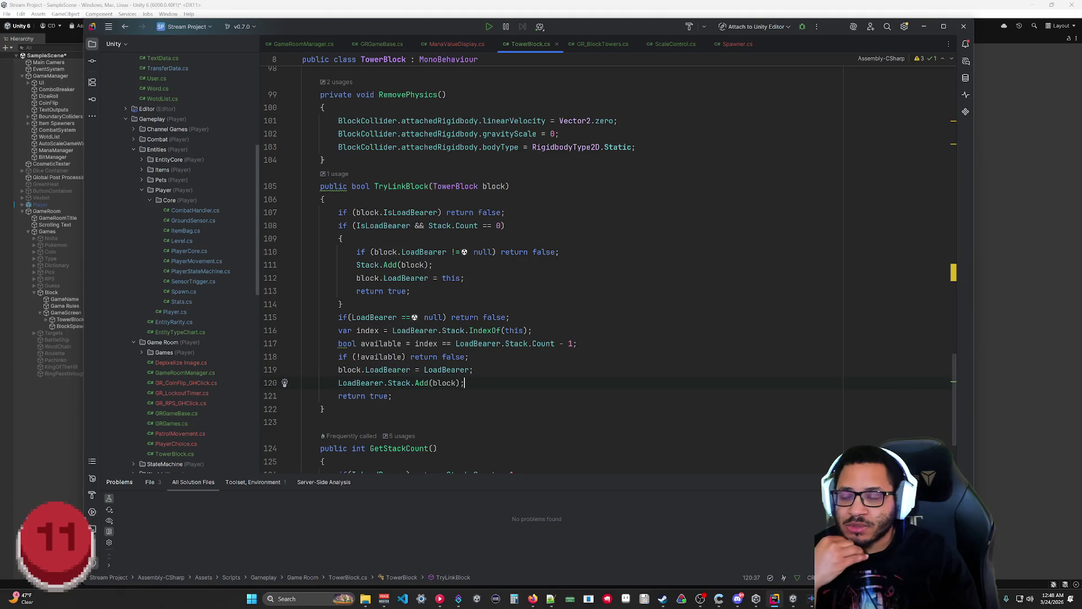
pyautogui.moveTo(576, 343); pyautogui.dragTo(339, 331)
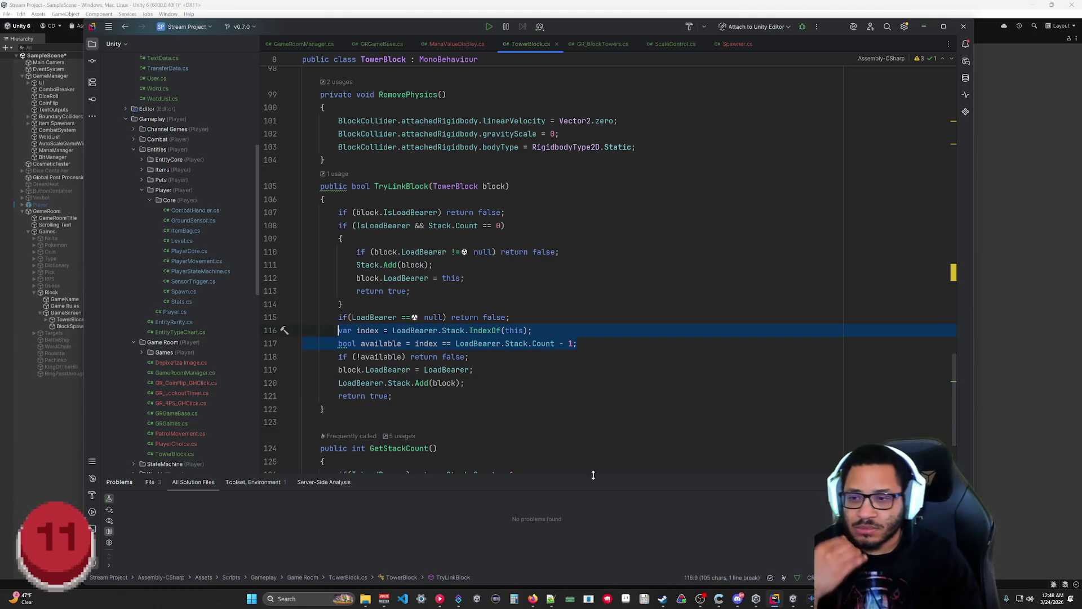
pyautogui.write('bool ')
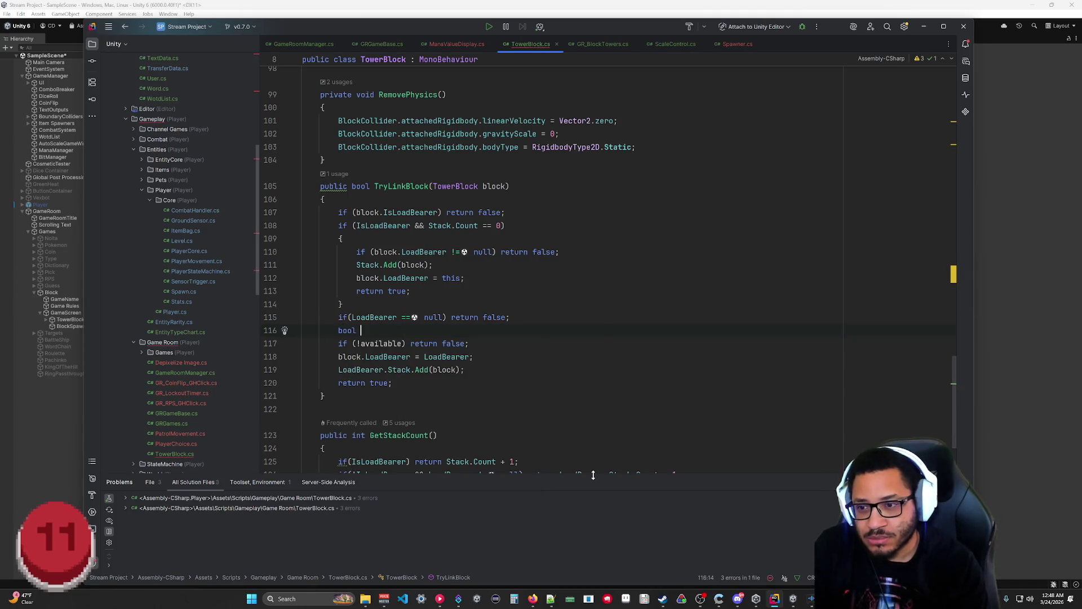
pyautogui.write('available = Lea')
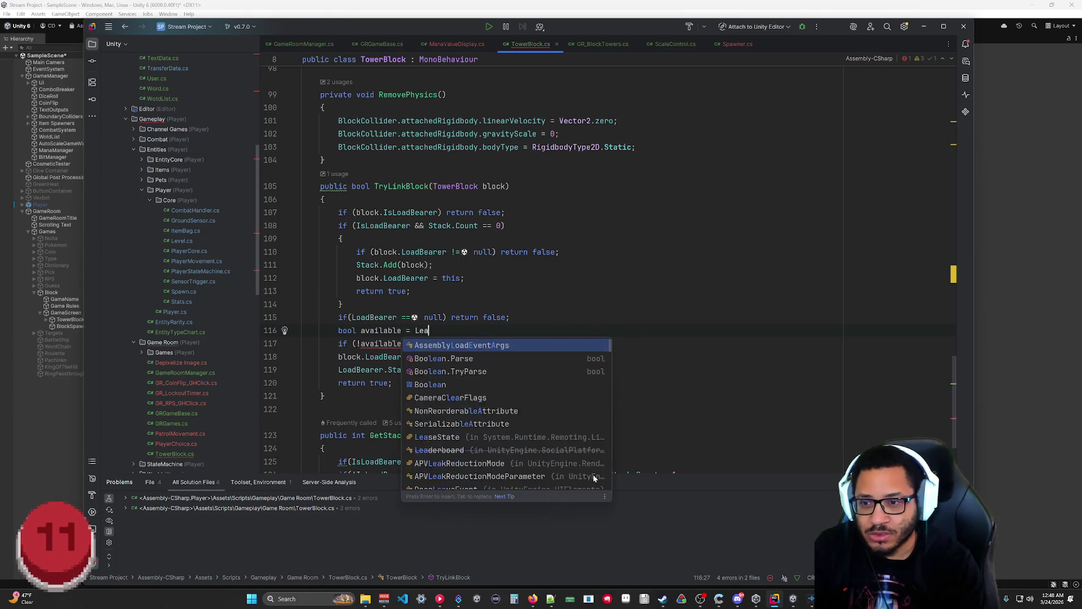
pyautogui.press('BackSpace')
pyautogui.press('BackSpace')
pyautogui.write('oadBearer.')
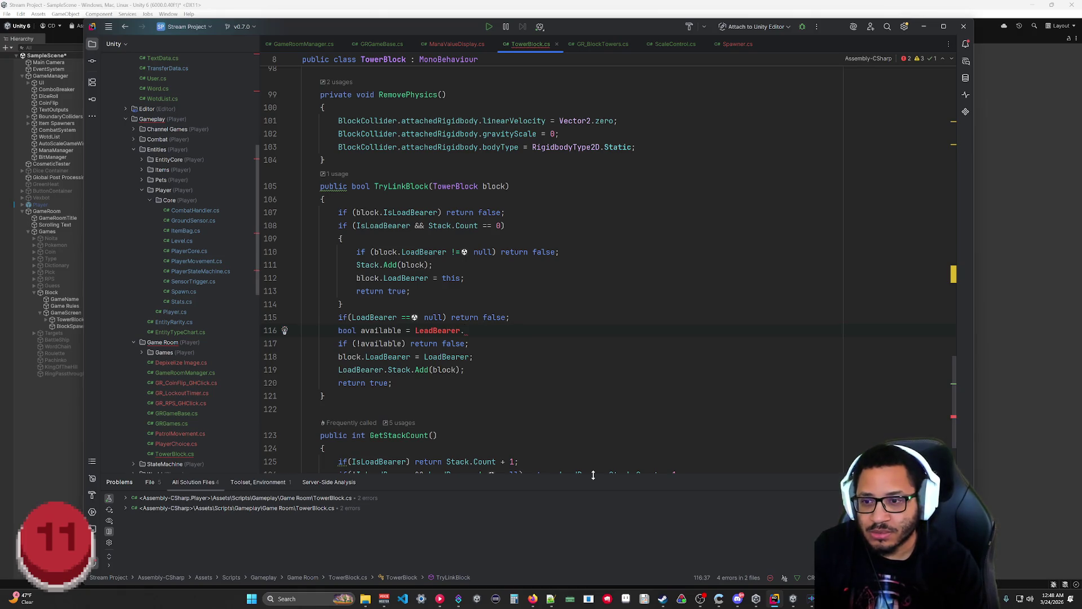
pyautogui.press('BackSpace')
pyautogui.press('BackSpace')
pyautogui.press('BackSpace')
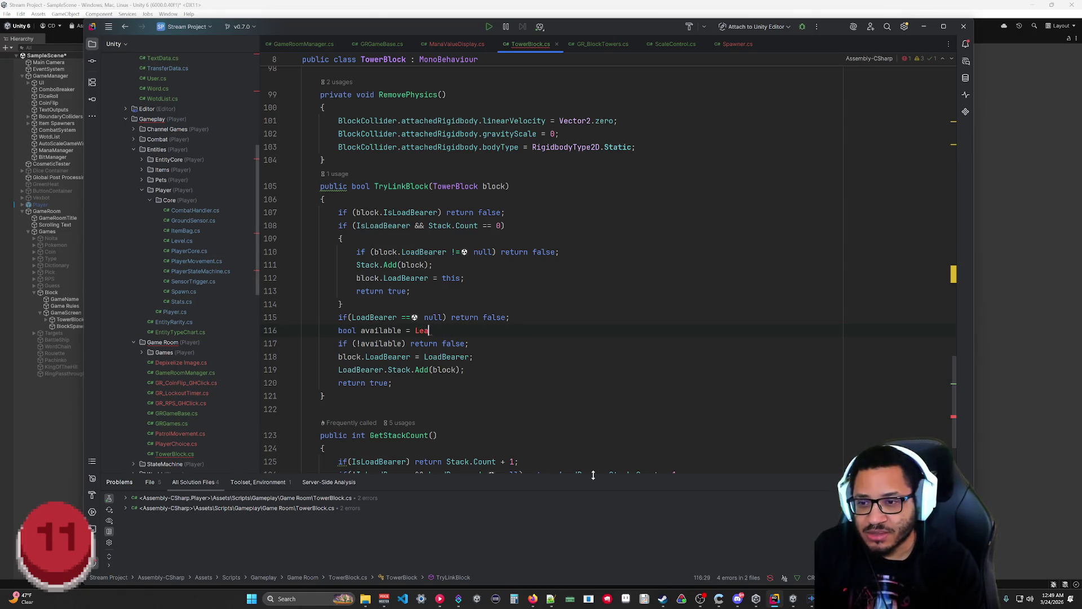
pyautogui.write('oadBe')
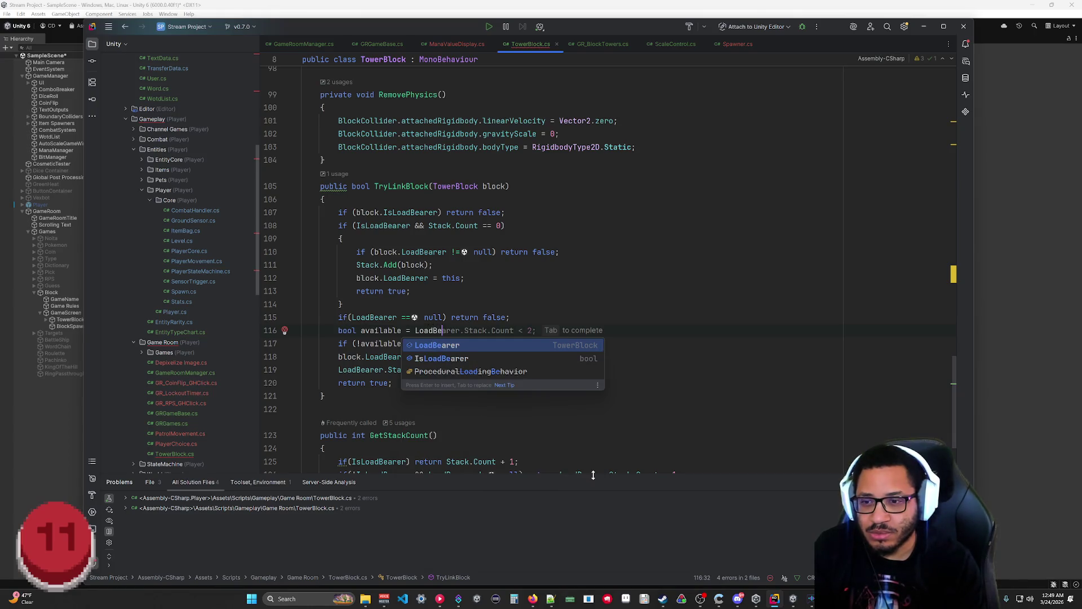
pyautogui.write('arer.')
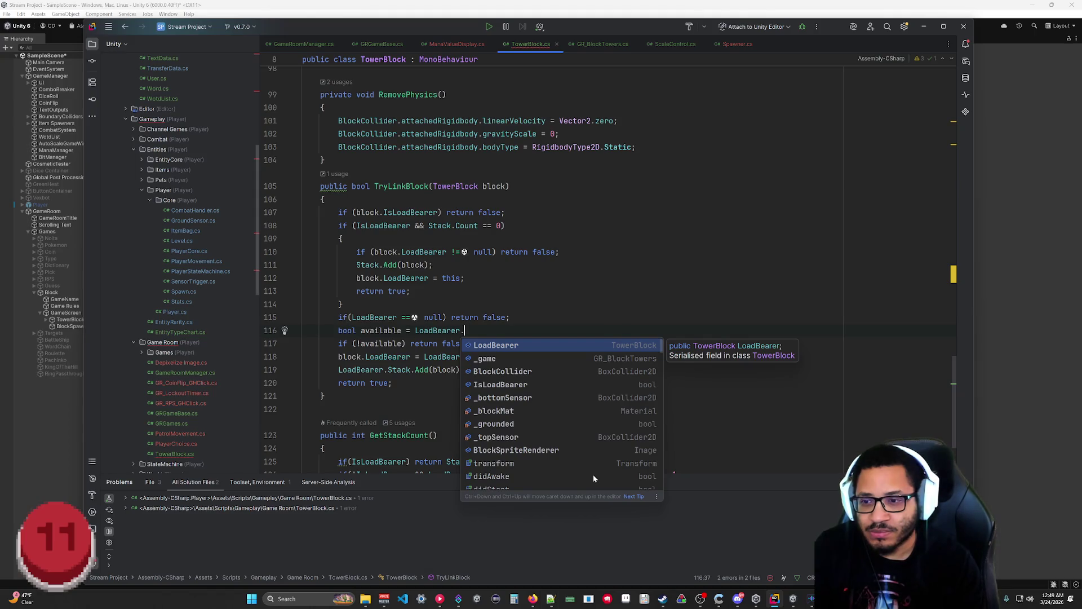
pyautogui.write('Sta')
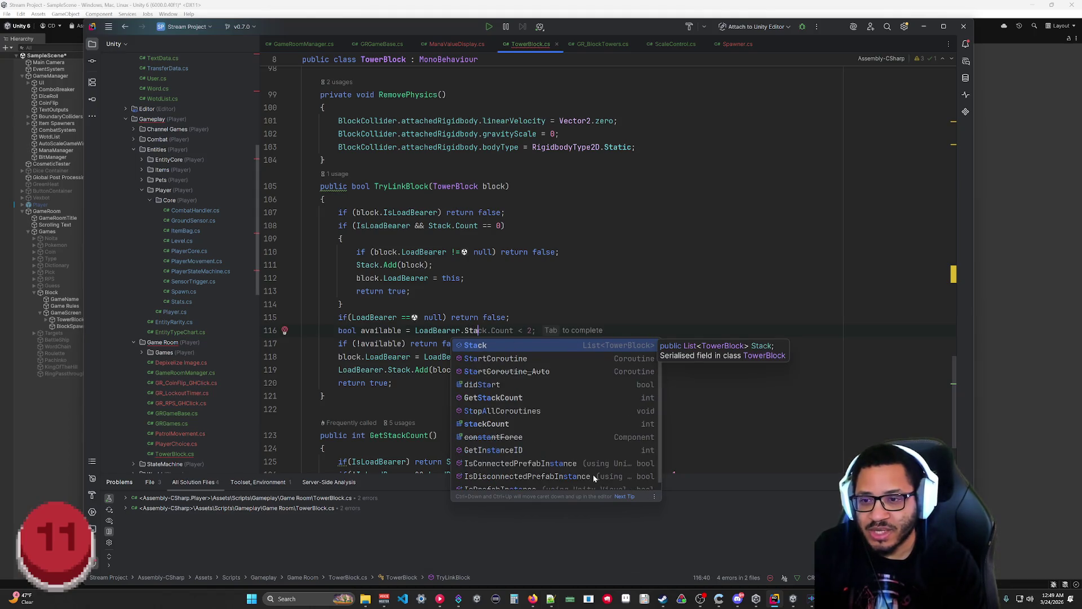
pyautogui.write('ck.')
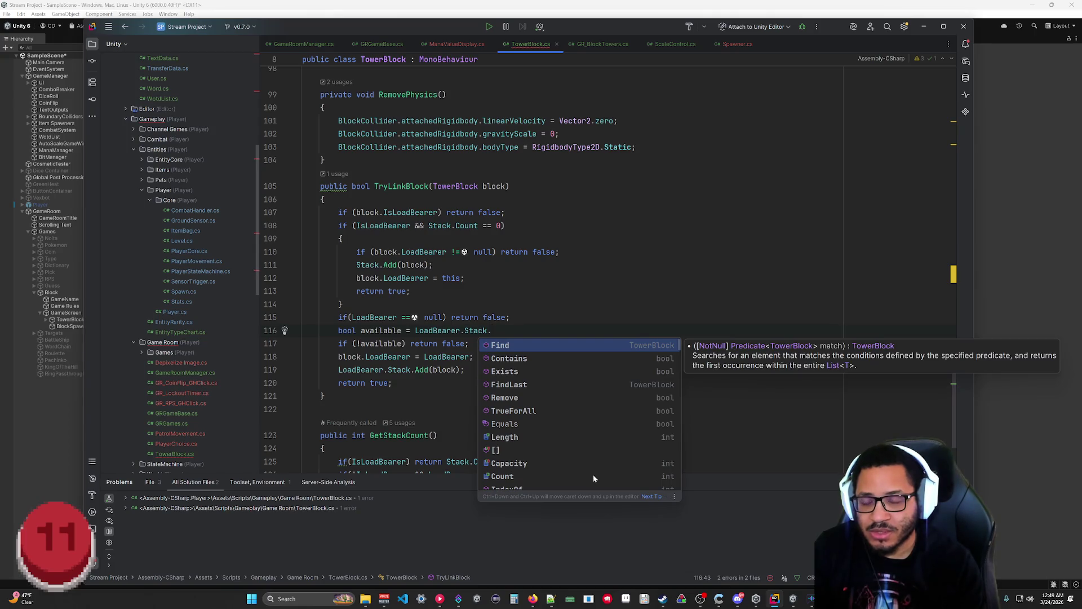
pyautogui.write('Last')
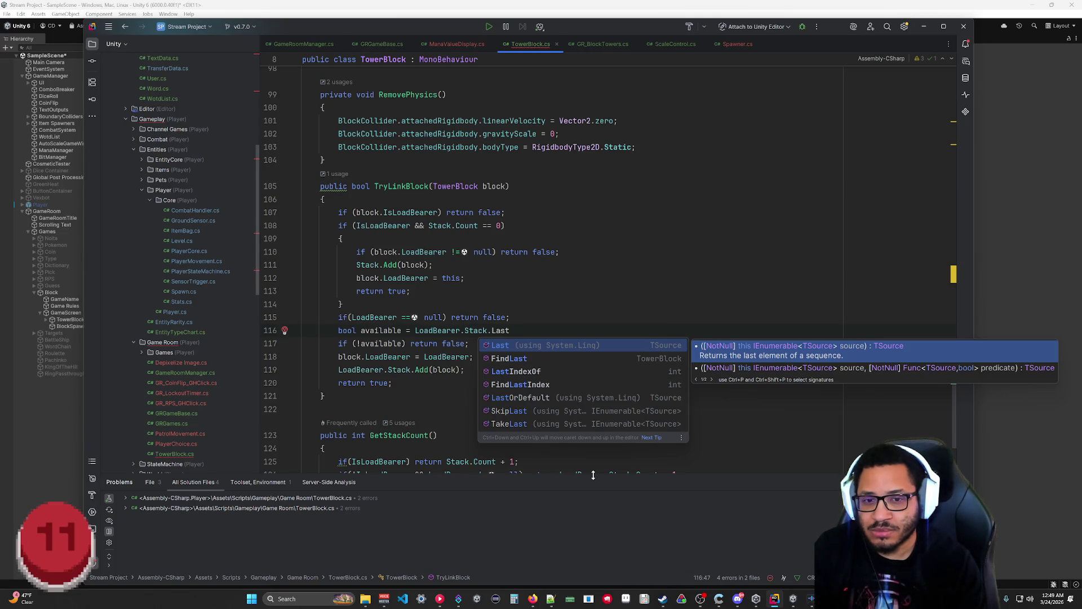
pyautogui.press('Return')
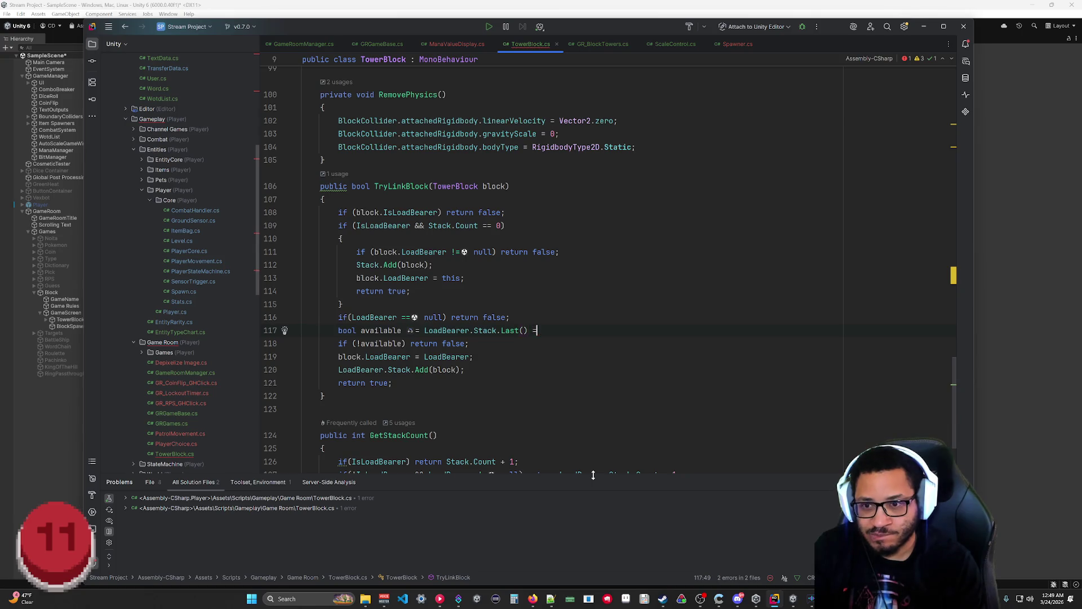
pyautogui.write('= this;')
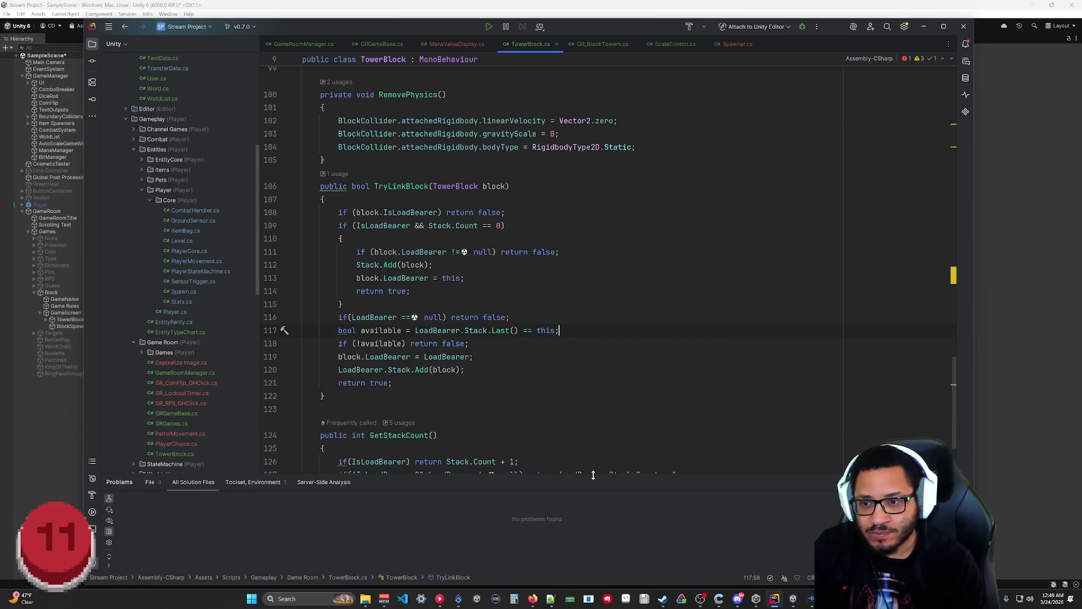
pyautogui.hotkey('ctrl', 's')
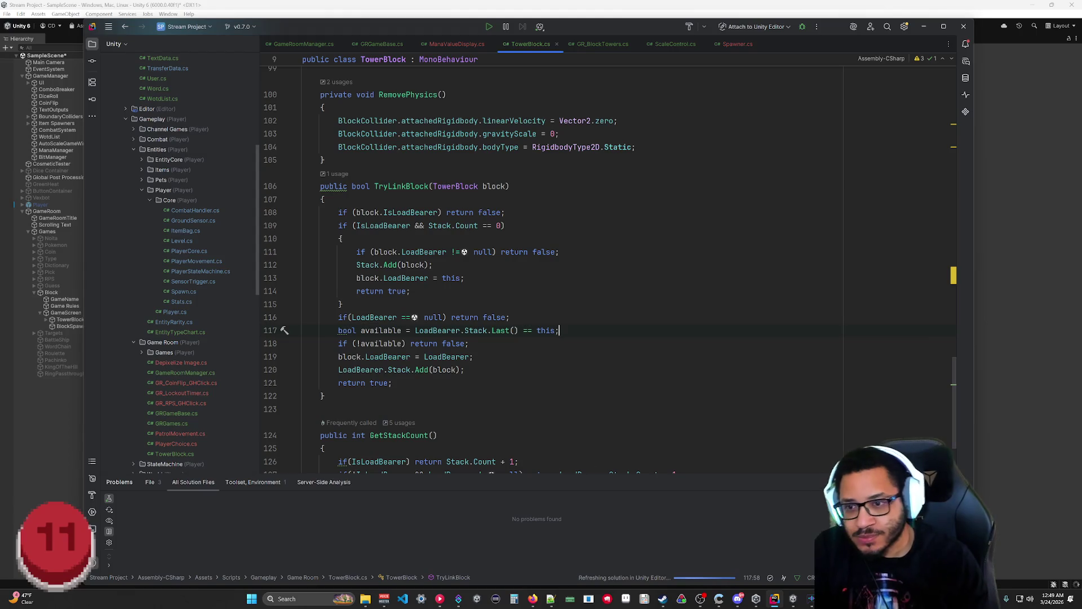
pyautogui.moveTo(500, 331)
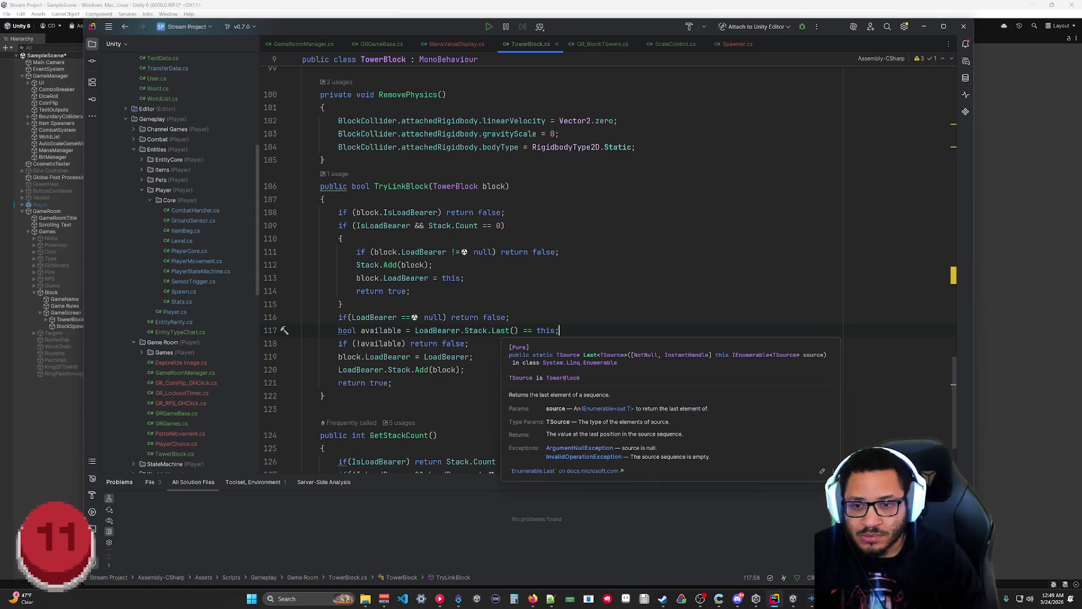
pyautogui.press('Escape')
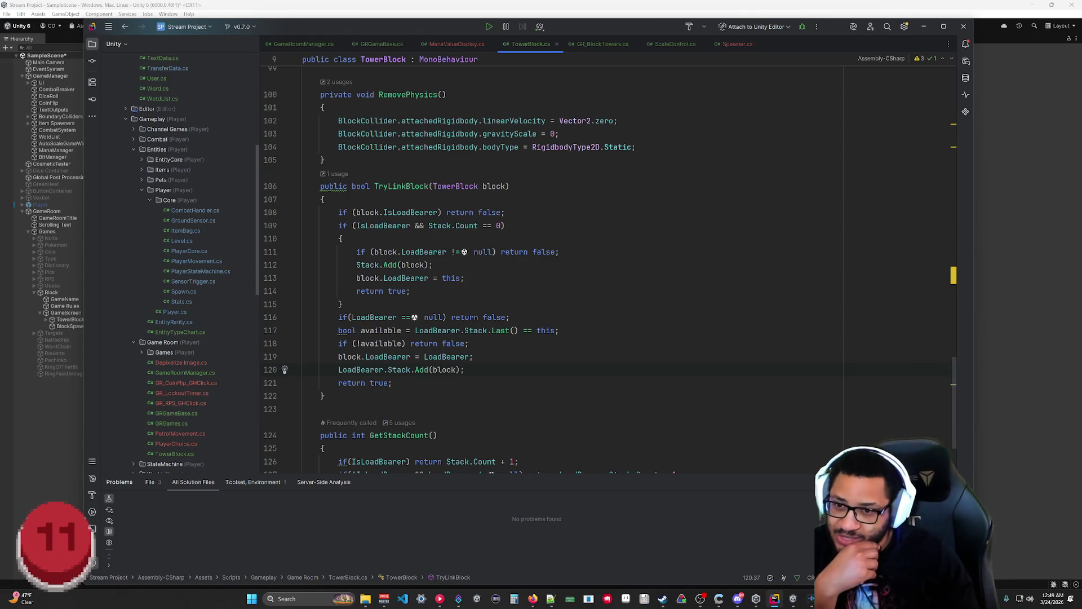
pyautogui.click(325, 396)
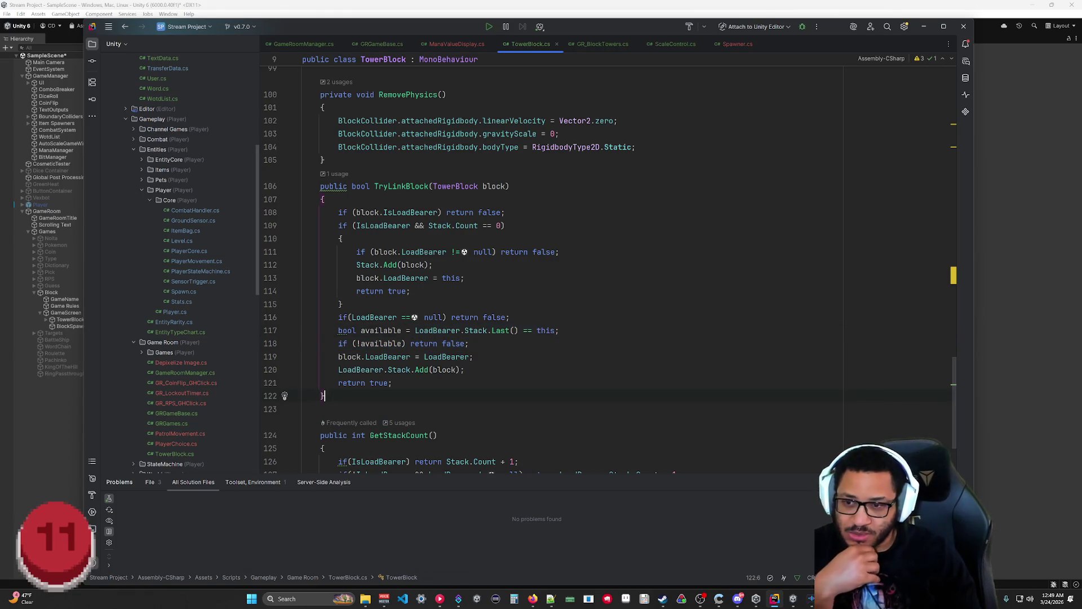
pyautogui.moveTo(469, 343); pyautogui.dragTo(365, 345)
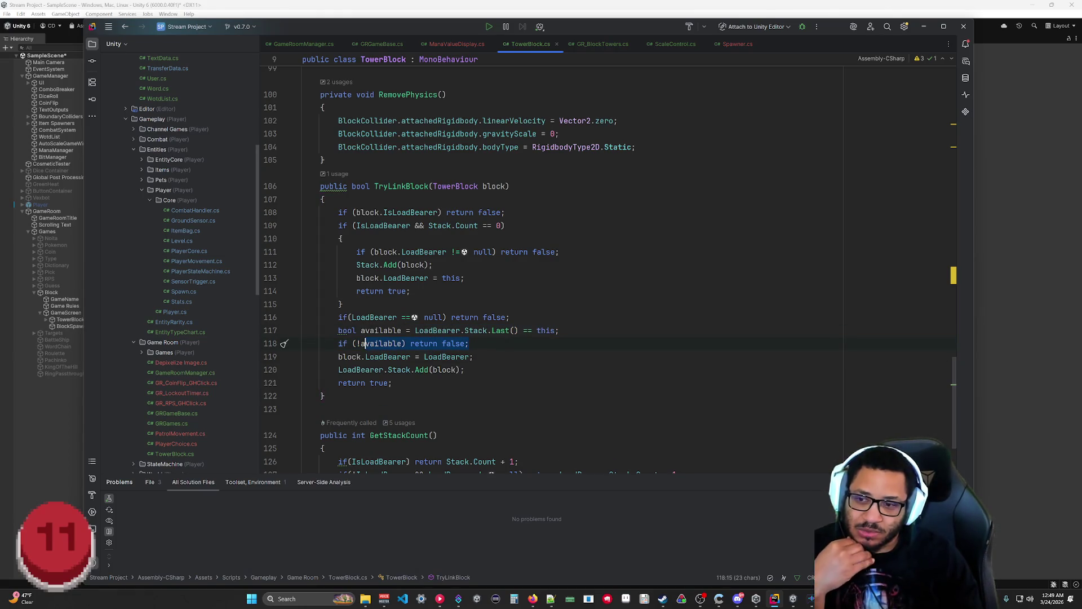
pyautogui.click(325, 396)
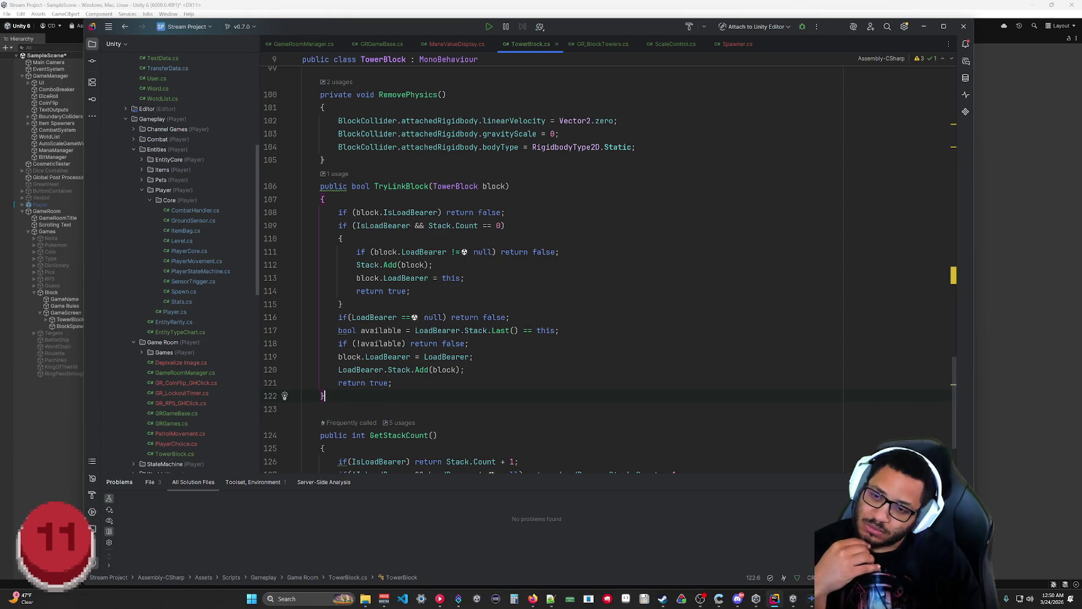
pyautogui.scroll(2, 564, 265)
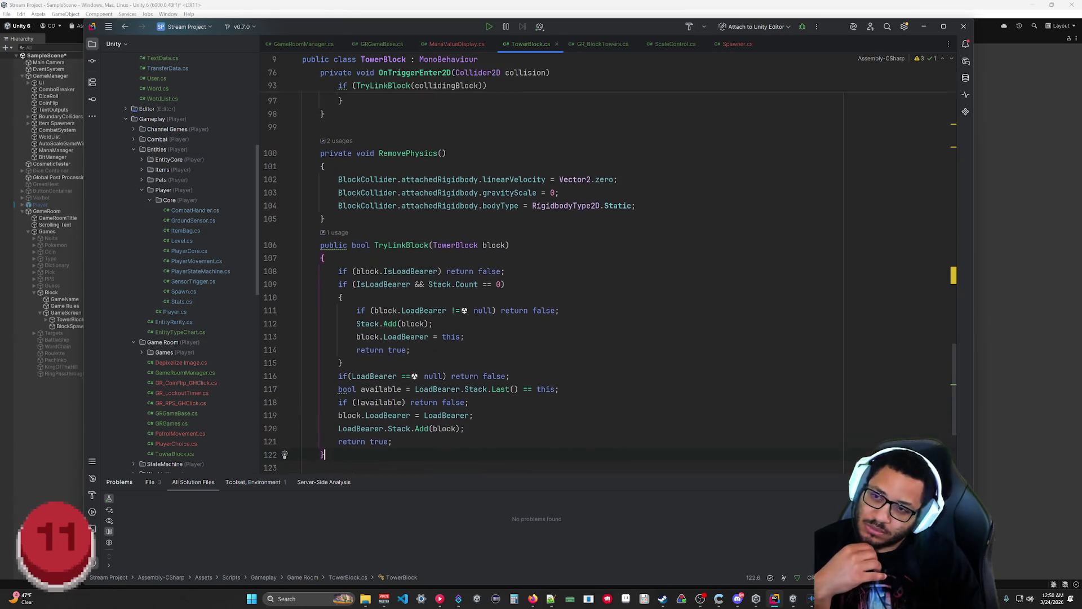
pyautogui.scroll(-4, 563, 265)
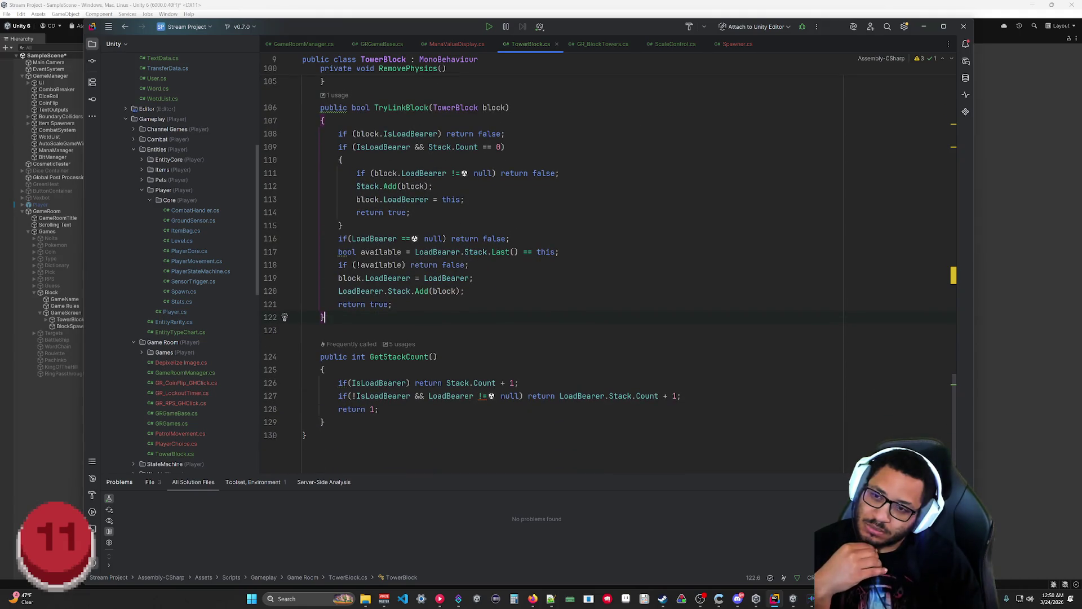
pyautogui.scroll(2, 564, 265)
pyautogui.click(989, 307)
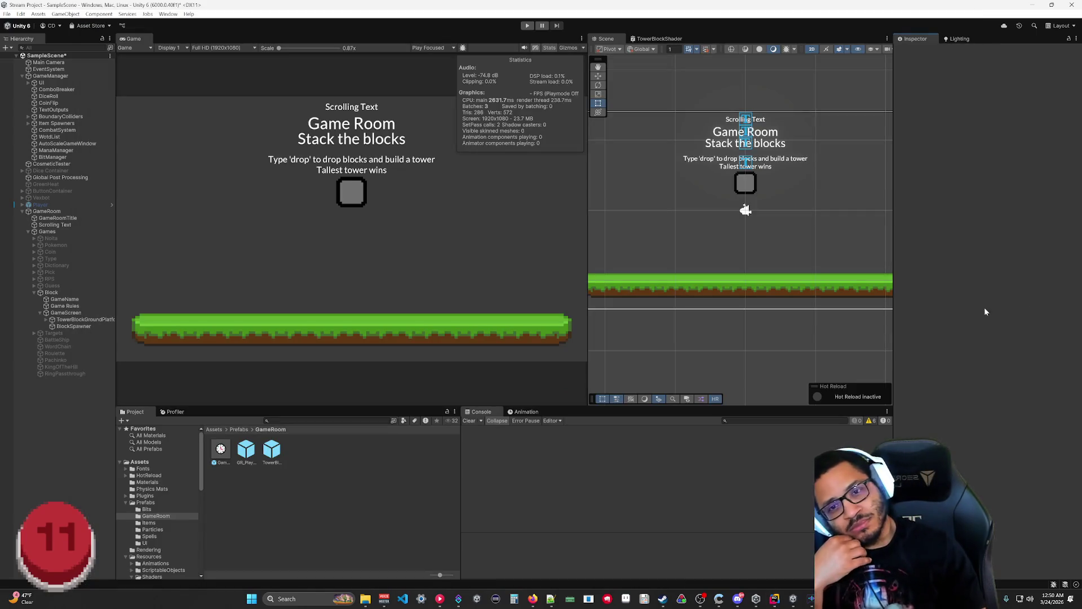
# Step: Play the Game Room scene to test the last-block-only linking rule
pyautogui.click(527, 25)
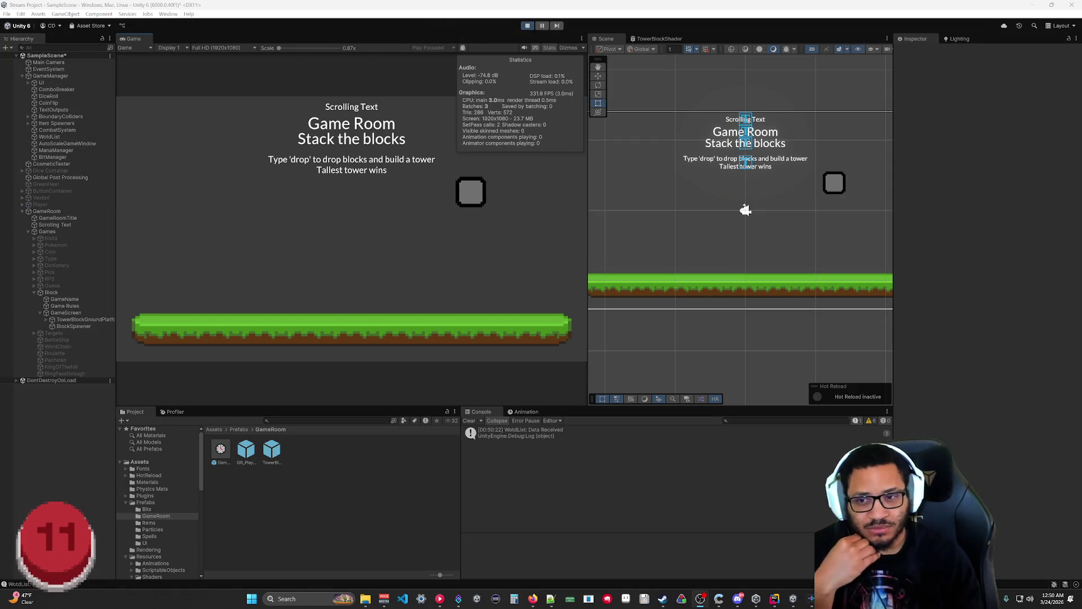
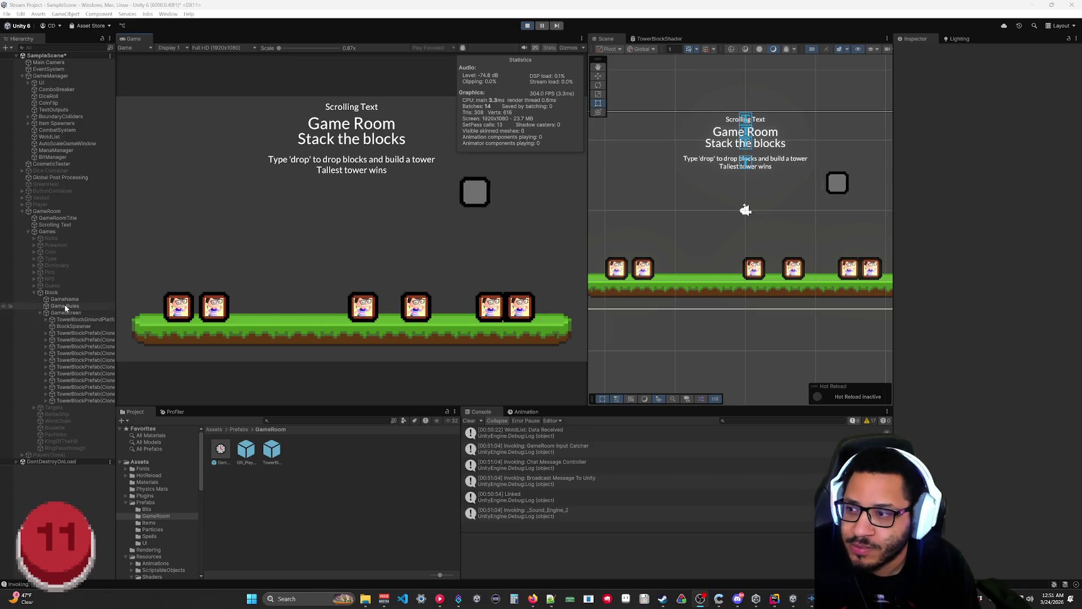
# Step: Read the 'Linked' Console entry's stack trace, stop Play mode, and return to TowerBlock.cs in Rider
pyautogui.click(51, 292)
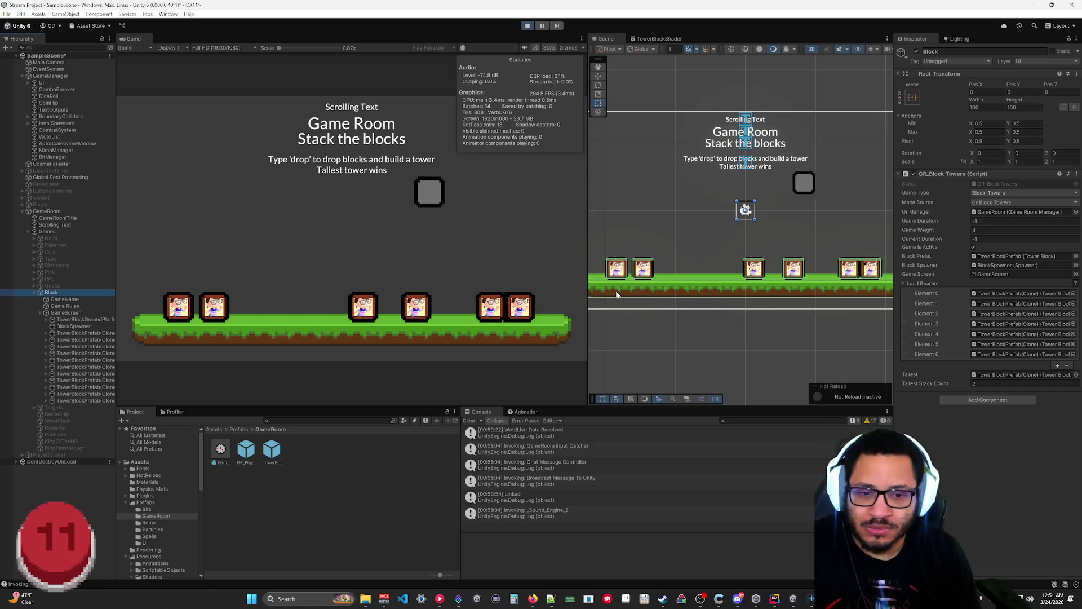
pyautogui.click(579, 499)
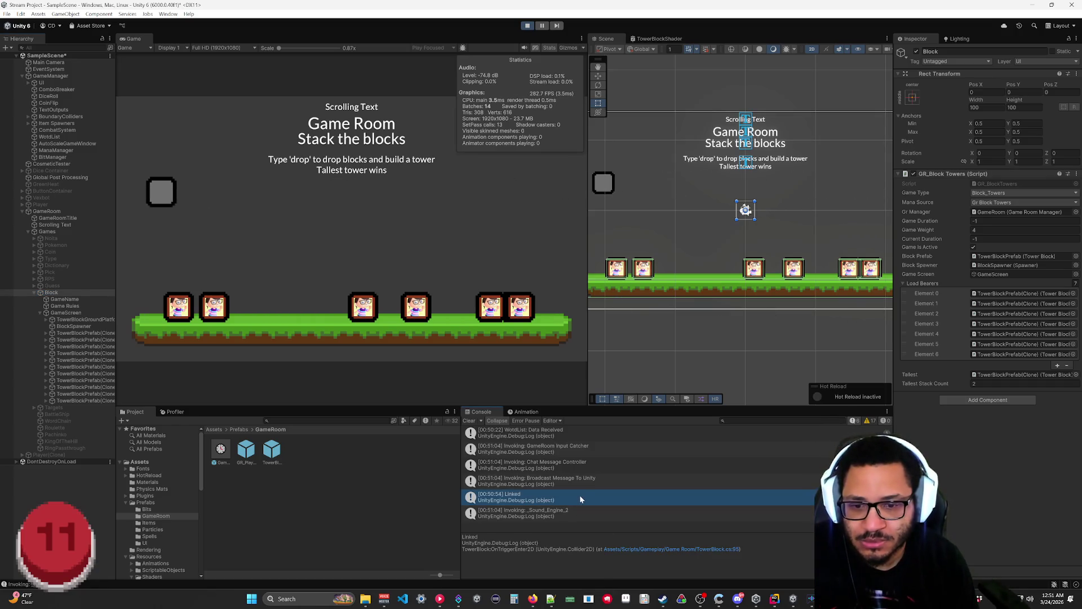
pyautogui.click(527, 26)
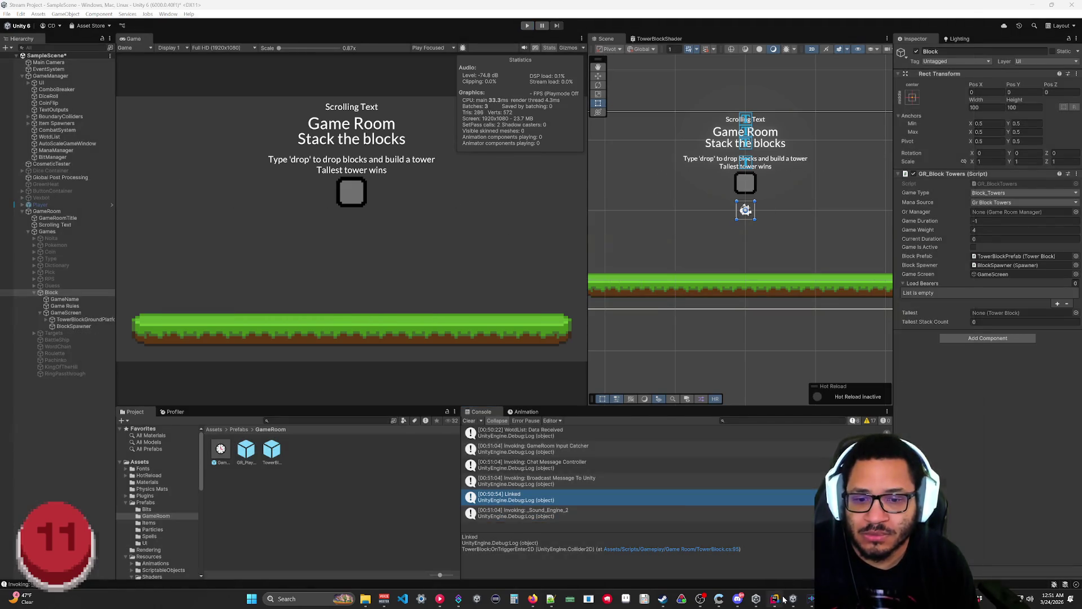
pyautogui.click(775, 598)
pyautogui.scroll(10, 564, 282)
# Step: Review the RemovePhysics declaration and its call inside OnTriggerEnter2D
pyautogui.scroll(5, 564, 271)
pyautogui.scroll(-20, 464, 453)
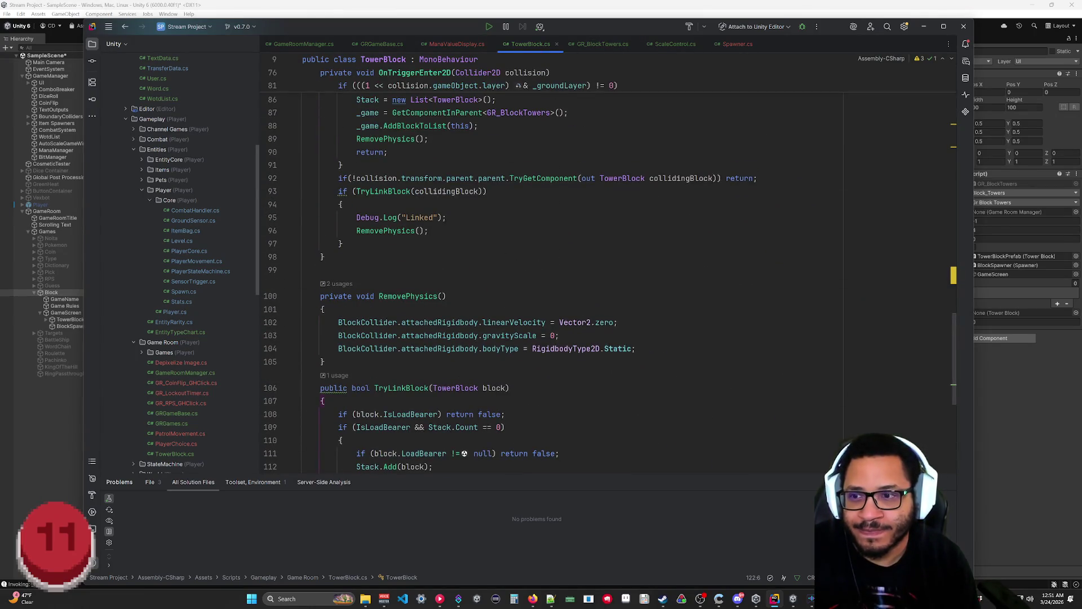
pyautogui.scroll(3, 464, 453)
pyautogui.moveTo(446, 296); pyautogui.dragTo(357, 296)
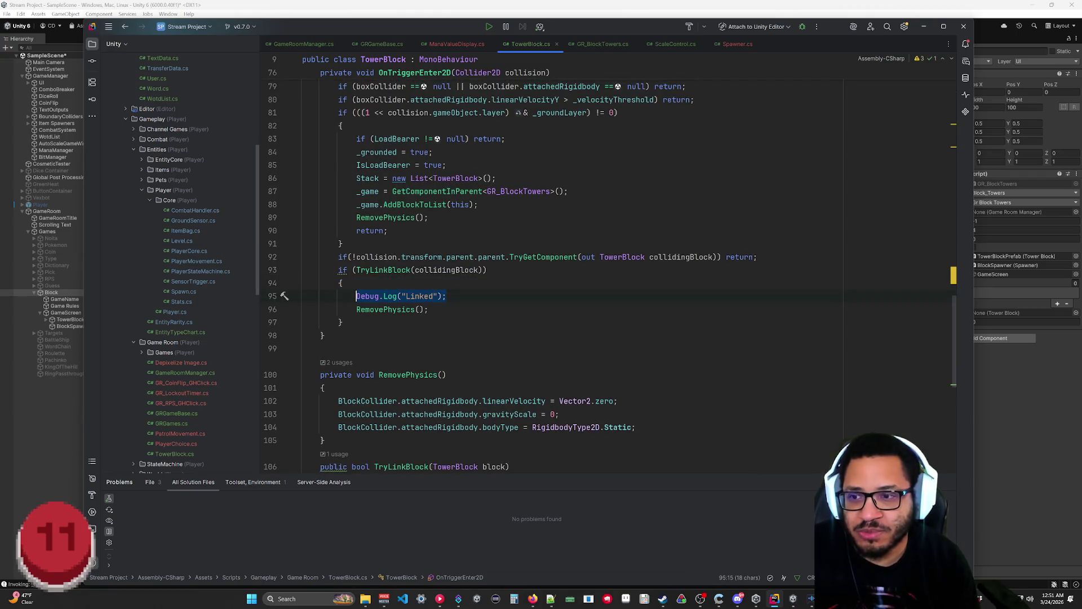
pyautogui.click(446, 374)
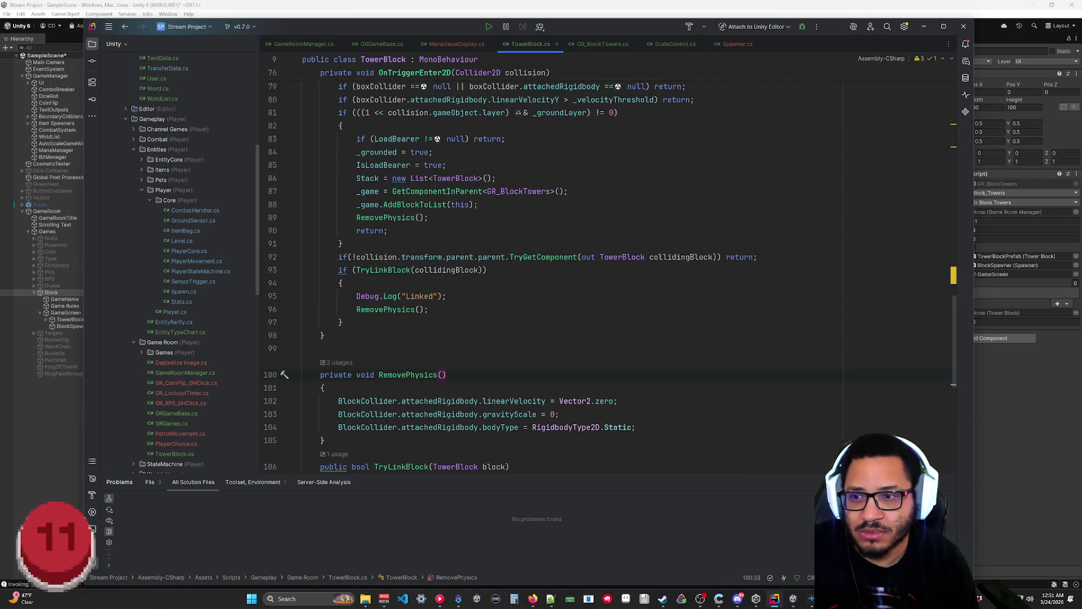
pyautogui.hotkey('ctrl', '-')
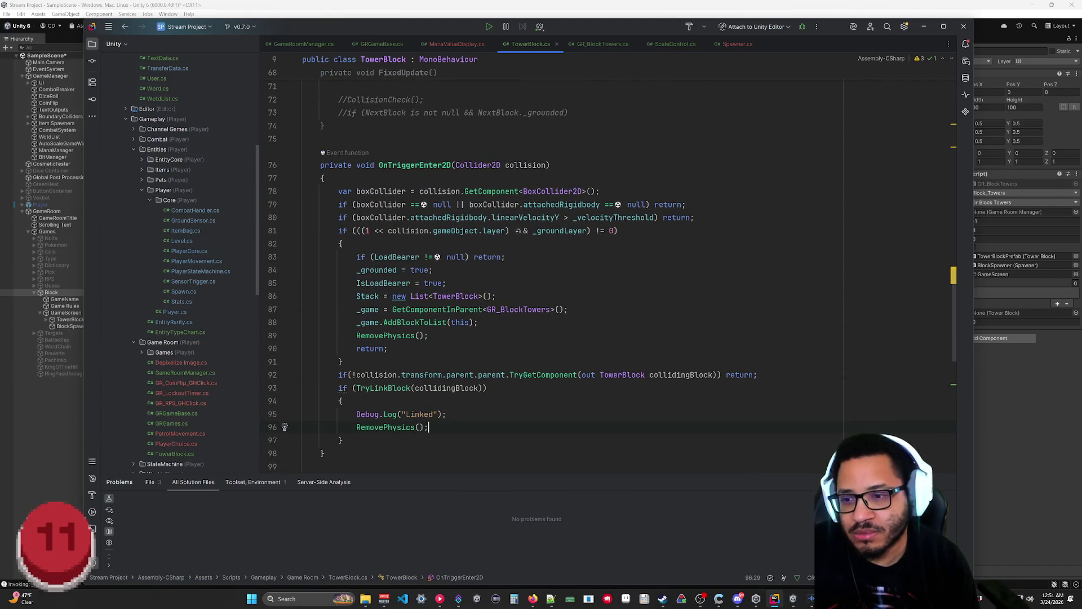
pyautogui.hotkey('ctrl', 'w')
pyautogui.hotkey('ctrl', 'w')
pyautogui.hotkey('ctrl', 'w')
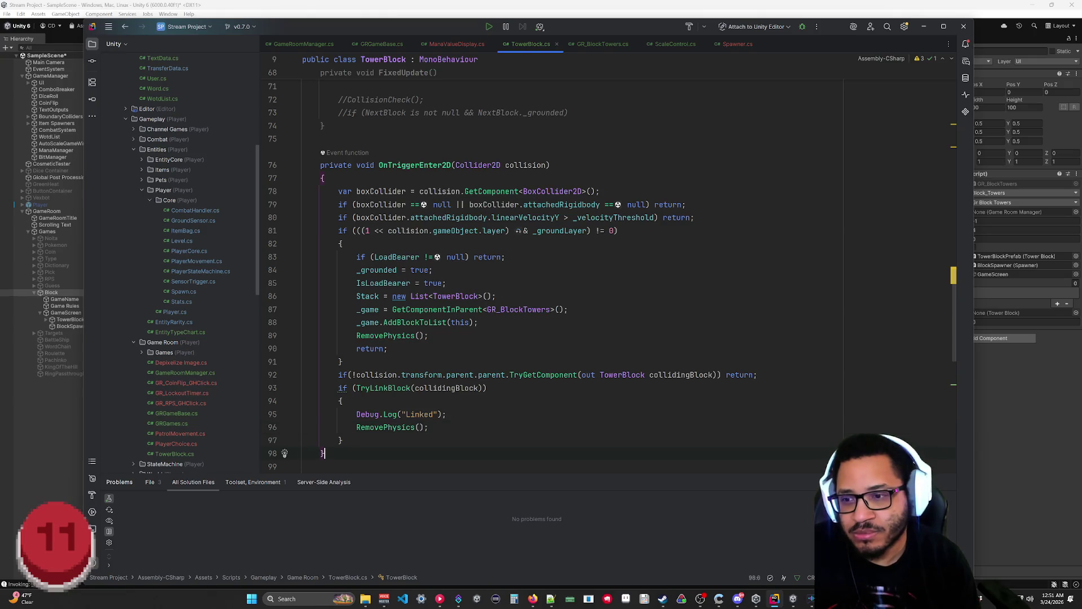
pyautogui.hotkey('ctrl', 'w')
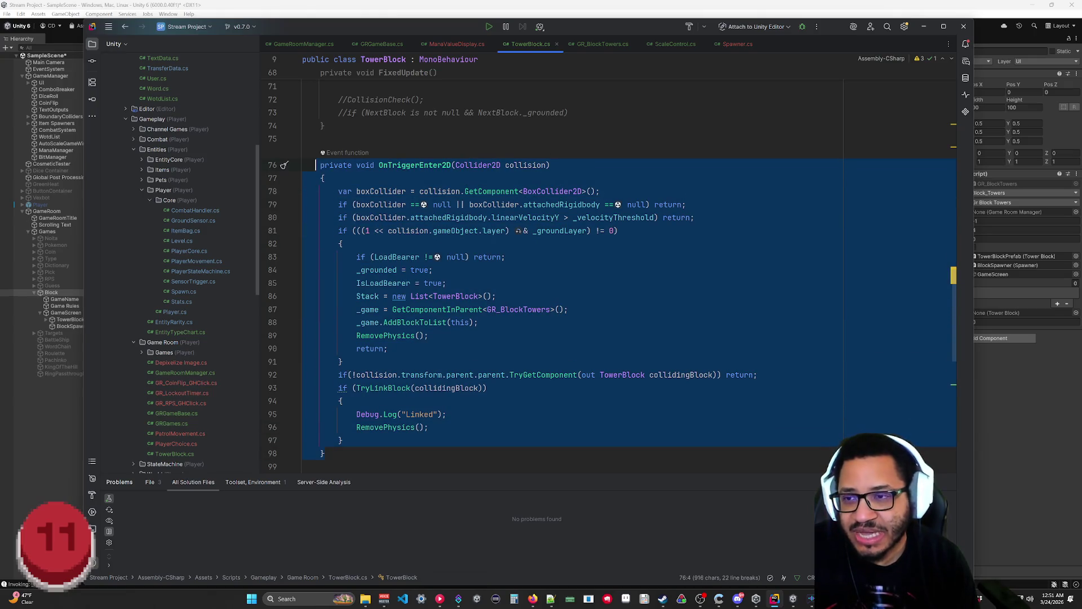
pyautogui.click(359, 427)
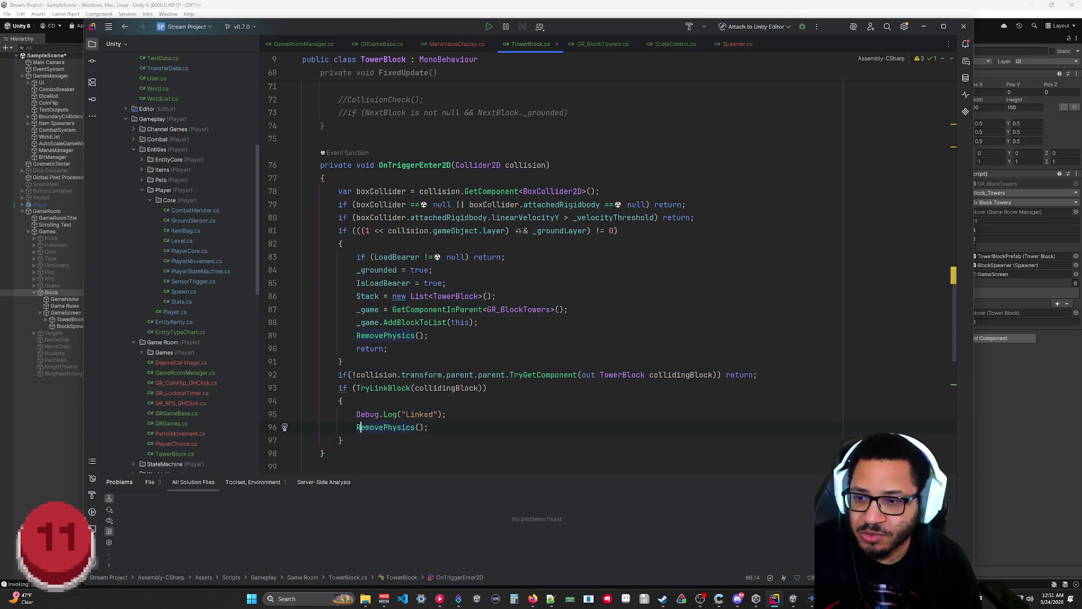
pyautogui.press('Left')
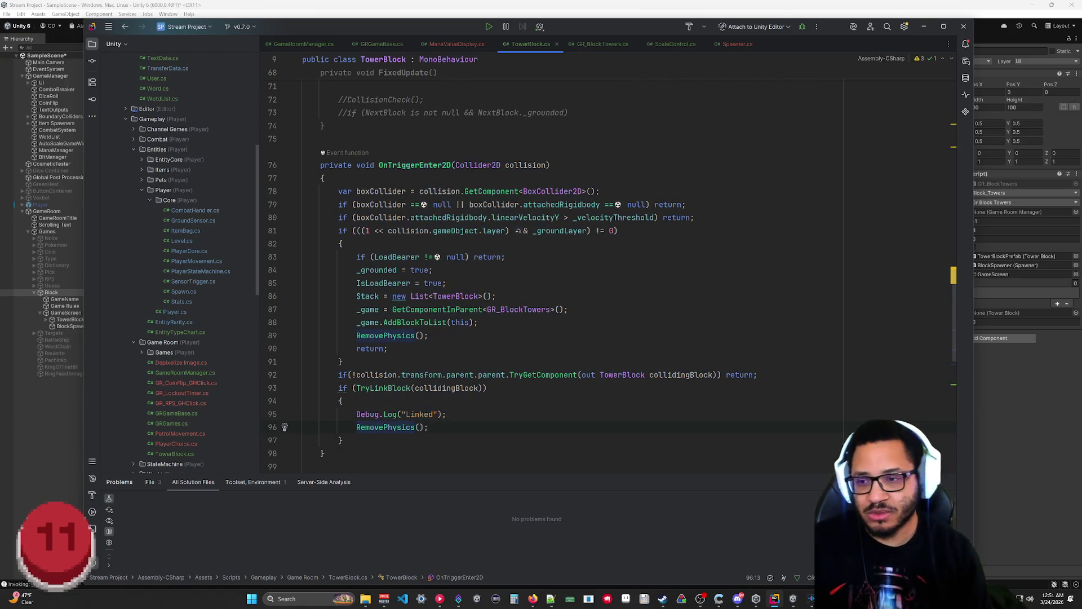
pyautogui.scroll(-10, 564, 270)
pyautogui.scroll(6, 564, 271)
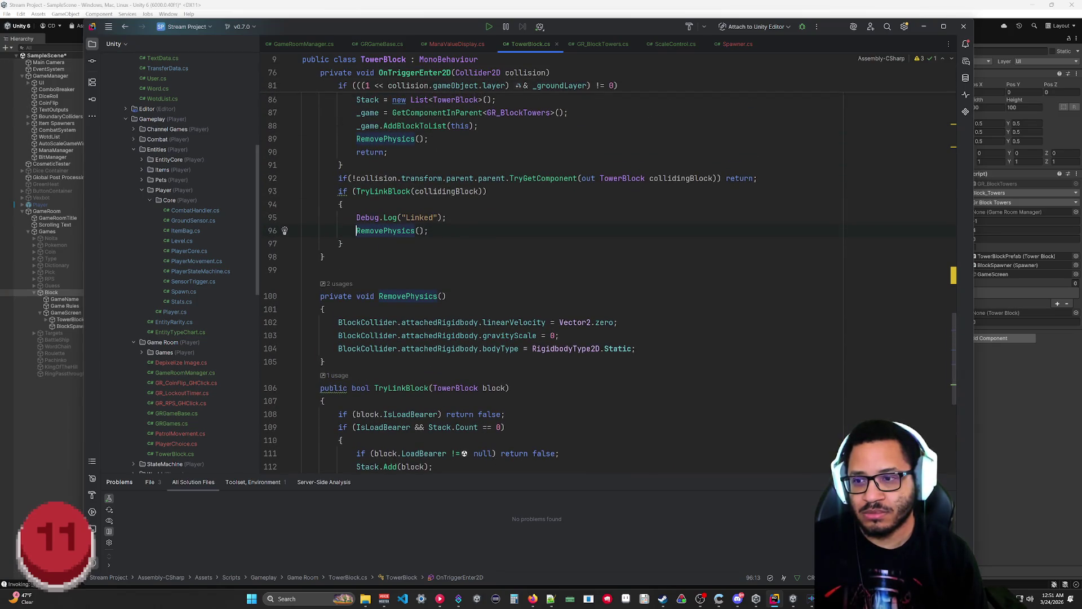
# Step: Make RemovePhysics public and change line 96's call to collidingBlock.RemovePhysics()
pyautogui.click(324, 296)
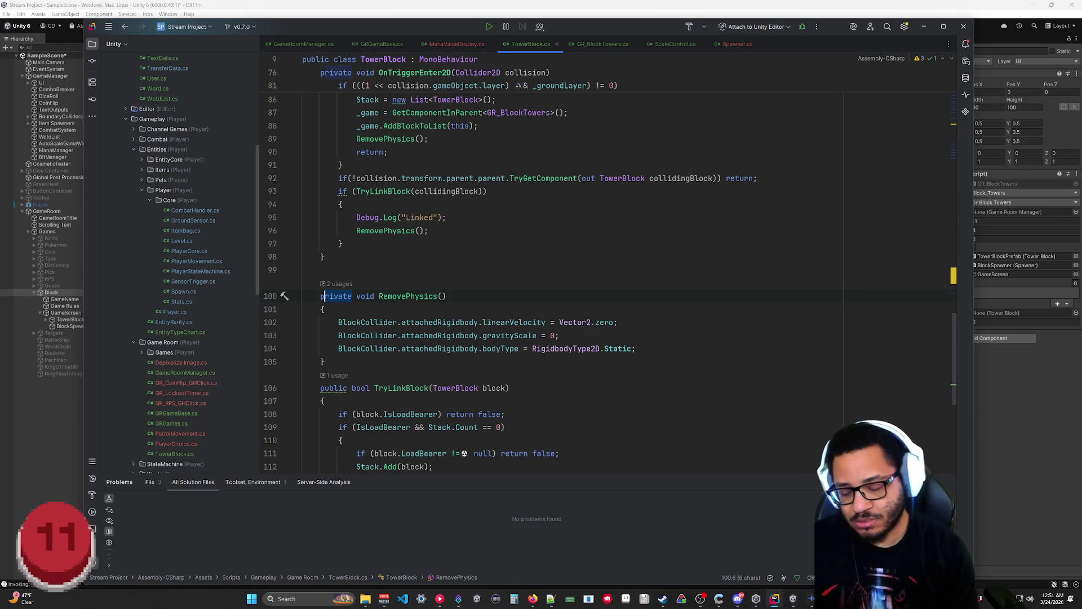
pyautogui.write('public')
pyautogui.scroll(2, 507, 282)
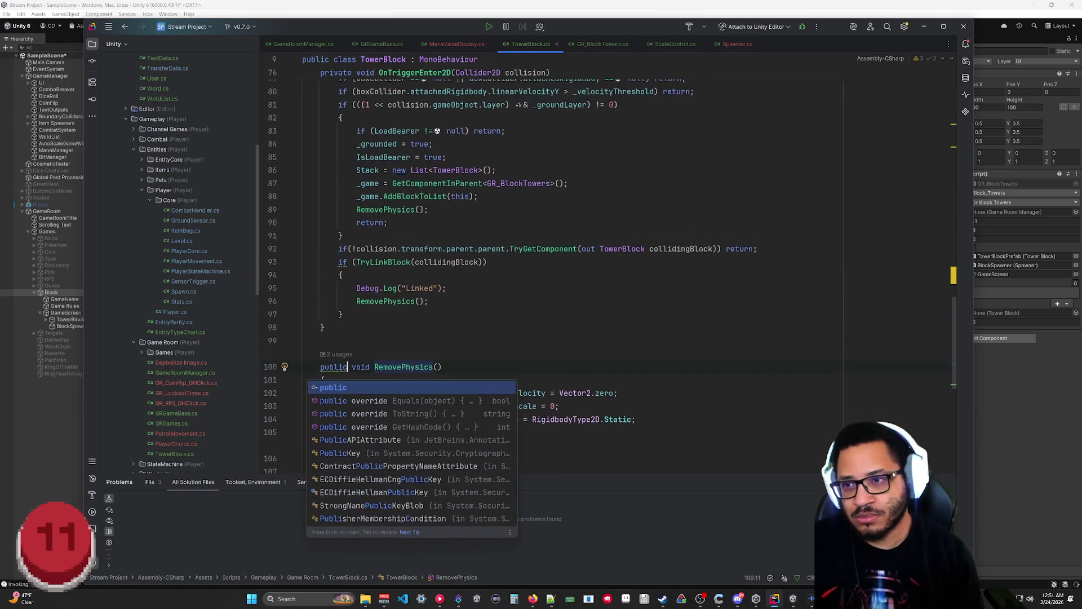
pyautogui.click(356, 310)
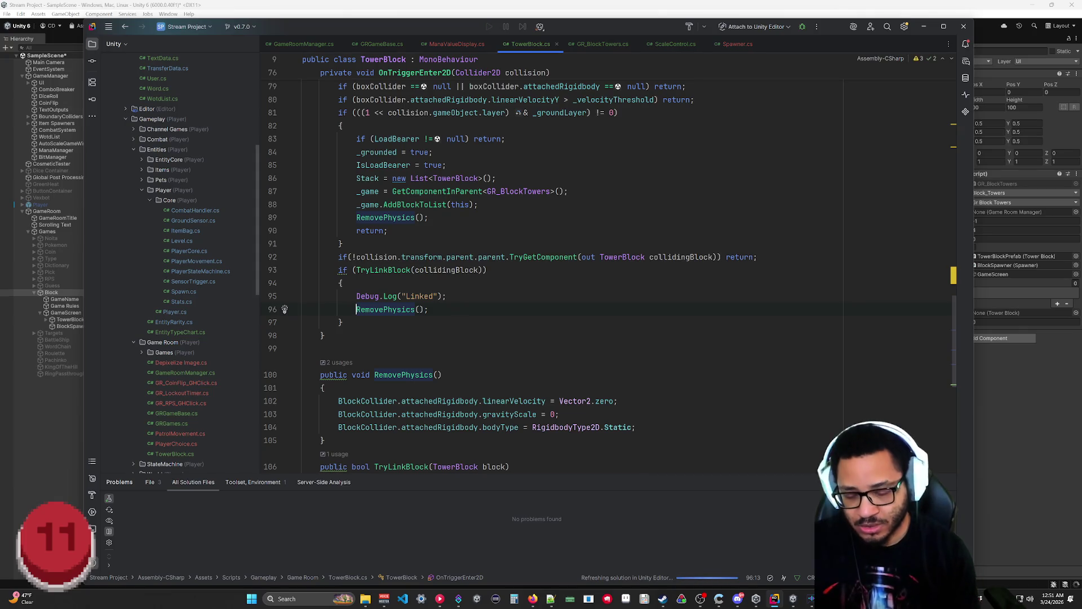
pyautogui.write('colli')
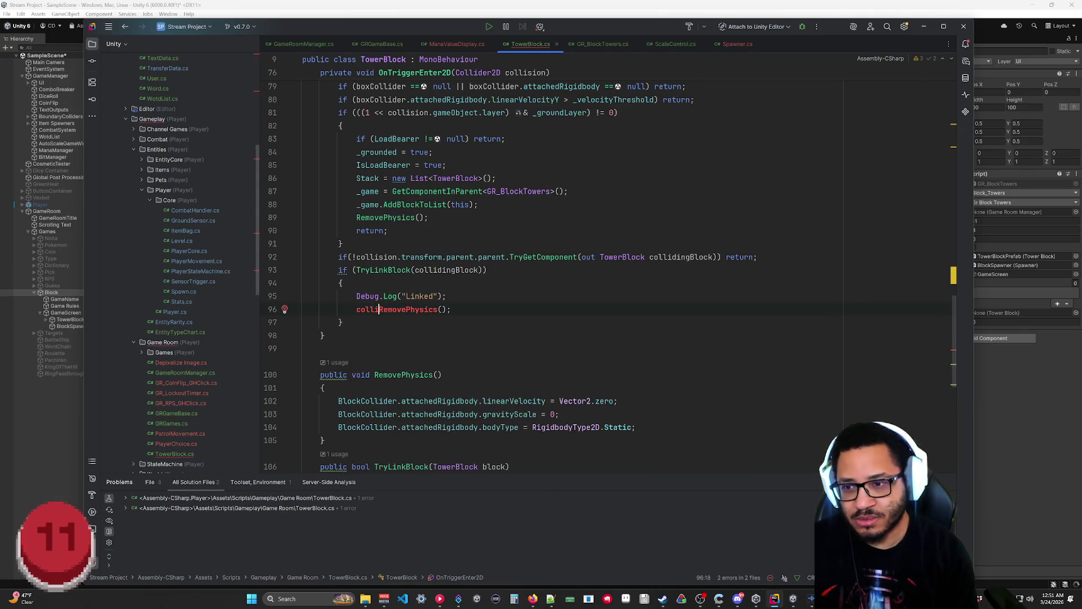
pyautogui.write('dingBlock.')
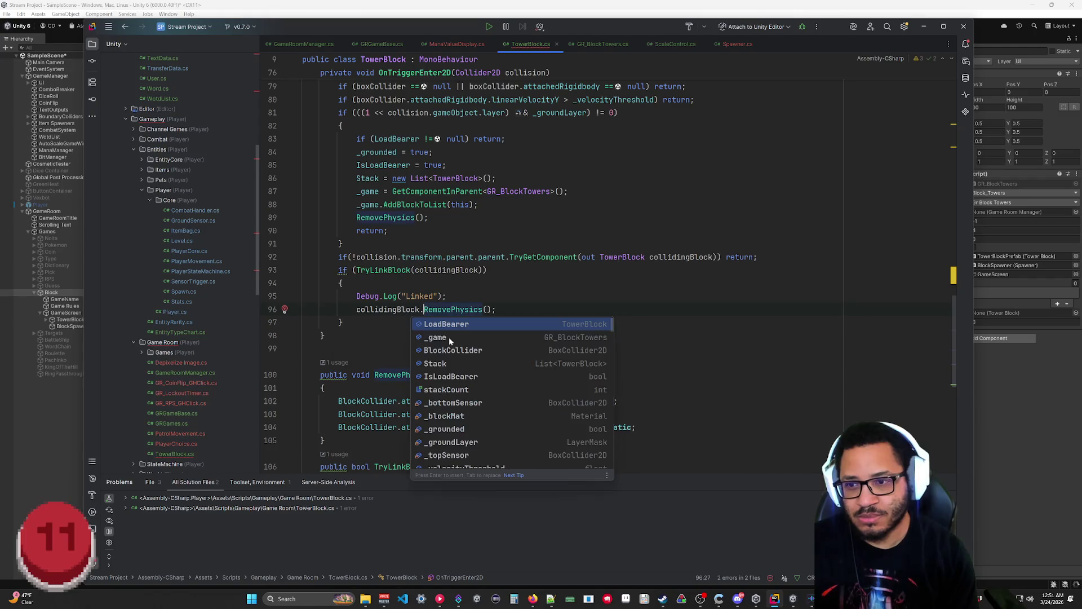
pyautogui.click(324, 388)
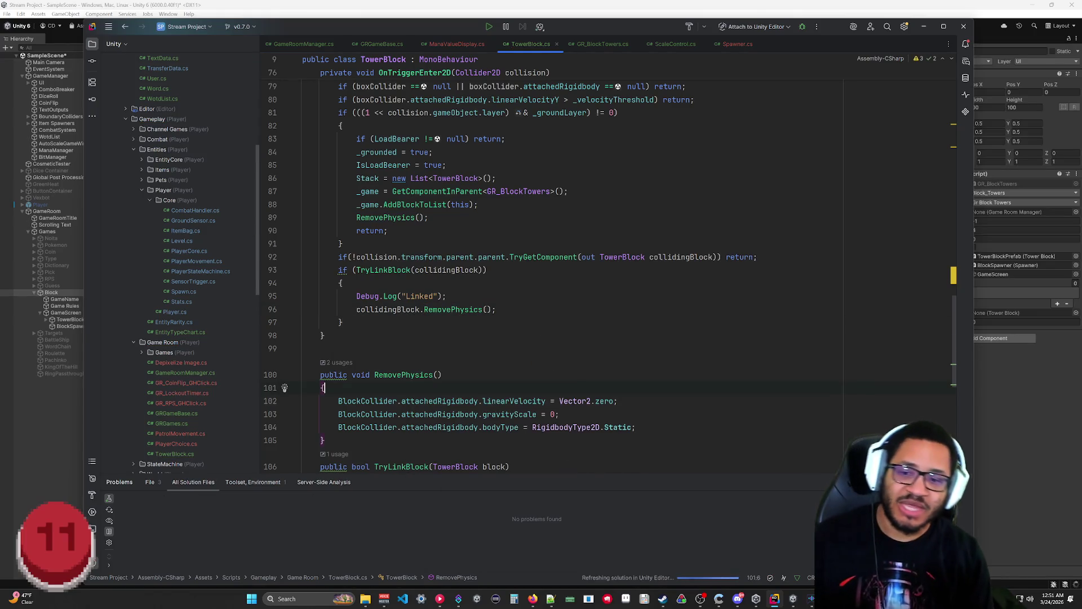
pyautogui.click(1005, 339)
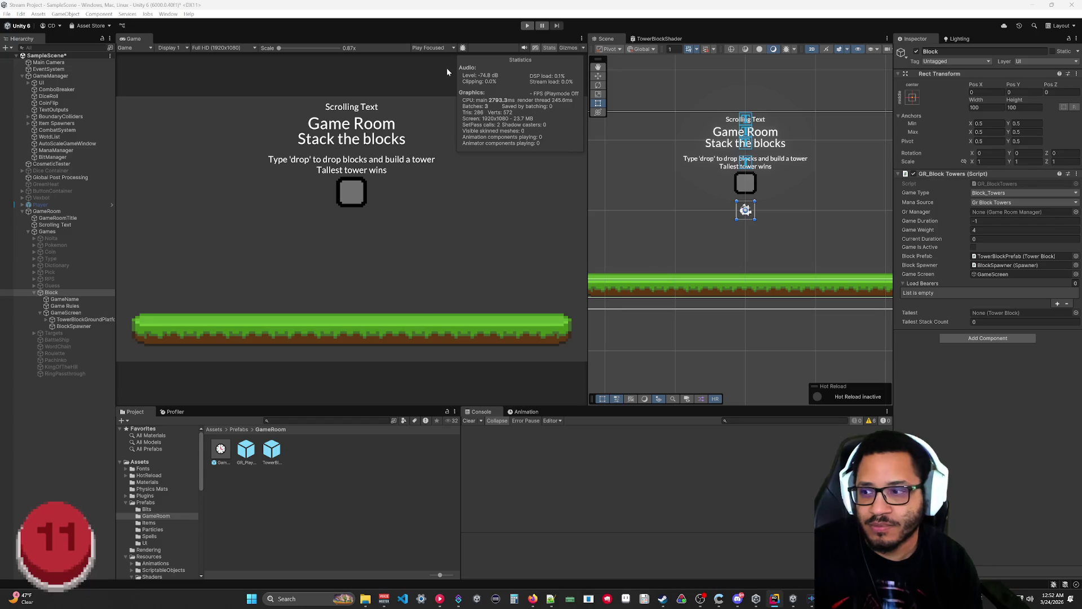
pyautogui.click(528, 27)
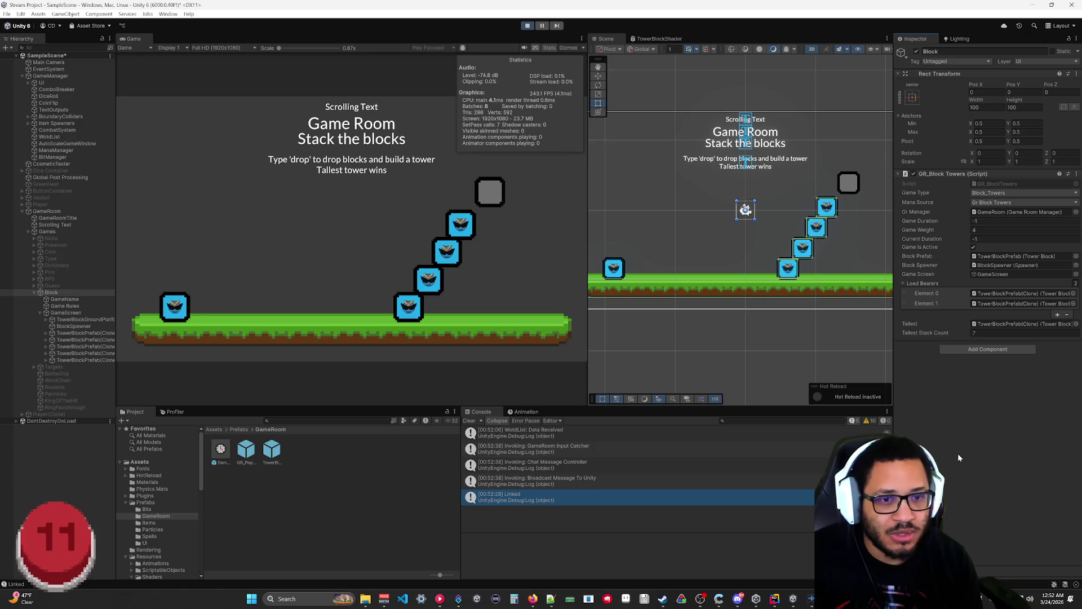
pyautogui.click(71, 333)
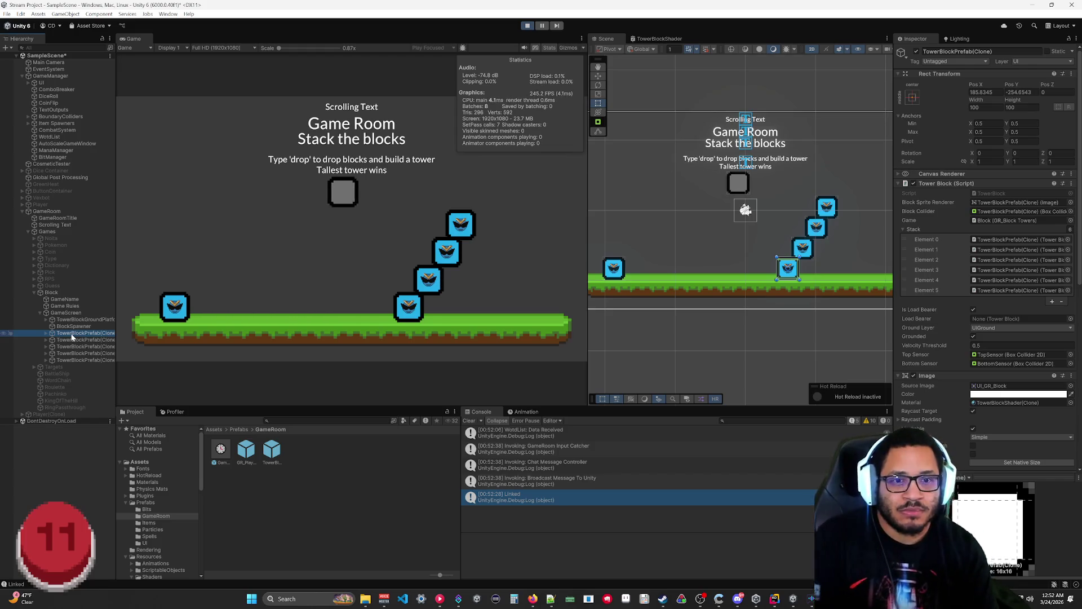
pyautogui.doubleClick(980, 239)
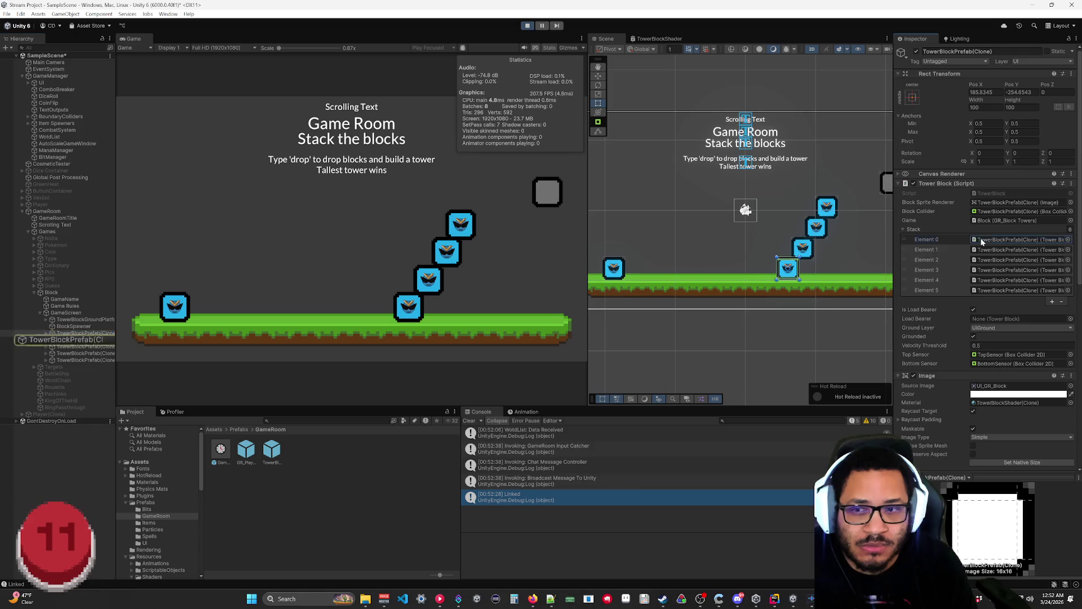
pyautogui.click(77, 334)
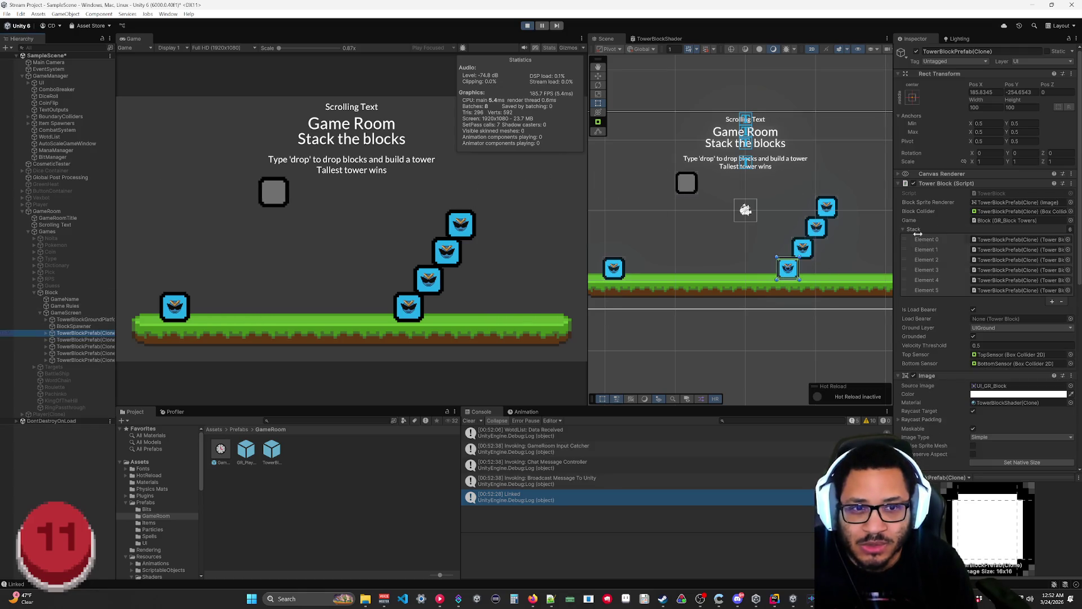
pyautogui.doubleClick(984, 260)
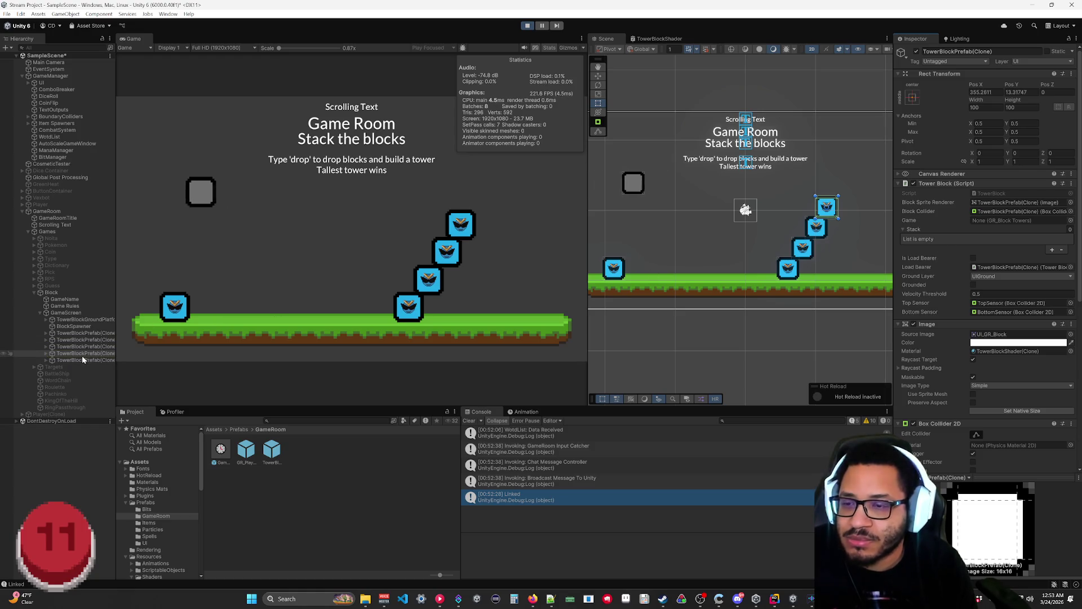
pyautogui.click(527, 25)
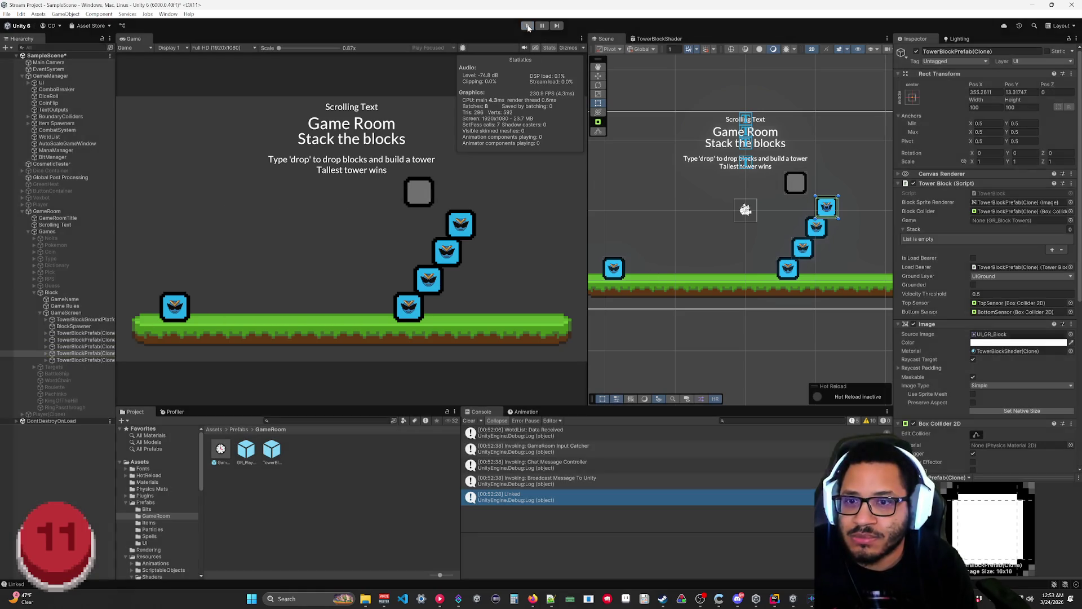
# Step: Bring Rider forward and scroll TowerBlock.cs to the RemovePhysics and TryLinkBlock methods
pyautogui.click(778, 603)
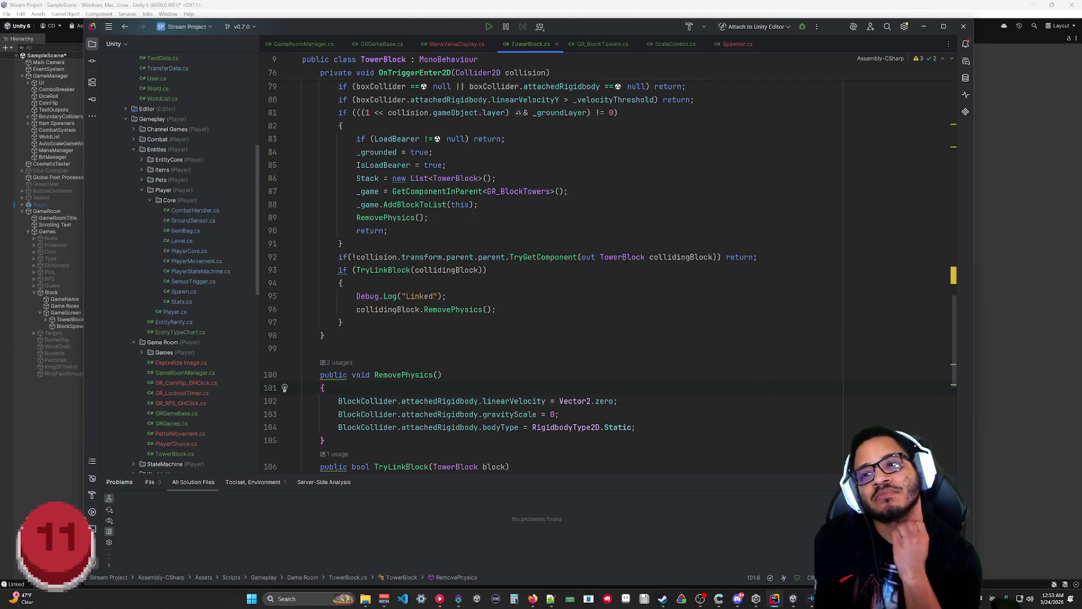
pyautogui.scroll(-9, 564, 253)
pyautogui.scroll(3, 564, 253)
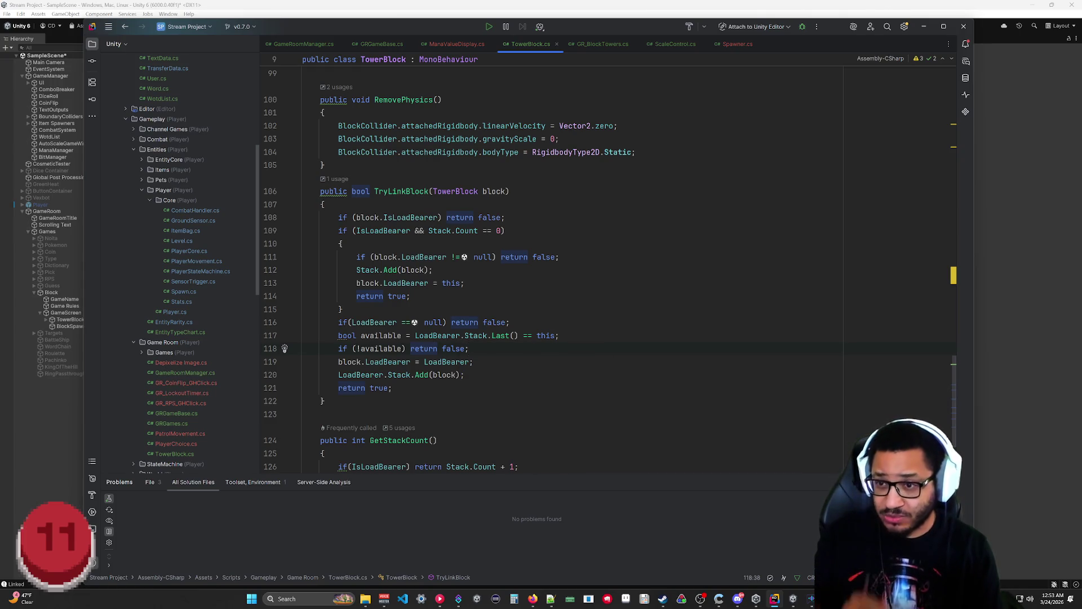
# Step: Add 'if (LoadBearer.Stack.Contains(block)) return false;' below TryLinkBlock's null check
pyautogui.press('Return')
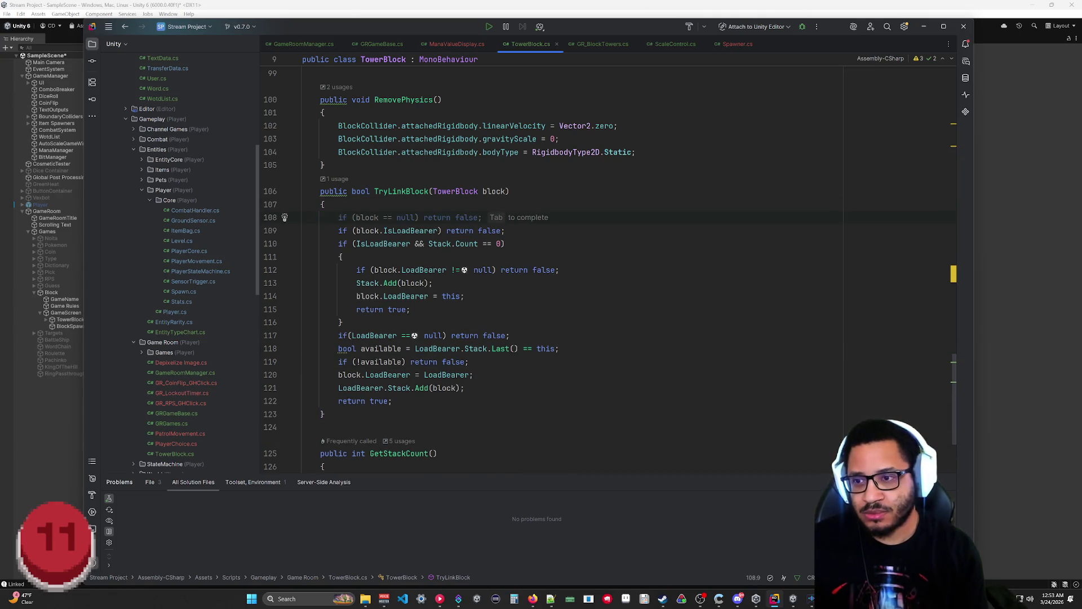
pyautogui.press('BackSpace')
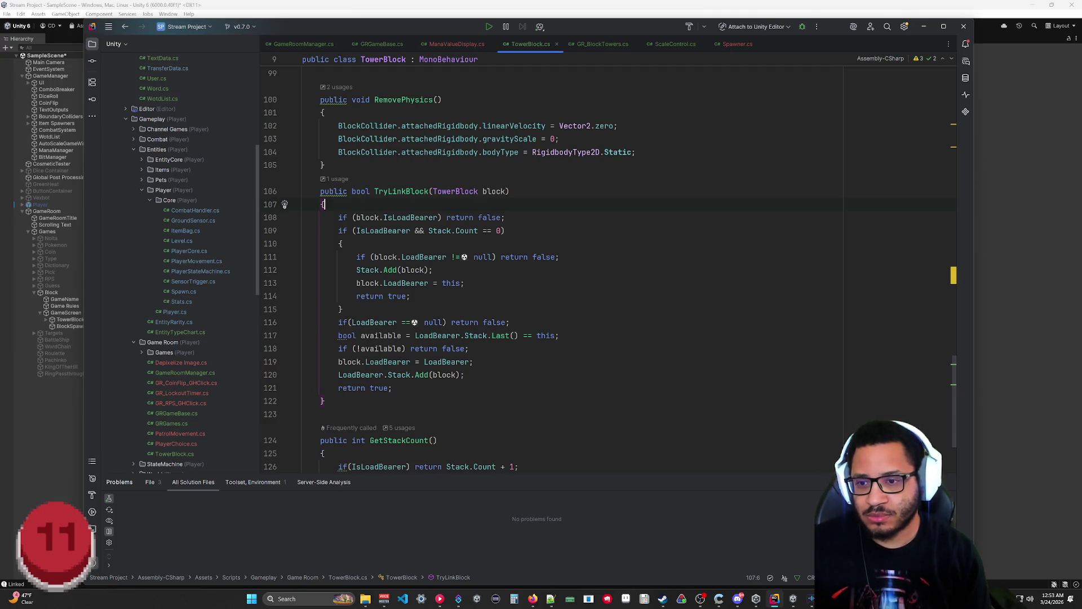
pyautogui.press('Return')
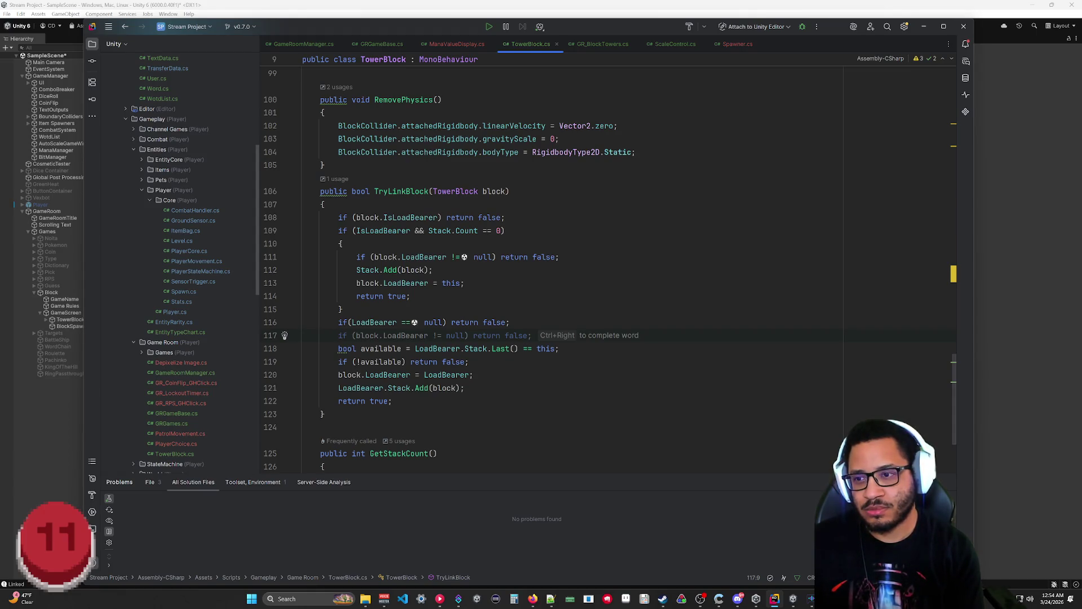
pyautogui.press('BackSpace')
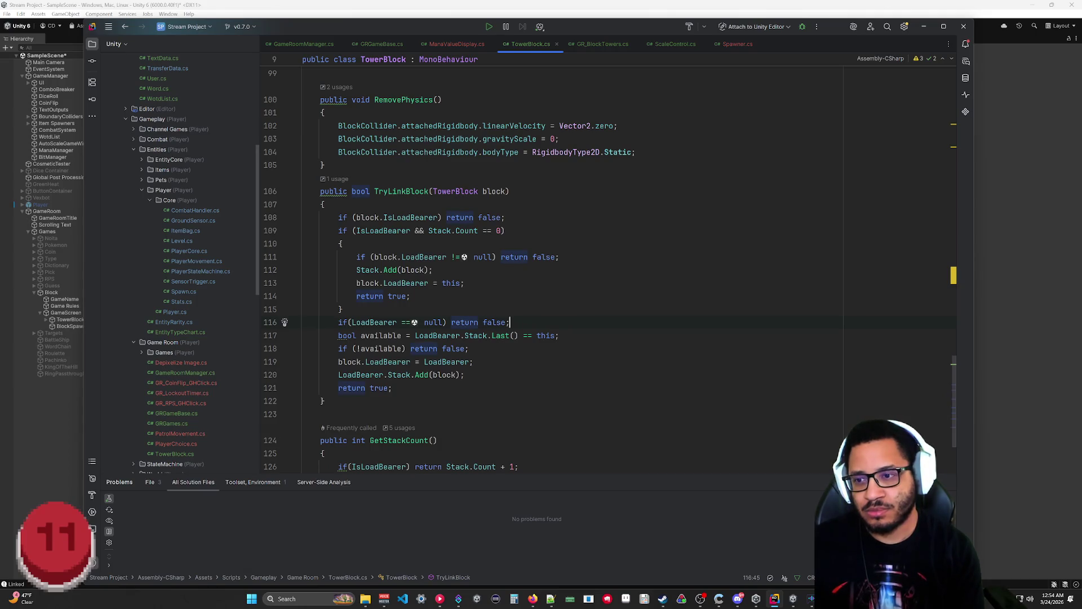
pyautogui.press('Return')
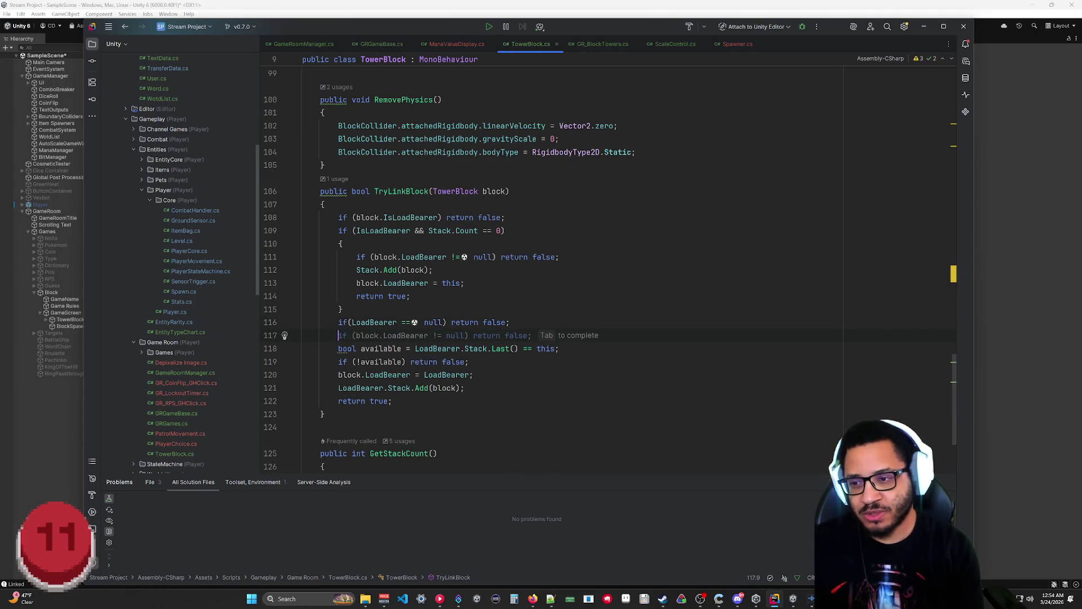
pyautogui.write('f(LoadBear')
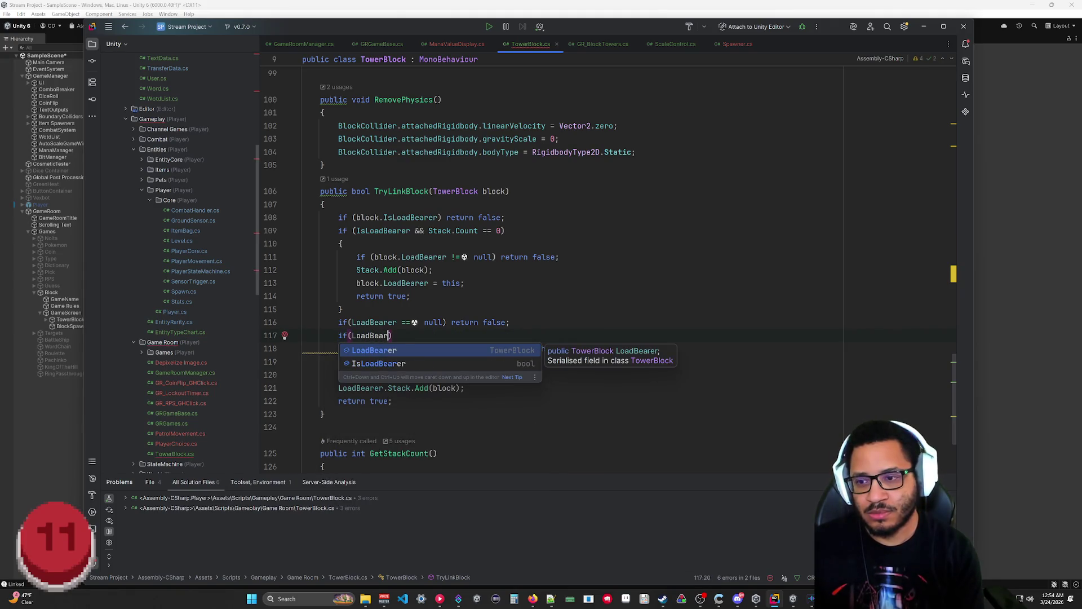
pyautogui.write('er.Stack.Co')
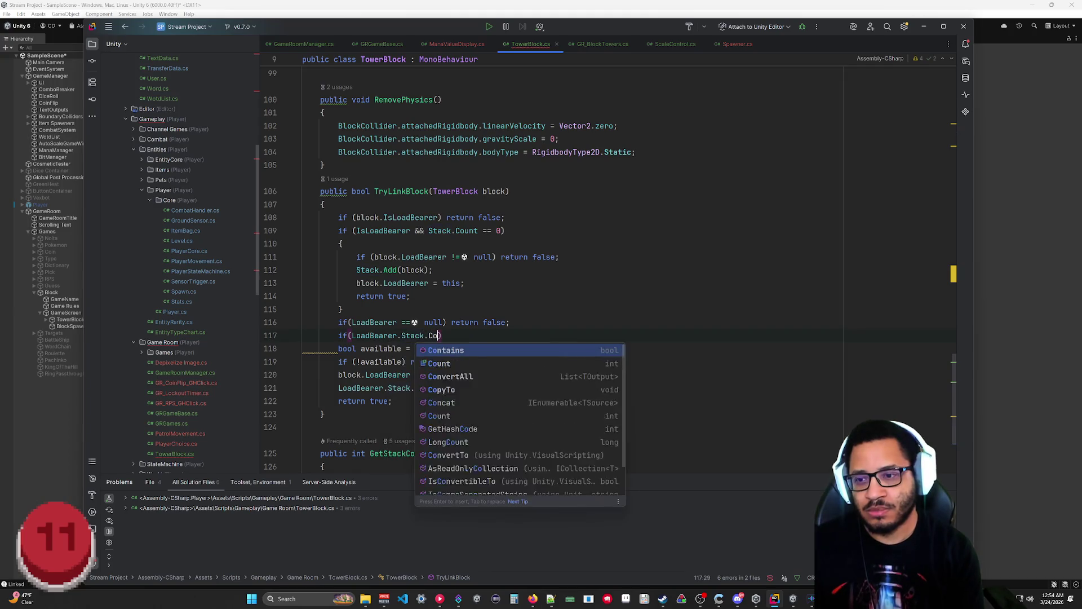
pyautogui.write('ntains')
pyautogui.press('Return')
pyautogui.write('block')
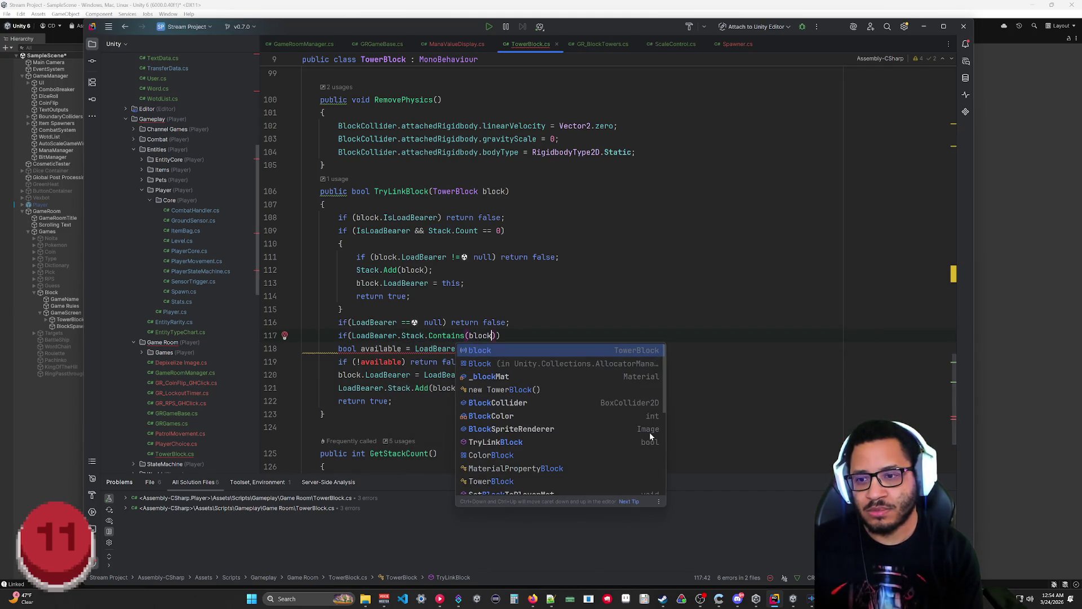
pyautogui.write('))')
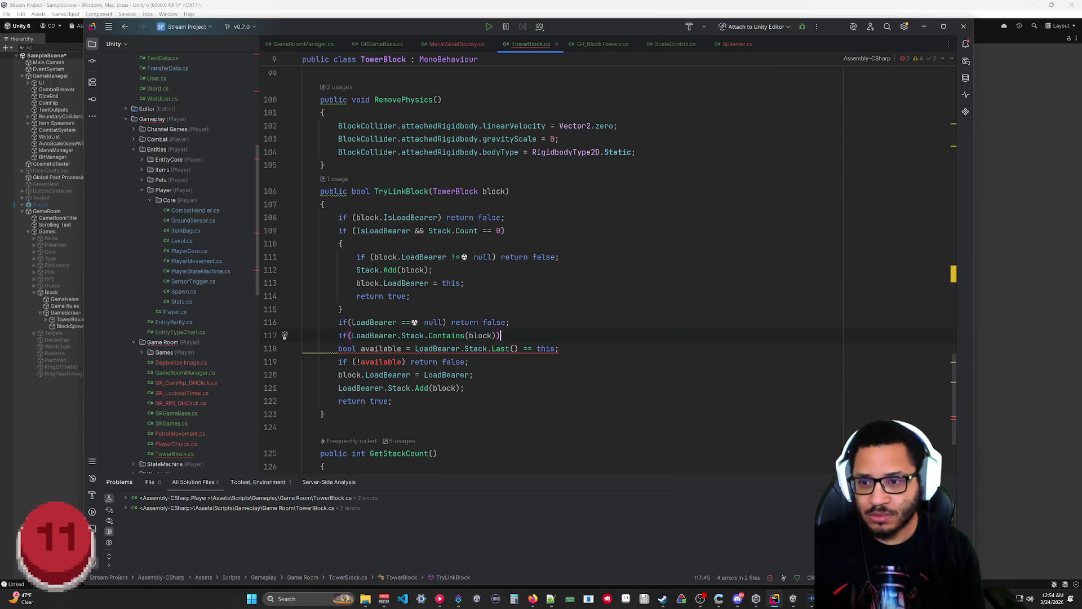
pyautogui.write(' return false;')
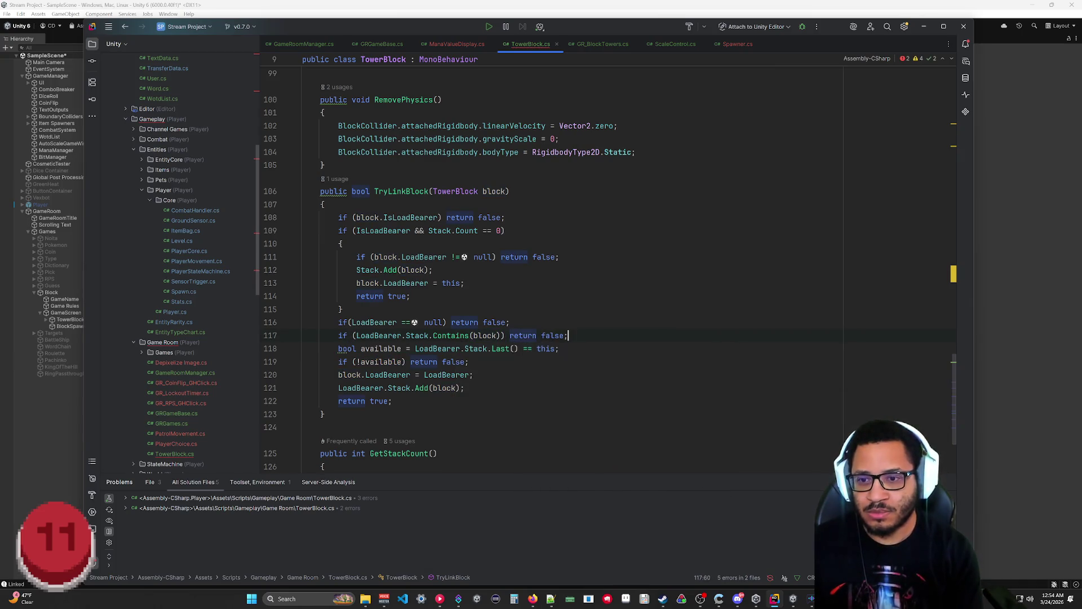
# Step: Copy the stack check into the first branch without the 'LoadBearer.' prefix
pyautogui.moveTo(568, 335); pyautogui.dragTo(364, 336)
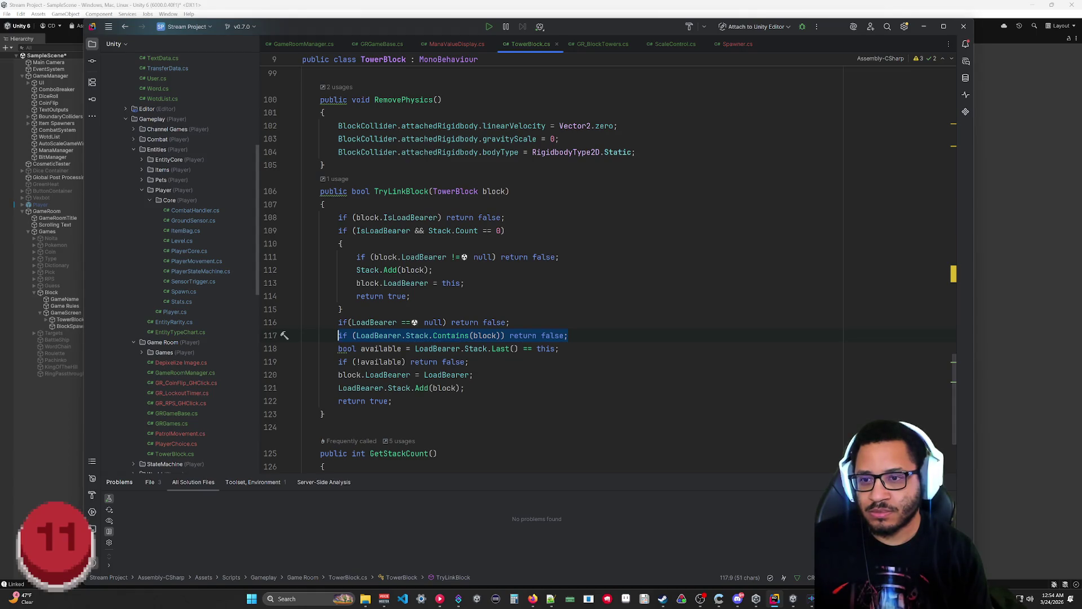
pyautogui.press('Return')
pyautogui.write('if (LoadBearer.Stack.Contains(block)) return false;')
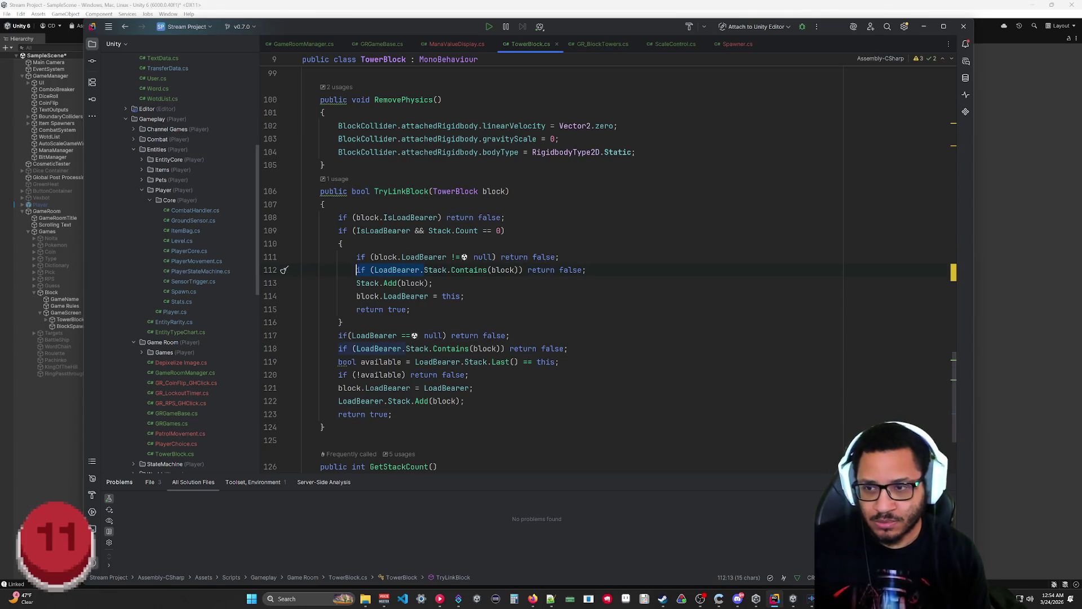
pyautogui.press('BackSpace')
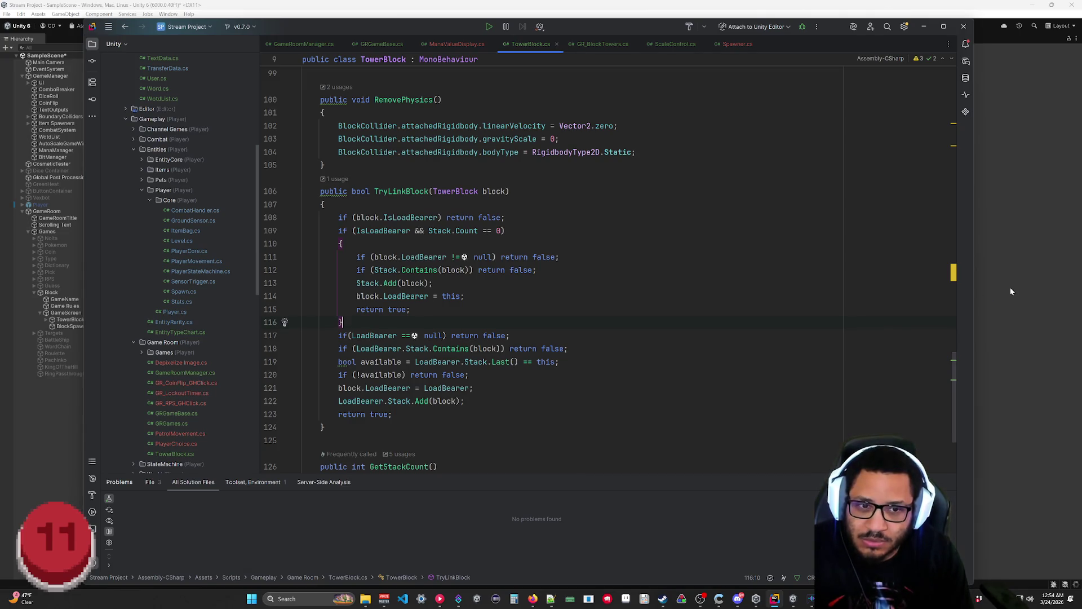
pyautogui.click(1017, 305)
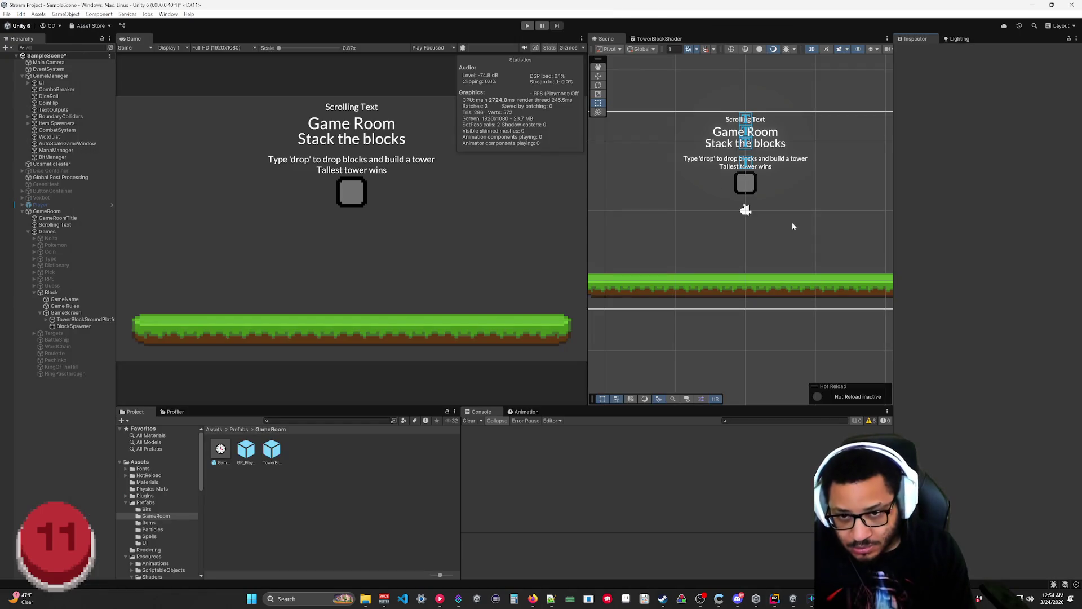
# Step: Run the game with the new stack check, watch the Console for 'Linked', then stop it
pyautogui.click(527, 26)
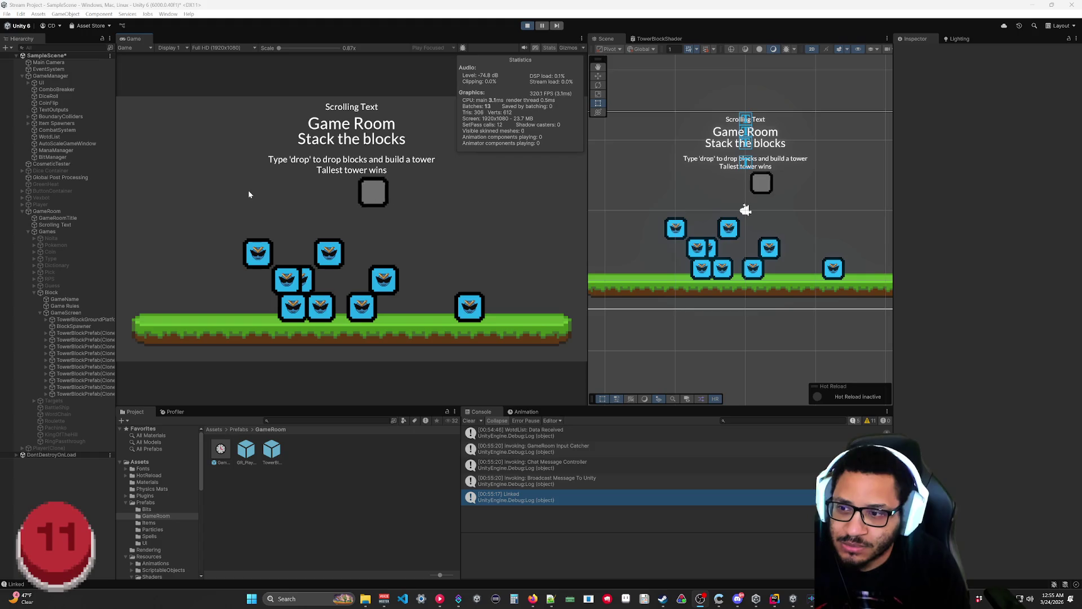
pyautogui.click(528, 26)
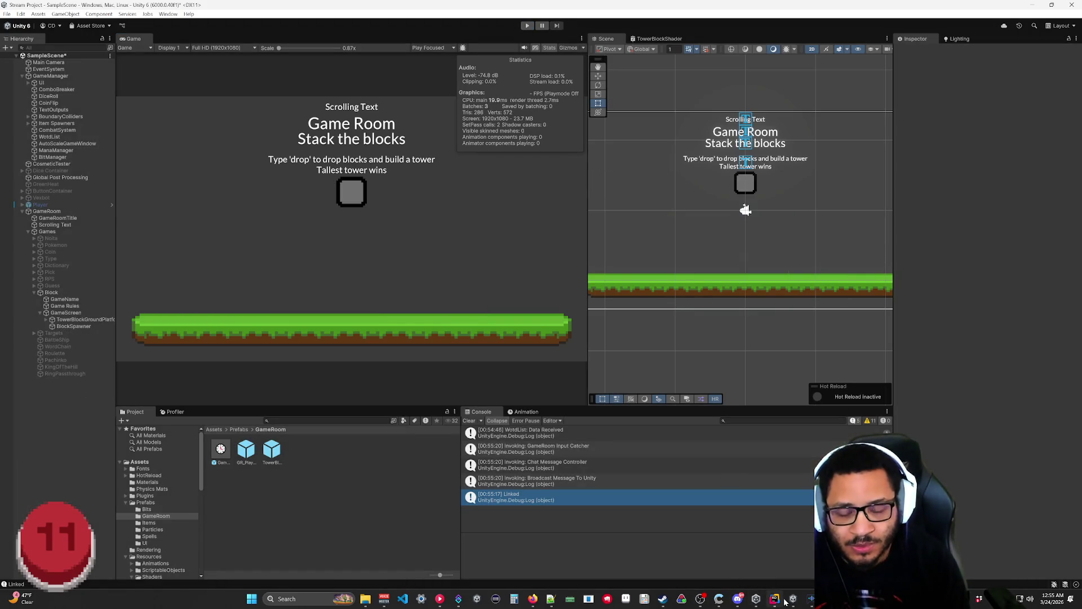
pyautogui.moveTo(785, 602)
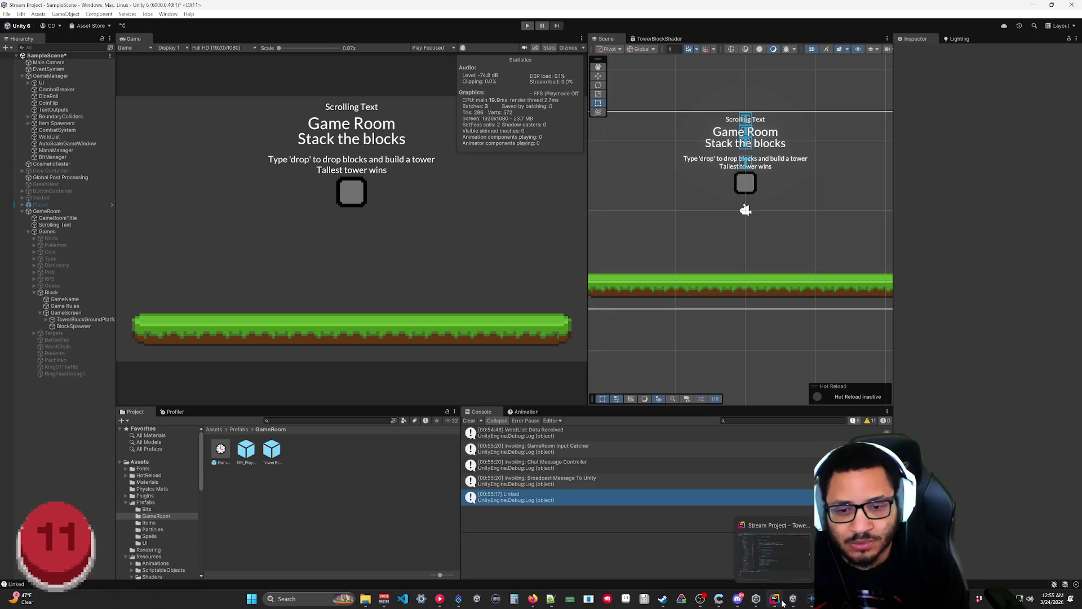
# Step: Return to TowerBlock.cs in Rider and scroll from OnTriggerEnter2D down to TryLinkBlock
pyautogui.click(783, 604)
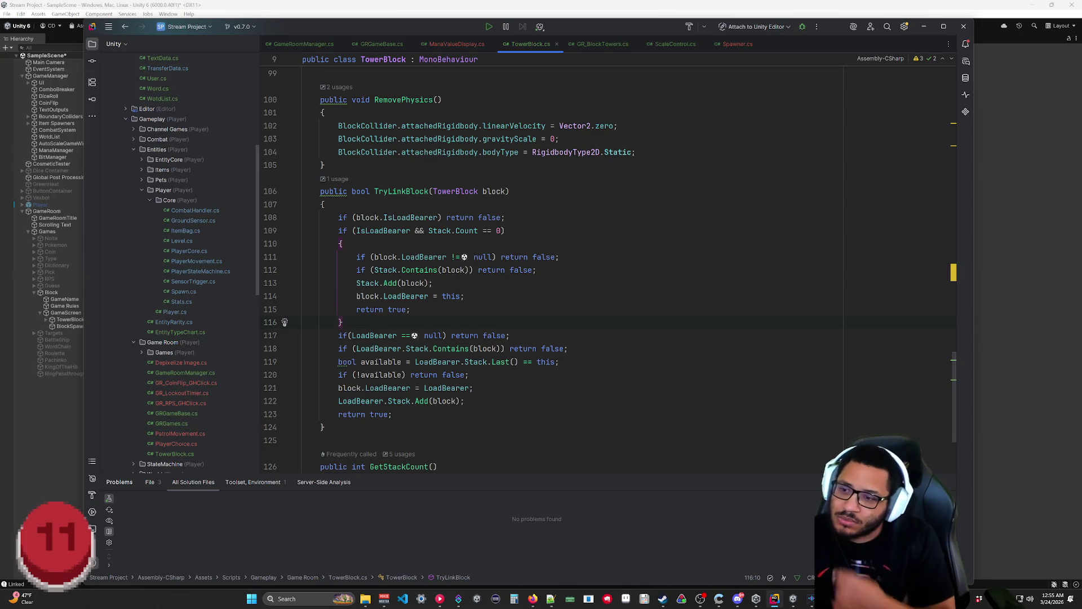
pyautogui.scroll(10, 564, 265)
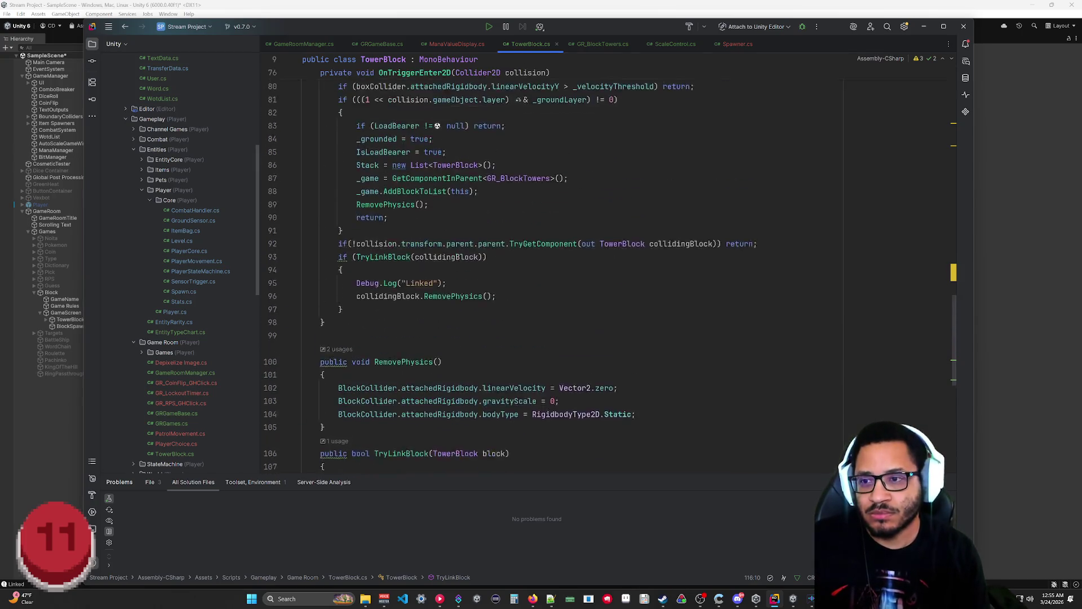
pyautogui.scroll(-5, 564, 265)
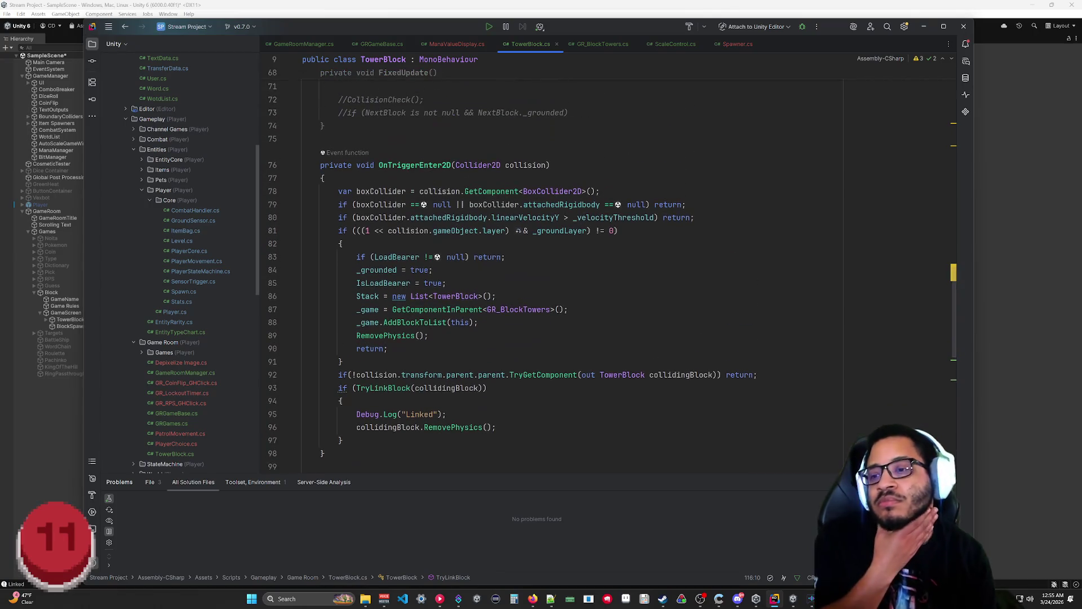
pyautogui.scroll(-6, 564, 265)
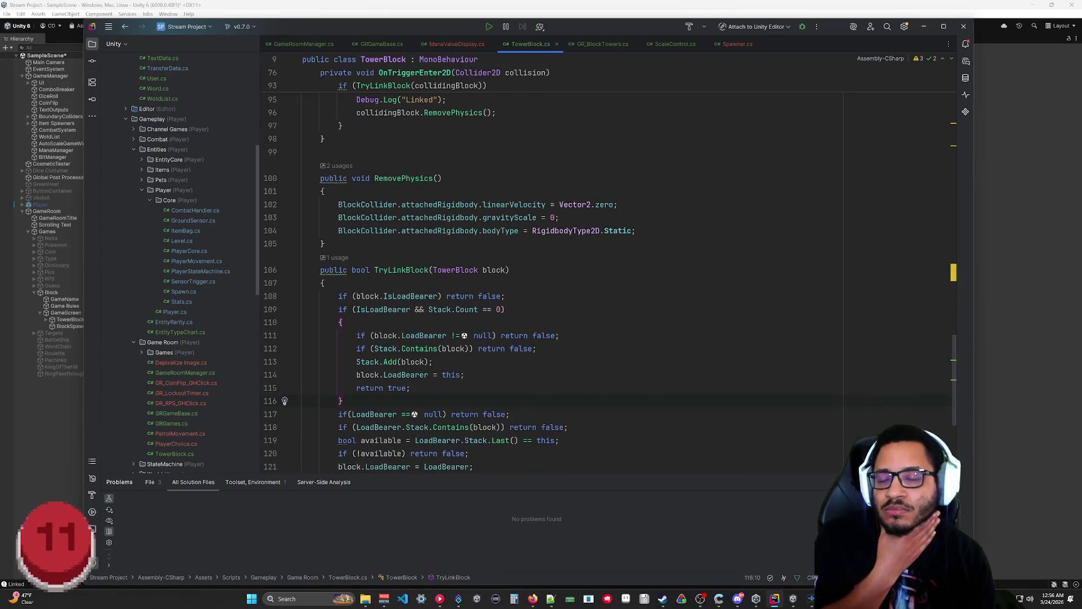
# Step: Add a 'bool setStatic = true' parameter and set bodyType to 'setStatic ? Static : Dynamic'
pyautogui.click(438, 178)
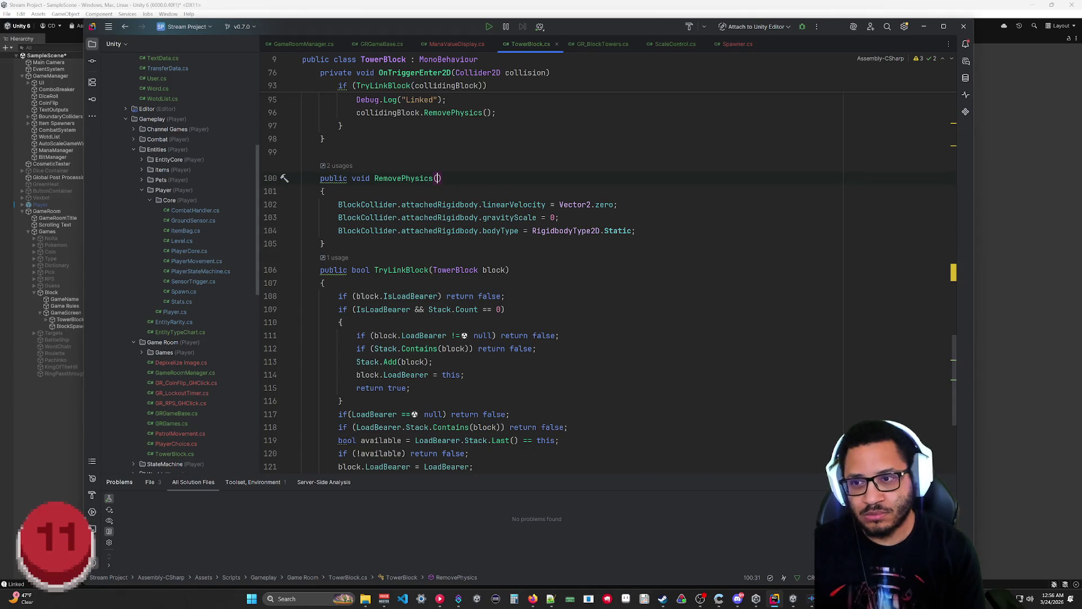
pyautogui.write('set st')
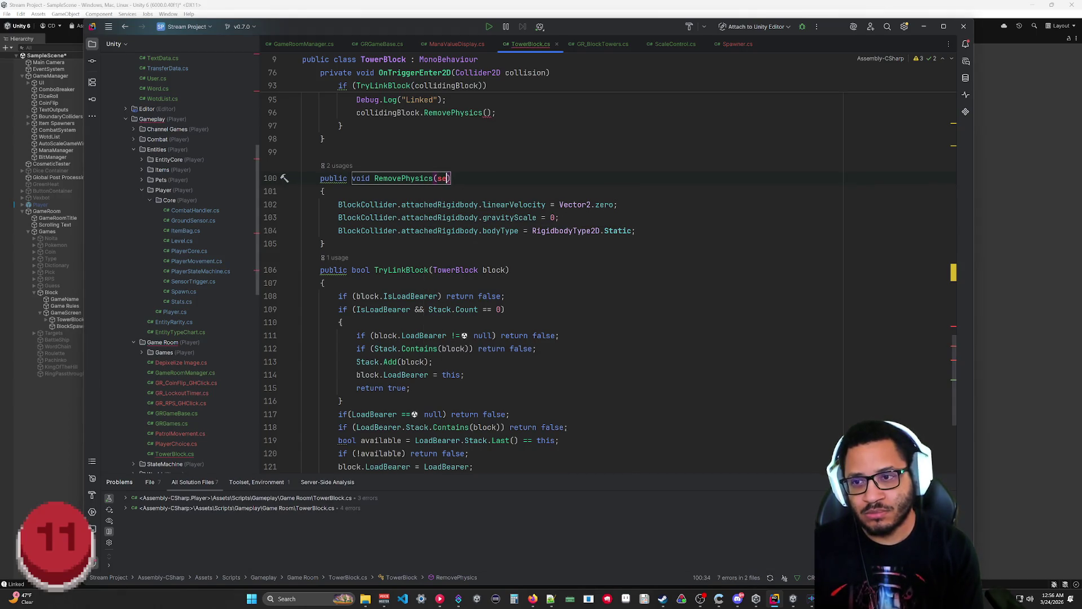
pyautogui.write('ati')
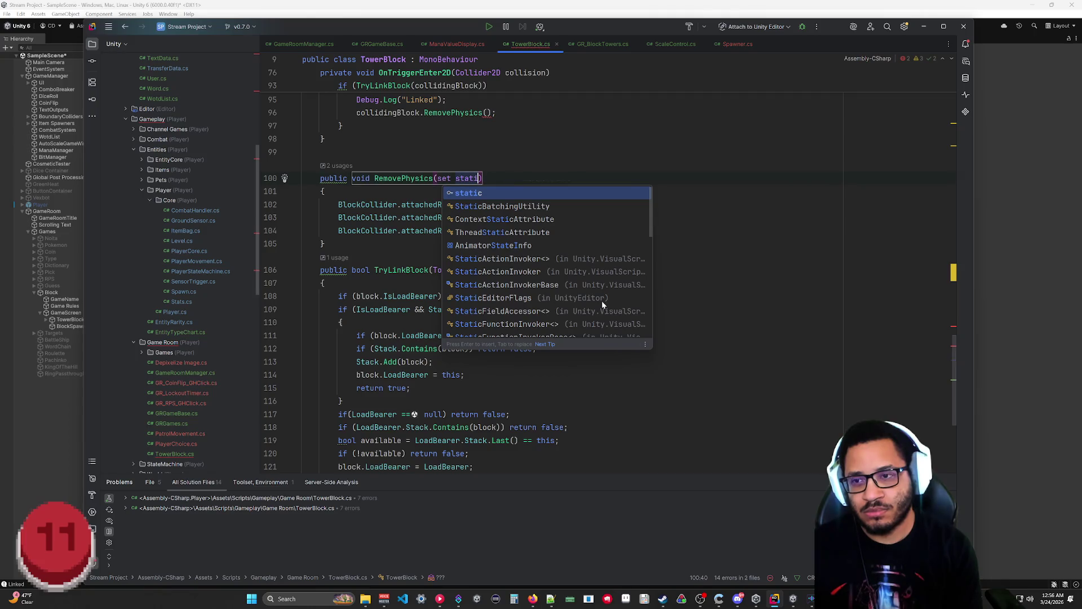
pyautogui.press('BackSpace')
pyautogui.press('BackSpace')
pyautogui.press('BackSpace')
pyautogui.press('BackSpace')
pyautogui.press('BackSpace')
pyautogui.write('bool setStat')
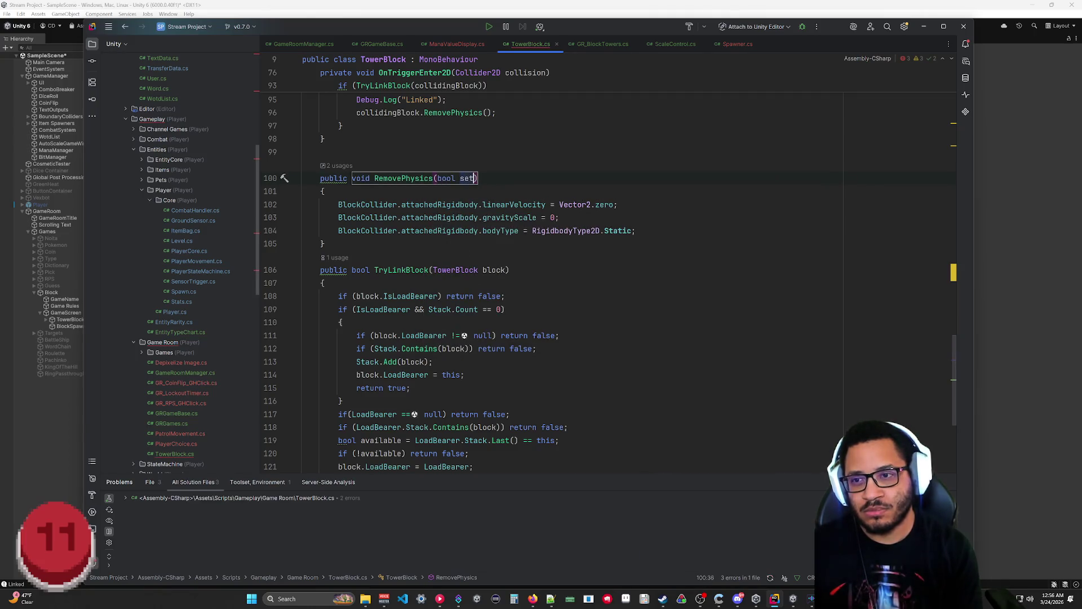
pyautogui.write('ic = tru')
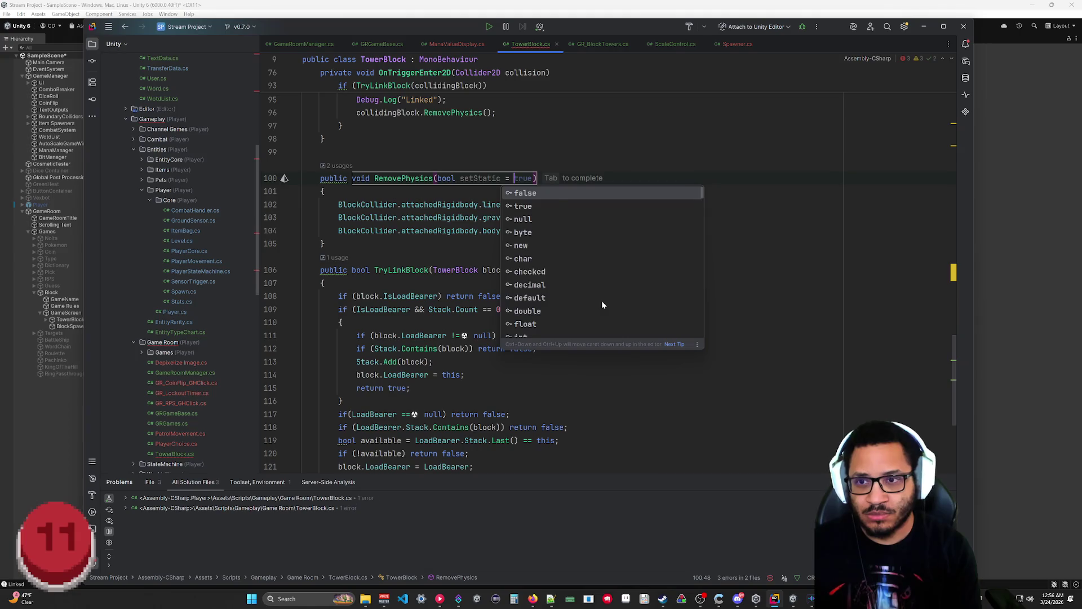
pyautogui.write('e')
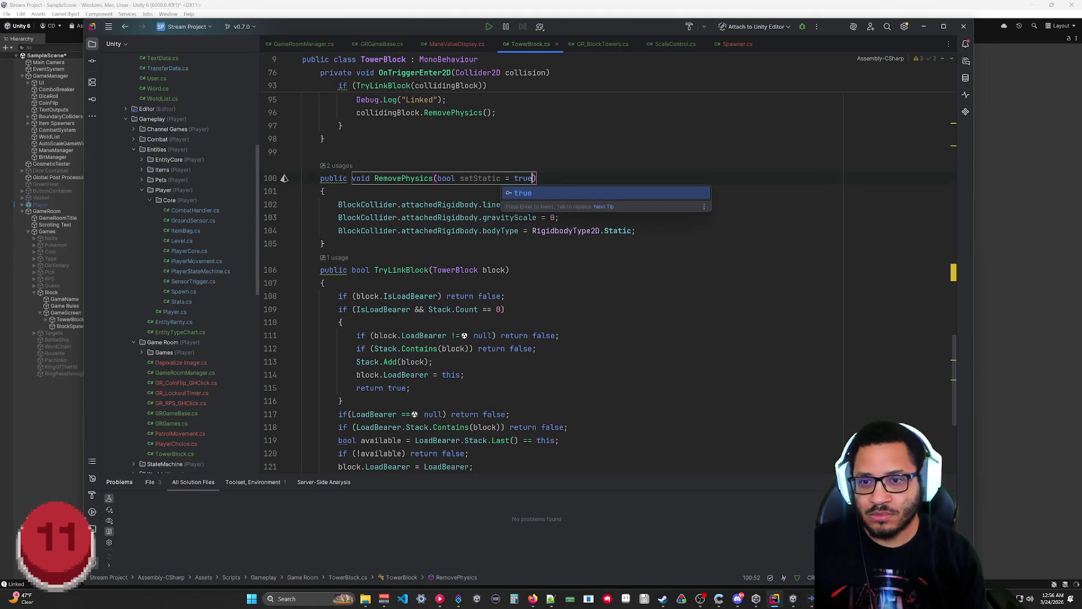
pyautogui.press('Escape')
pyautogui.press('Down')
pyautogui.press('Down')
pyautogui.press('Down')
pyautogui.write('setStatic')
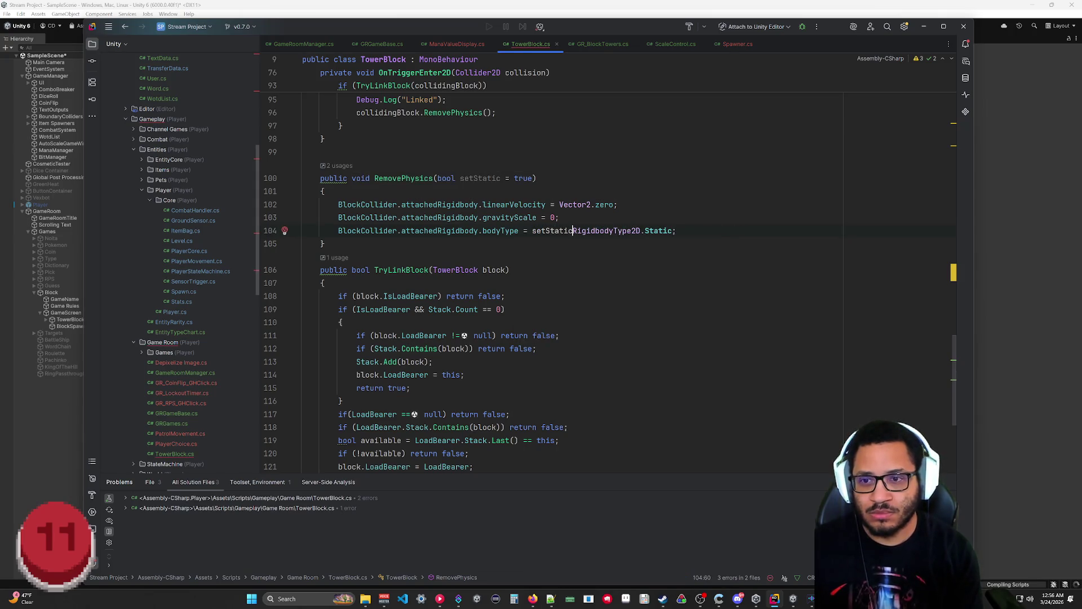
pyautogui.write(' ?')
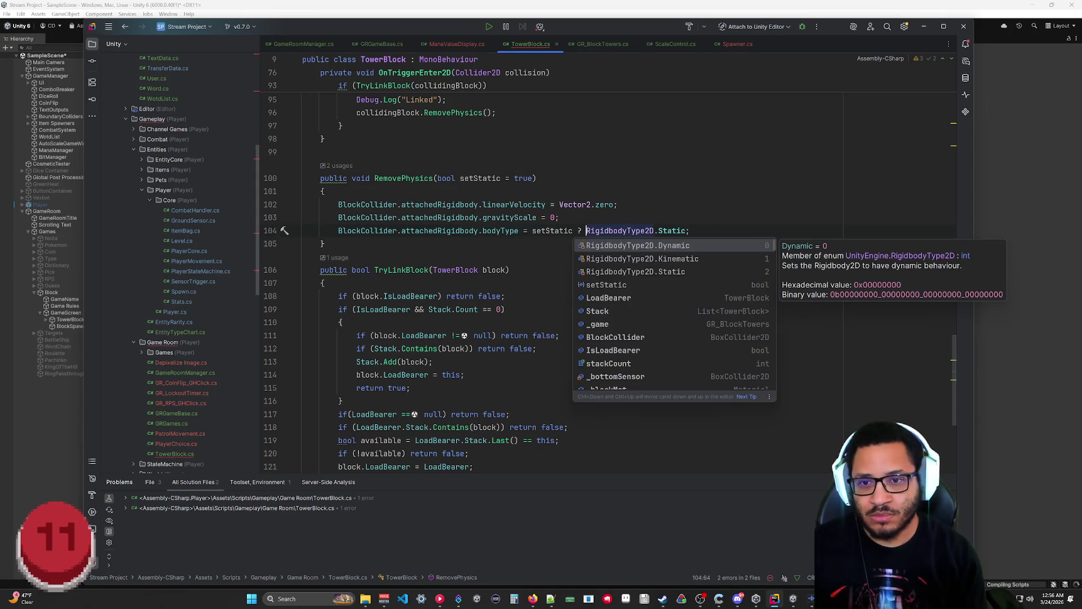
pyautogui.click(687, 230)
pyautogui.write(':')
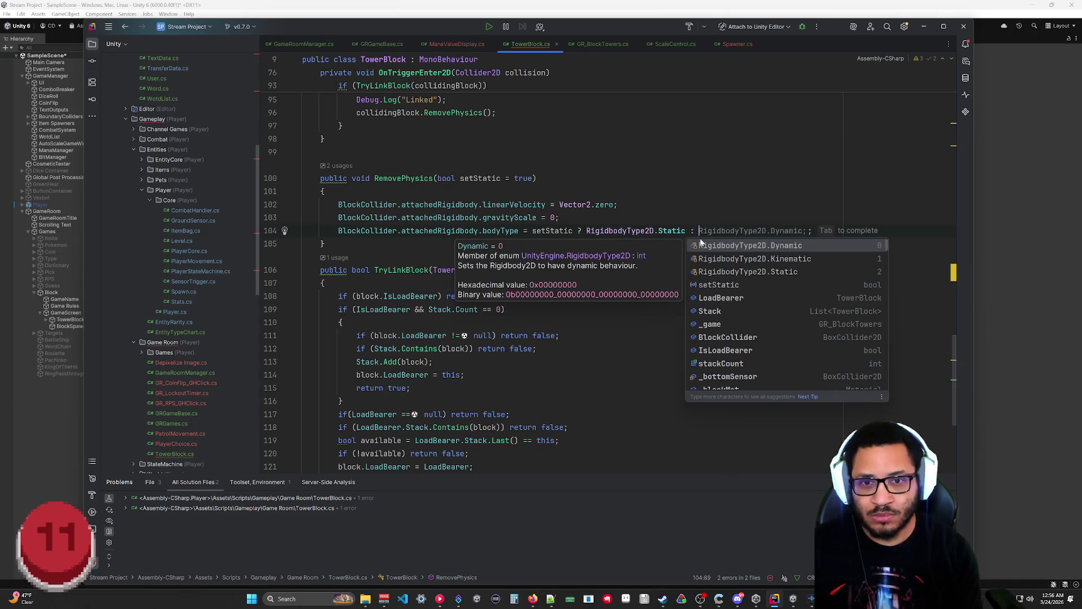
pyautogui.press('Tab')
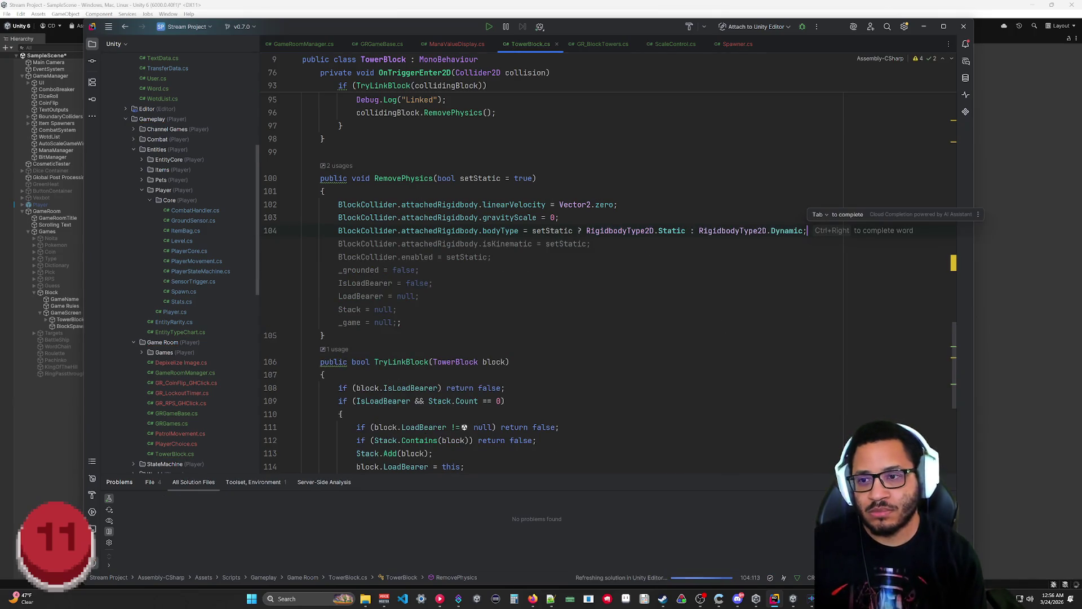
pyautogui.click(690, 231)
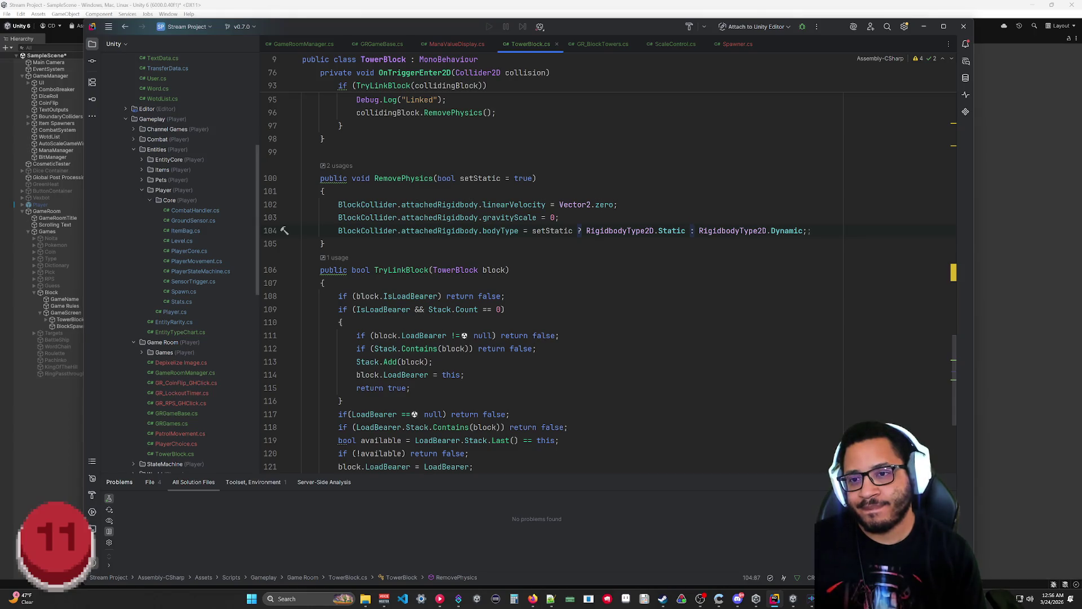
# Step: Revert bodyType to plain RigidbodyType2D.Static and delete the setStatic parameter from the signature
pyautogui.hotkey('ctrl', 'Delete')
pyautogui.hotkey('ctrl', 'Delete')
pyautogui.hotkey('ctrl', 'Delete')
pyautogui.hotkey('ctrl', 'Left')
pyautogui.hotkey('ctrl', 'Left')
pyautogui.hotkey('ctrl', 'Left')
pyautogui.hotkey('ctrl', 'BackSpace')
pyautogui.hotkey('ctrl', 'BackSpace')
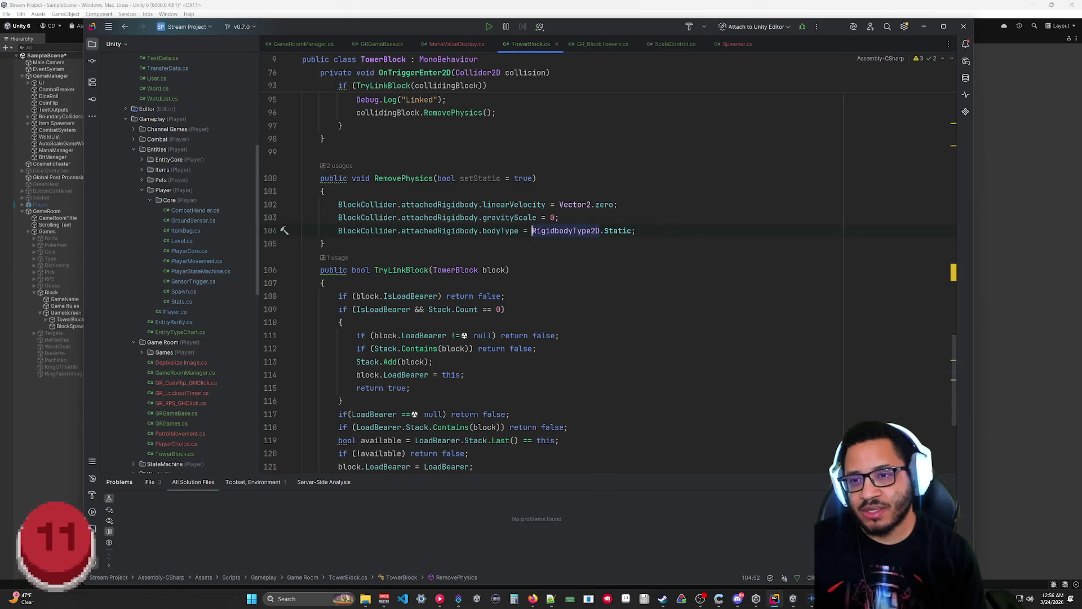
pyautogui.click(456, 178)
pyautogui.hotkey('ctrl', 'Left')
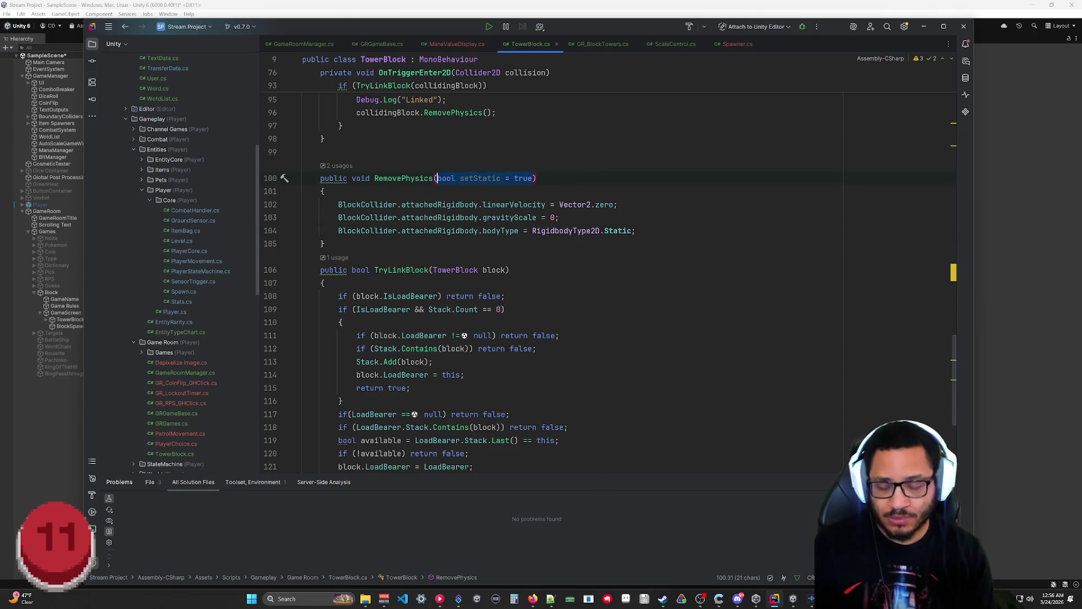
pyautogui.hotkey('ctrl', 'Delete')
pyautogui.hotkey('ctrl', 'Delete')
pyautogui.hotkey('ctrl', 'Delete')
pyautogui.click(433, 362)
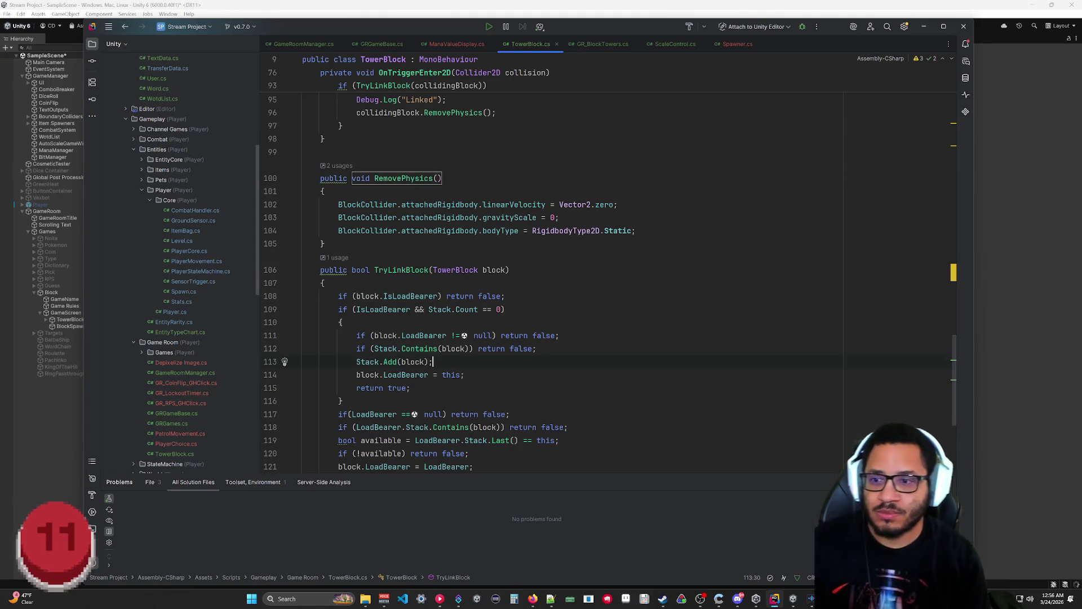
pyautogui.scroll(9, 564, 265)
pyautogui.scroll(-5, 564, 265)
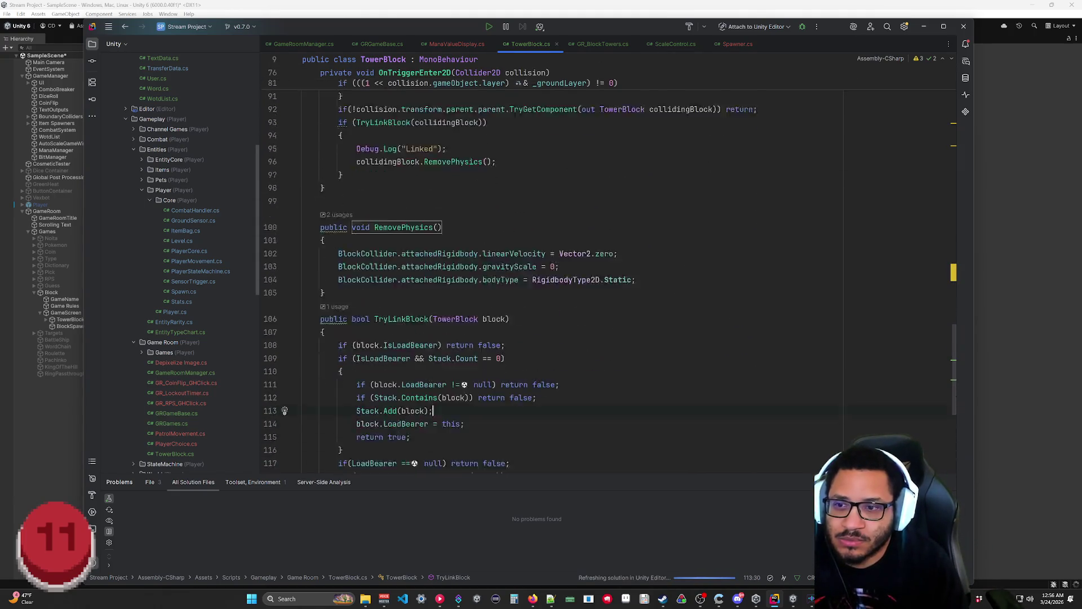
pyautogui.scroll(1, 564, 265)
pyautogui.click(420, 362)
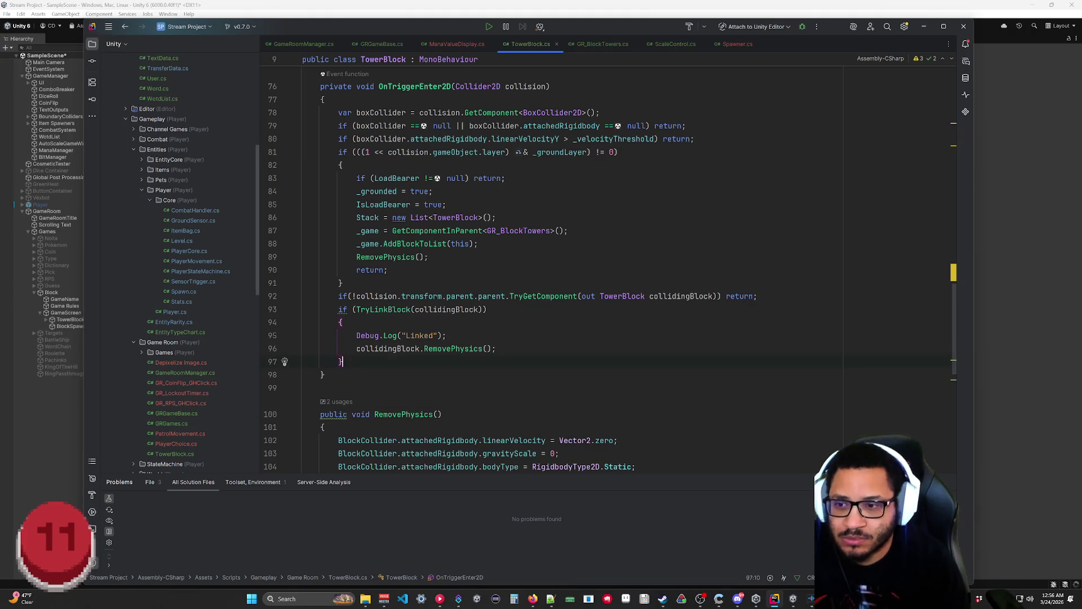
# Step: Add an else block containing Destroy(collidingBlock, 5f) after if (TryLinkBlock), then select the whole if/else
pyautogui.press('Return')
pyautogui.write('else')
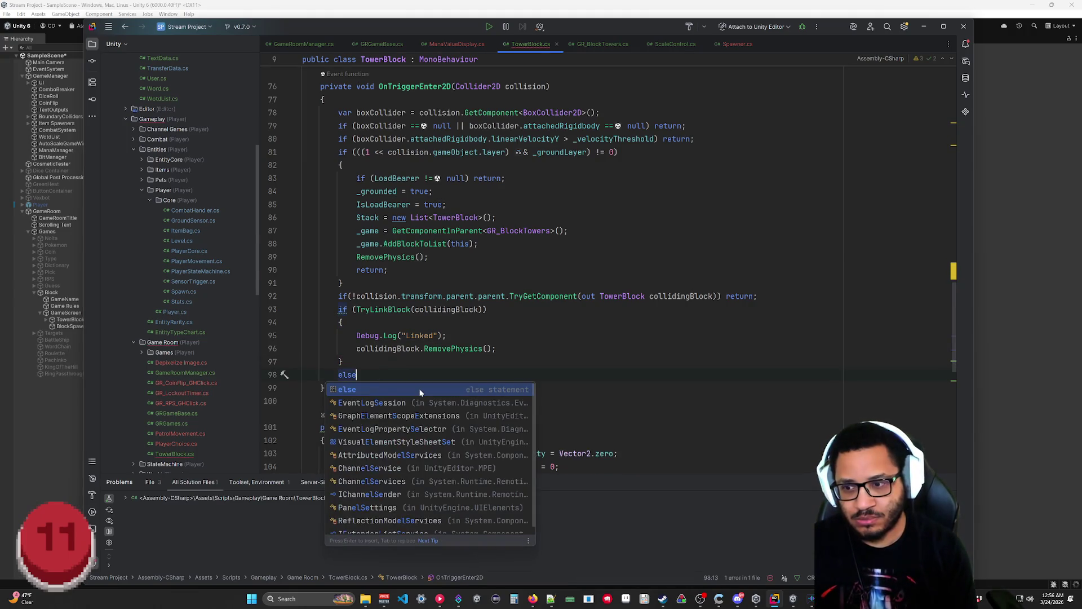
pyautogui.hotkey('ctrl', 'shift', 'Return')
pyautogui.write('col')
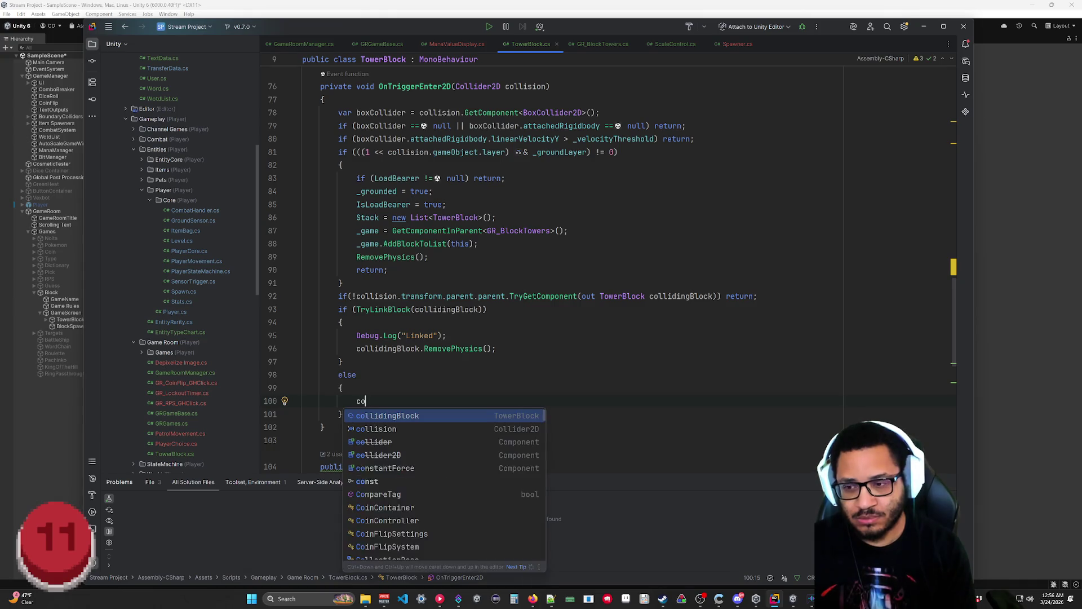
pyautogui.press('BackSpace')
pyautogui.press('BackSpace')
pyautogui.press('BackSpace')
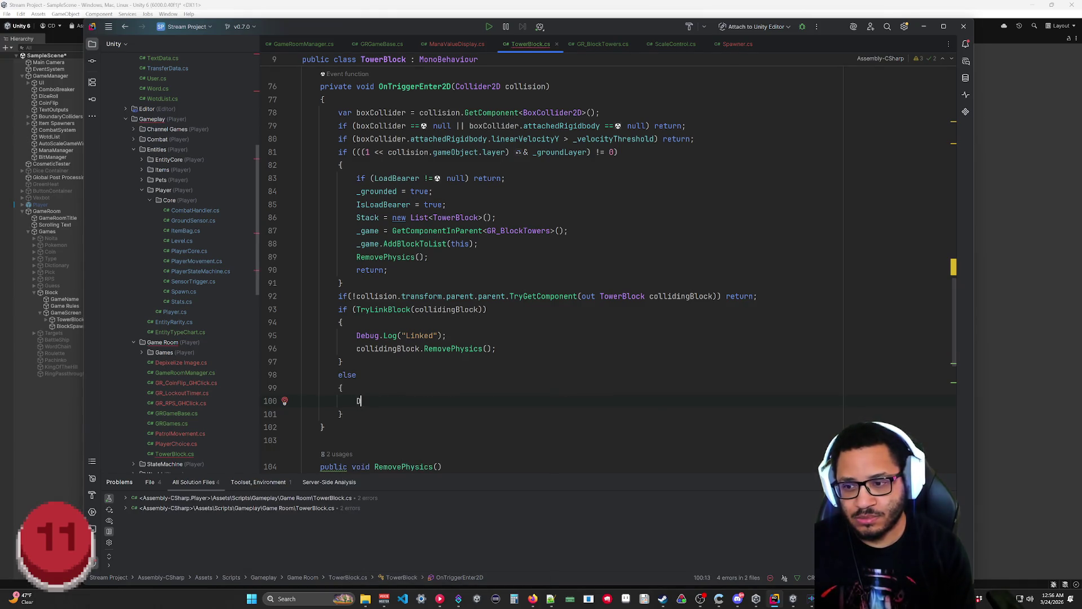
pyautogui.write('Destroy')
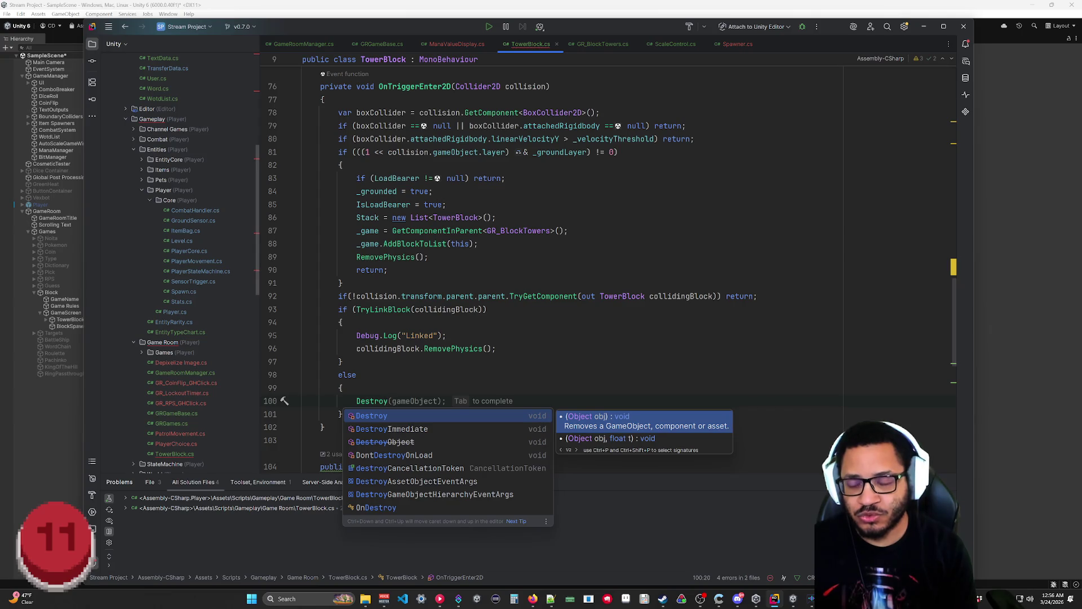
pyautogui.write('(')
pyautogui.write('coll')
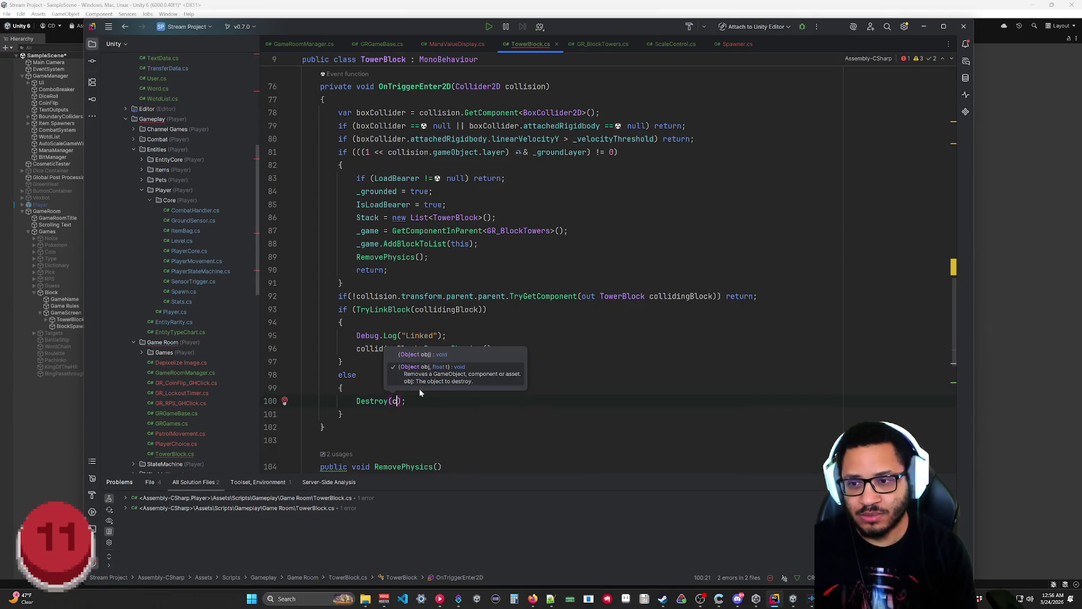
pyautogui.write('idio')
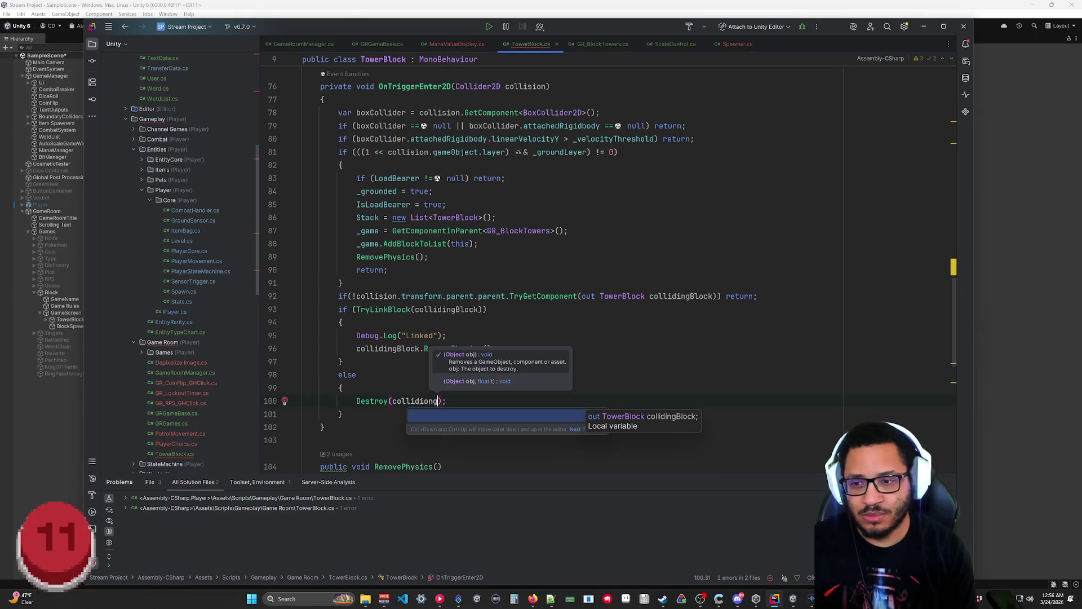
pyautogui.press('BackSpace')
pyautogui.write('ngBlock')
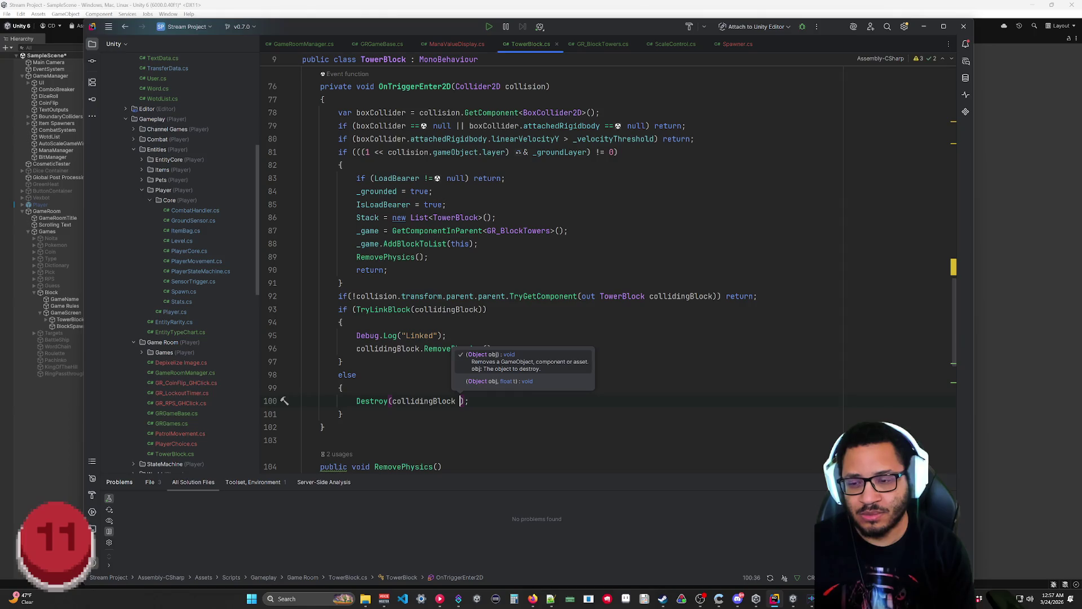
pyautogui.press('BackSpace')
pyautogui.write(', ')
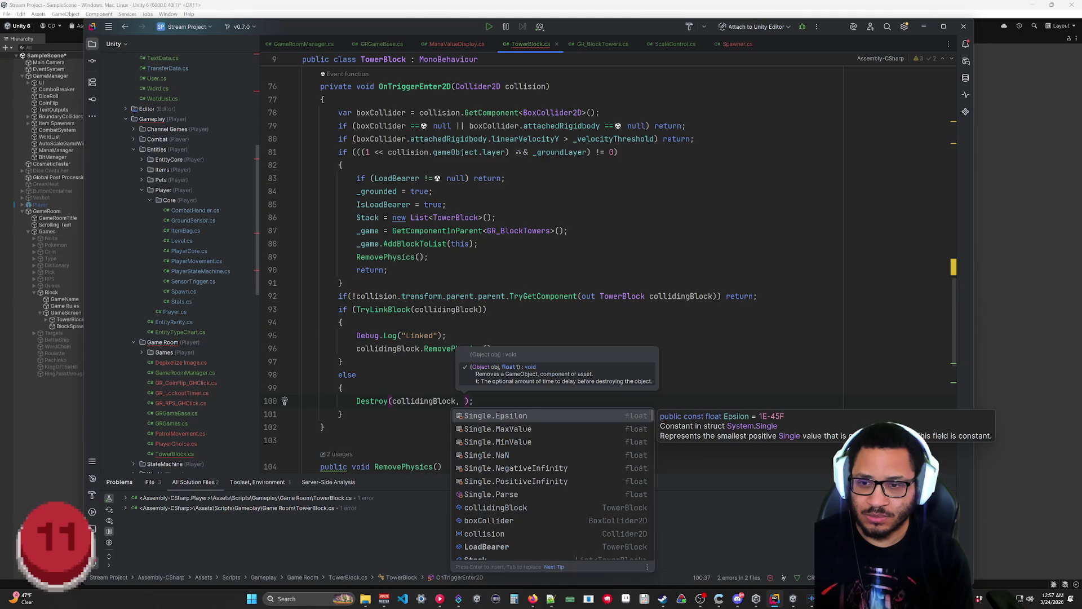
pyautogui.write('5f')
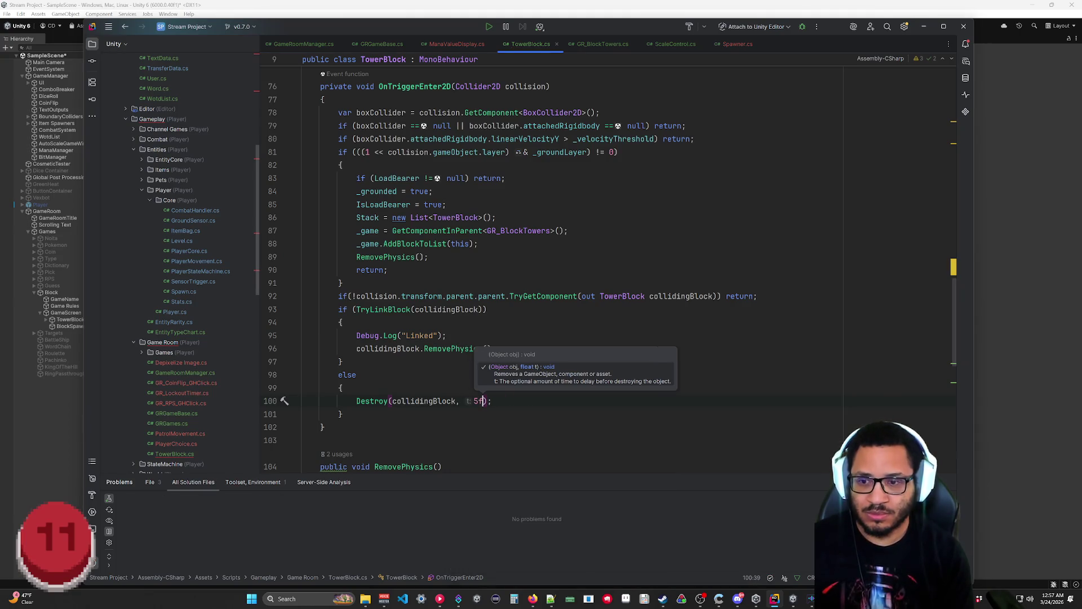
pyautogui.click(325, 427)
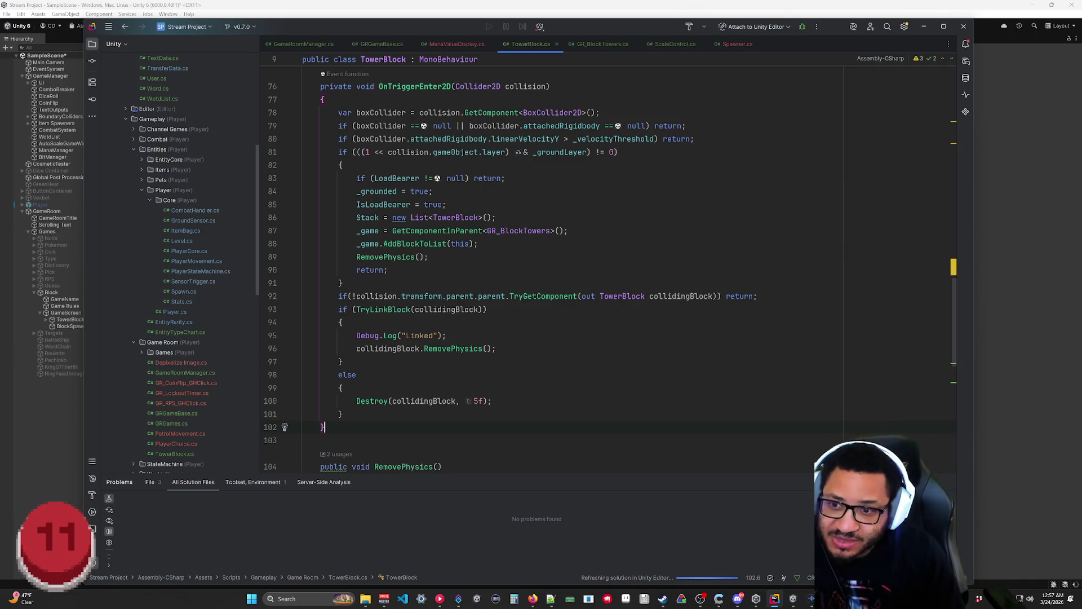
pyautogui.click(341, 387)
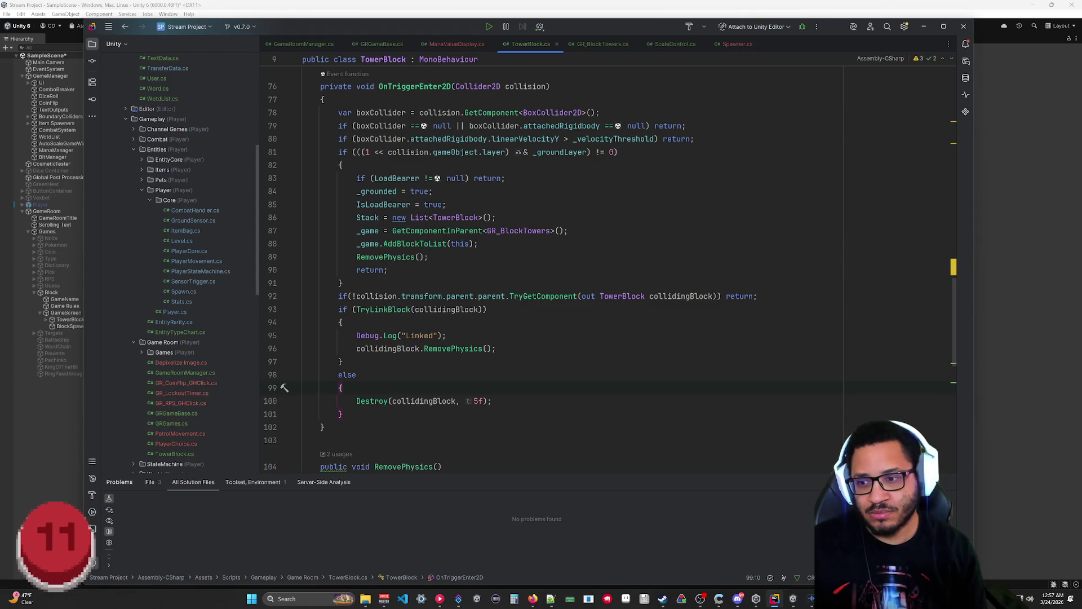
pyautogui.moveTo(343, 415)
pyautogui.mouseDown()
pyautogui.moveTo(282, 309)
pyautogui.moveTo(258, 296)
pyautogui.mouseUp()
pyautogui.hotkey('ctrl', 'c')
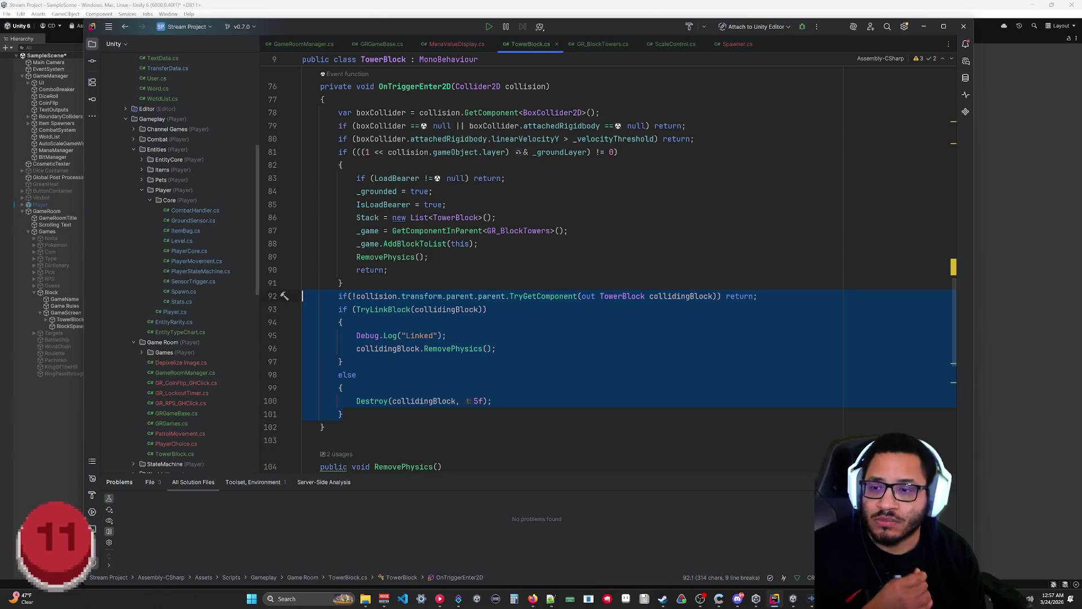
# Step: Cut the TryLinkBlock if/else, paste it under the velocity check, and delete the ground branch's return
pyautogui.press('Delete')
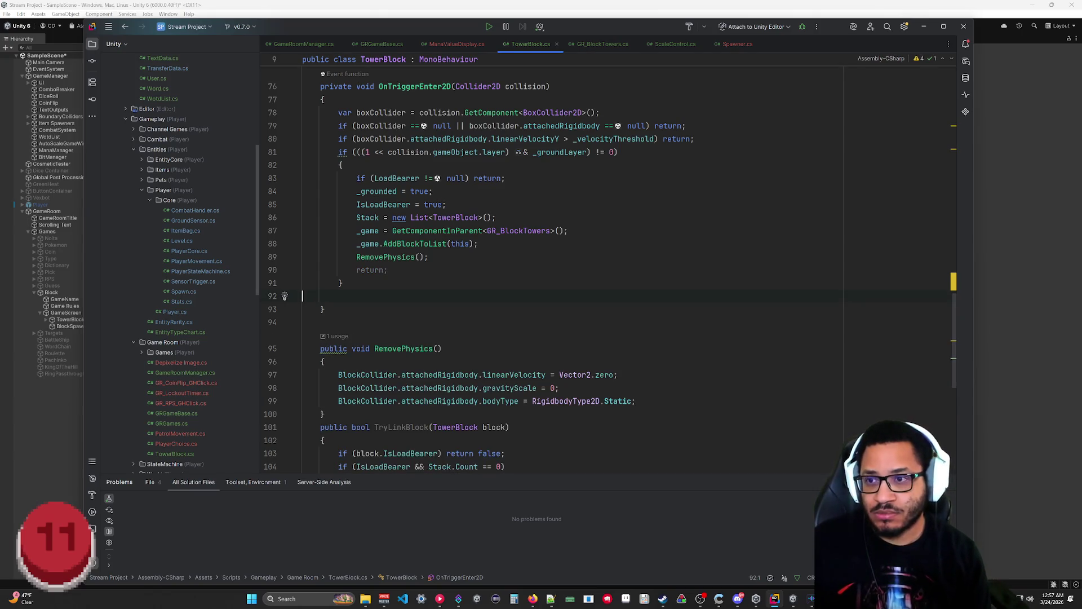
pyautogui.click(695, 139)
pyautogui.press('Return')
pyautogui.hotkey('ctrl', 'v')
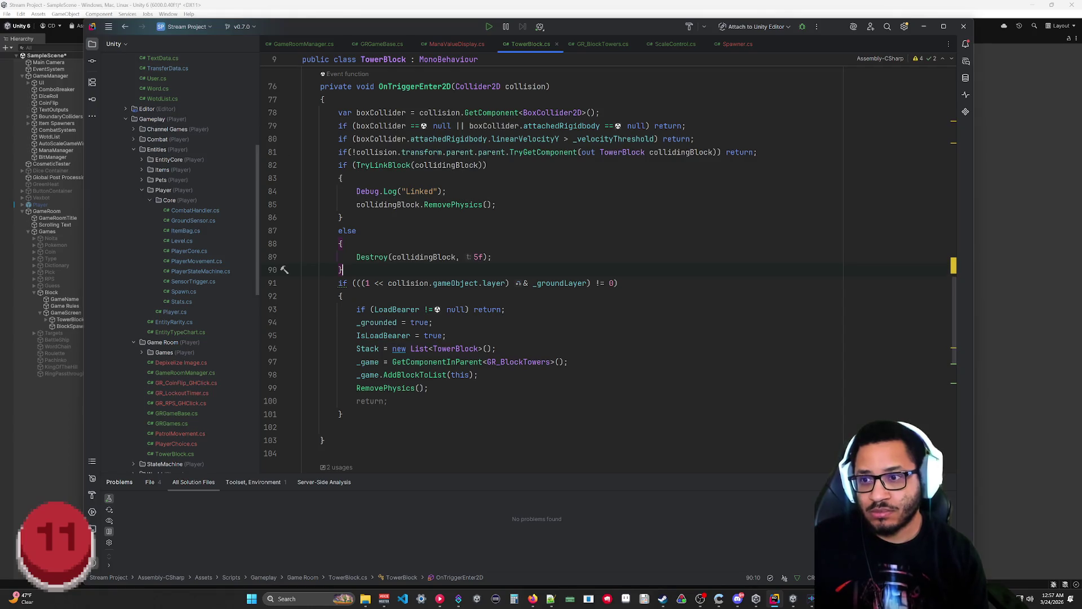
pyautogui.click(338, 427)
pyautogui.press('BackSpace')
pyautogui.moveTo(388, 400); pyautogui.dragTo(429, 388)
pyautogui.press('Delete')
pyautogui.click(343, 270)
pyautogui.press('Return')
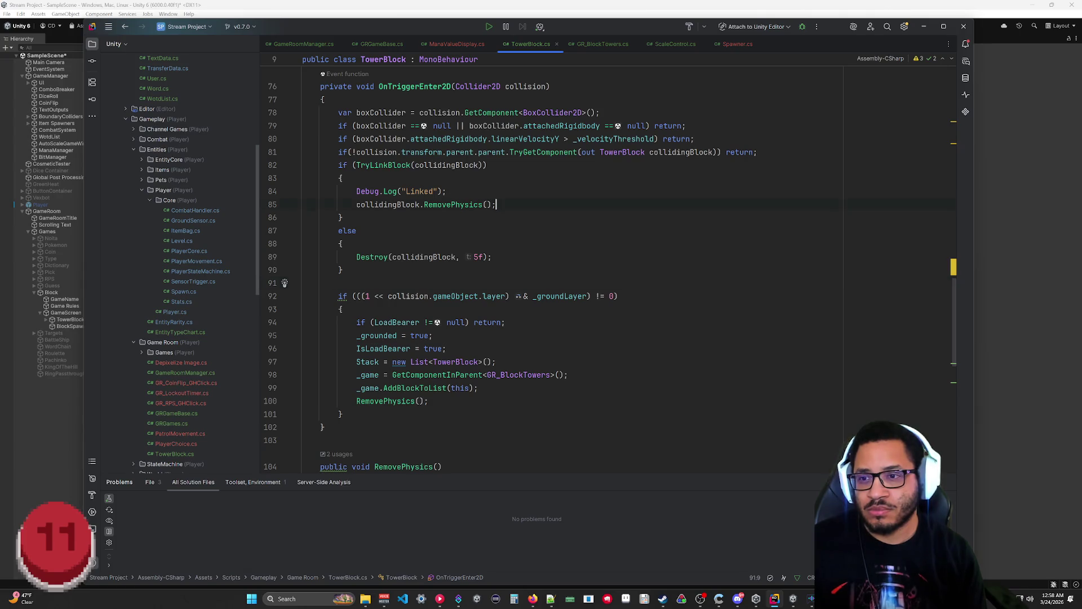
# Step: Add 'return;' after RemovePhysics, delete the Debug.Log("Linked") line, and try a return after Destroy
pyautogui.press('Return')
pyautogui.write('return;')
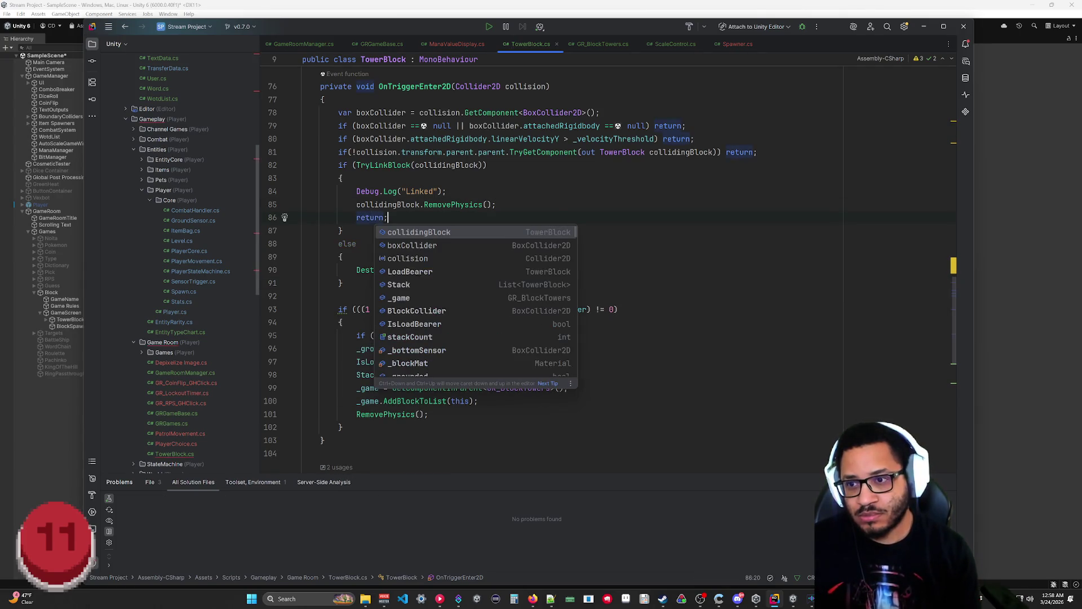
pyautogui.press('Escape')
pyautogui.press('Up')
pyautogui.press('Up')
pyautogui.press('Up')
pyautogui.hotkey('shift', 'Down')
pyautogui.hotkey('shift', 'End')
pyautogui.press('Delete')
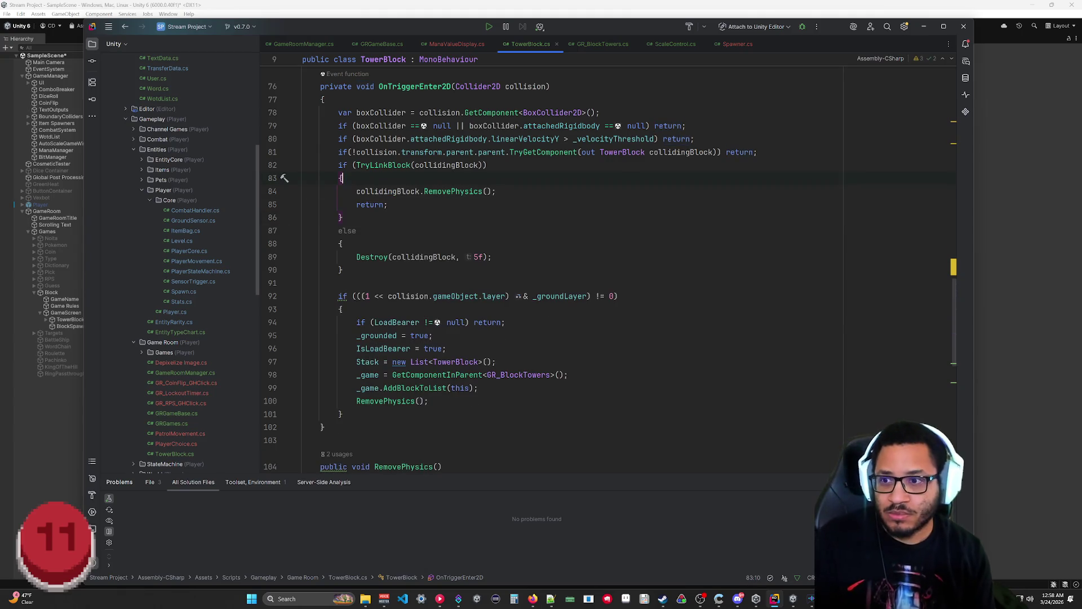
pyautogui.click(493, 257)
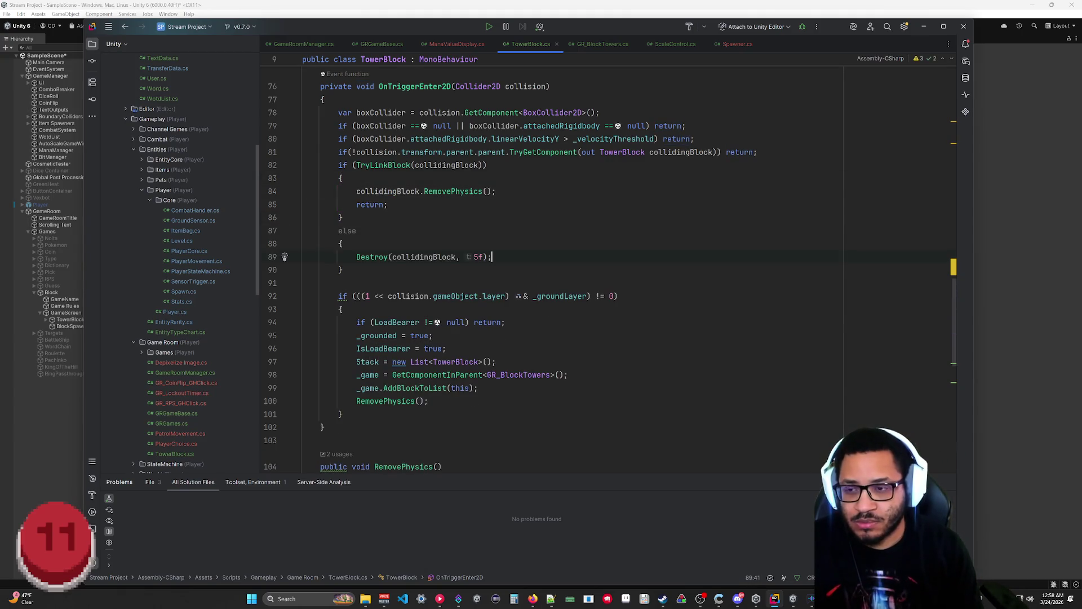
pyautogui.press('Return')
pyautogui.write('return;')
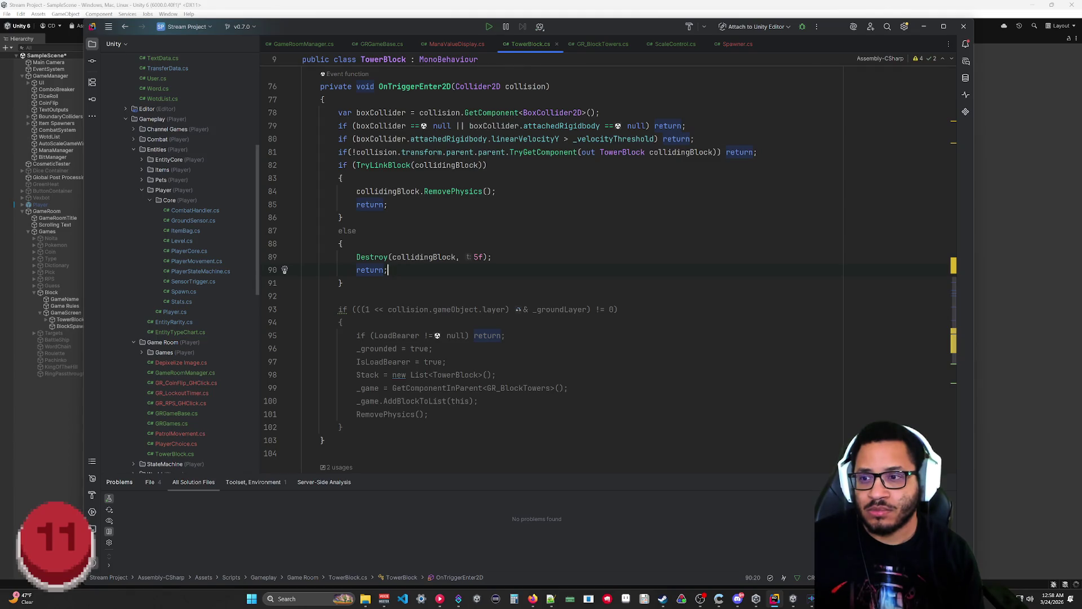
pyautogui.press('BackSpace')
pyautogui.press('BackSpace')
pyautogui.press('BackSpace')
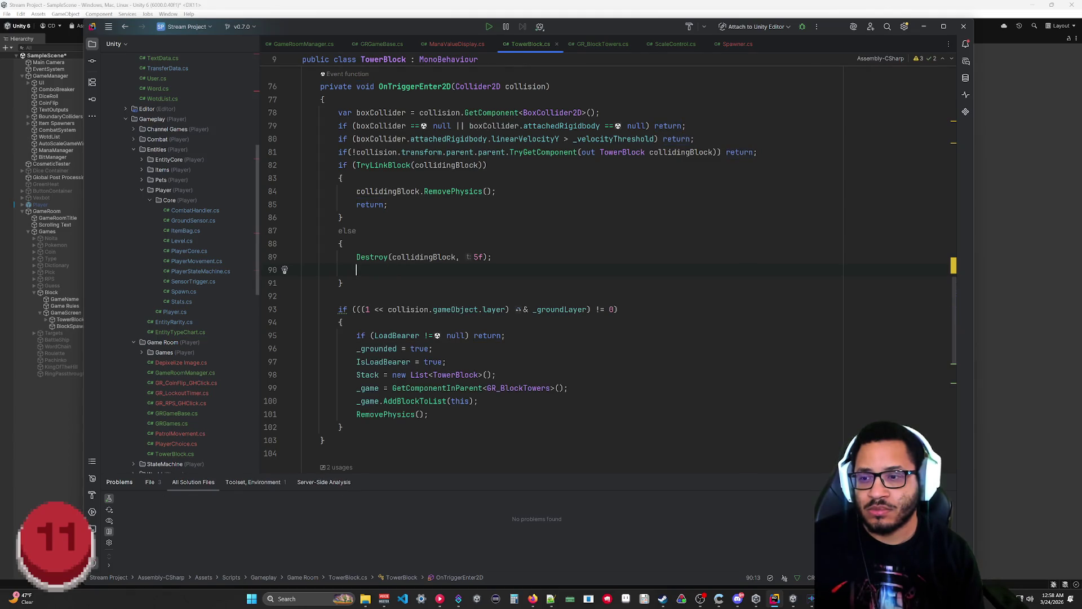
pyautogui.hotkey('ctrl', 'shift', 'Left')
pyautogui.press('BackSpace')
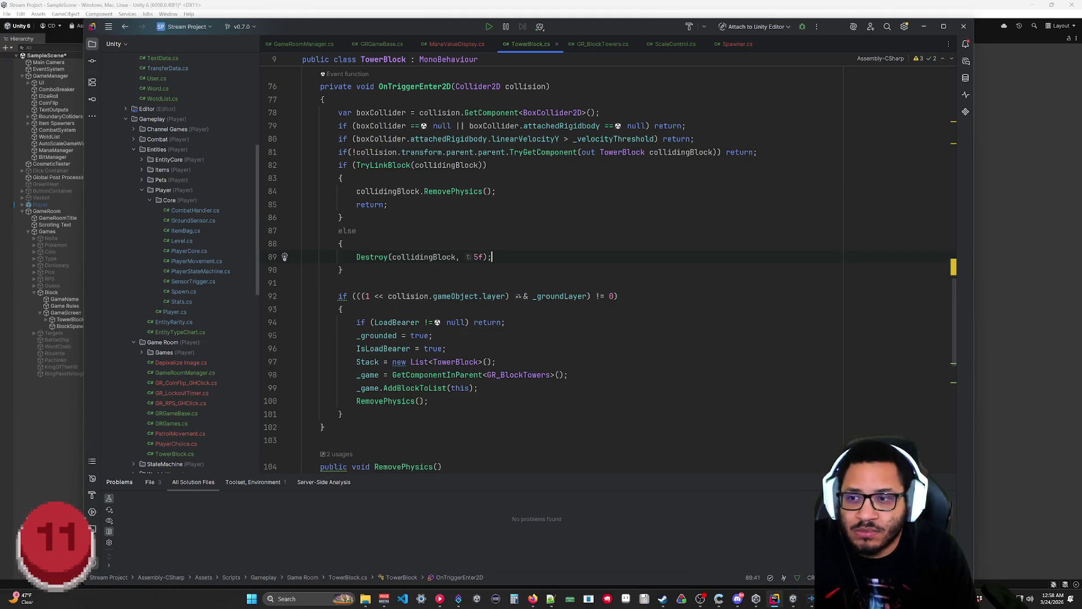
# Step: Undo those edits and move the if/else above the ground-layer check with Ctrl+Shift+Alt+Up
pyautogui.hotkey('ctrl', 'z')
pyautogui.hotkey('ctrl', 'z')
pyautogui.hotkey('ctrl', 'z')
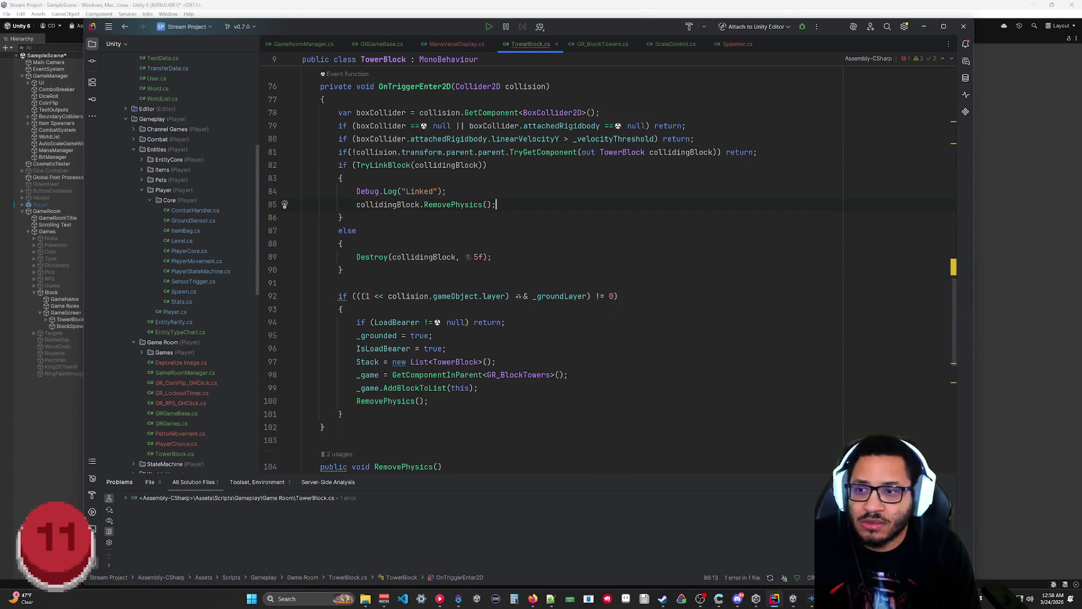
pyautogui.hotkey('ctrl', 'z')
pyautogui.hotkey('ctrl', 'z')
pyautogui.hotkey('ctrl', 'z')
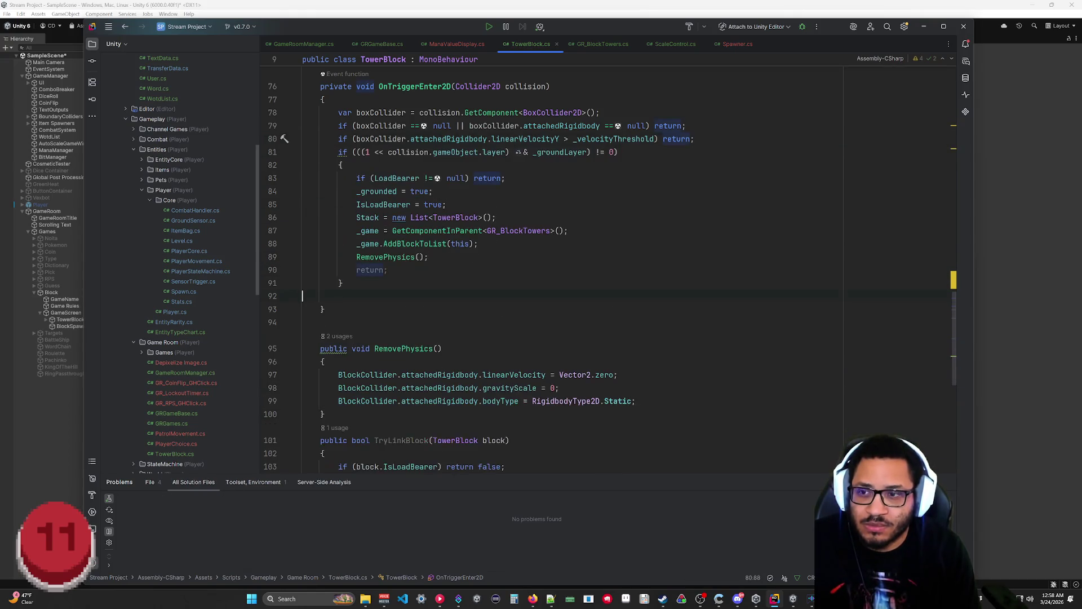
pyautogui.hotkey('ctrl', 'shift', 'z')
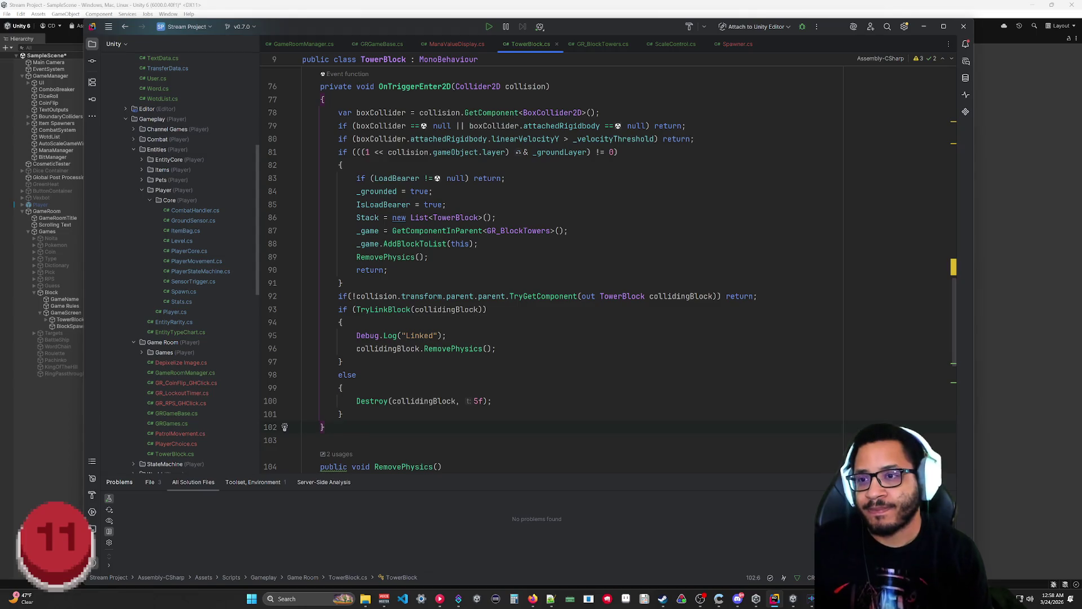
pyautogui.moveTo(302, 296); pyautogui.dragTo(415, 401)
pyautogui.hotkey('ctrl', 'shift', 'alt', 'Up')
pyautogui.press('Delete')
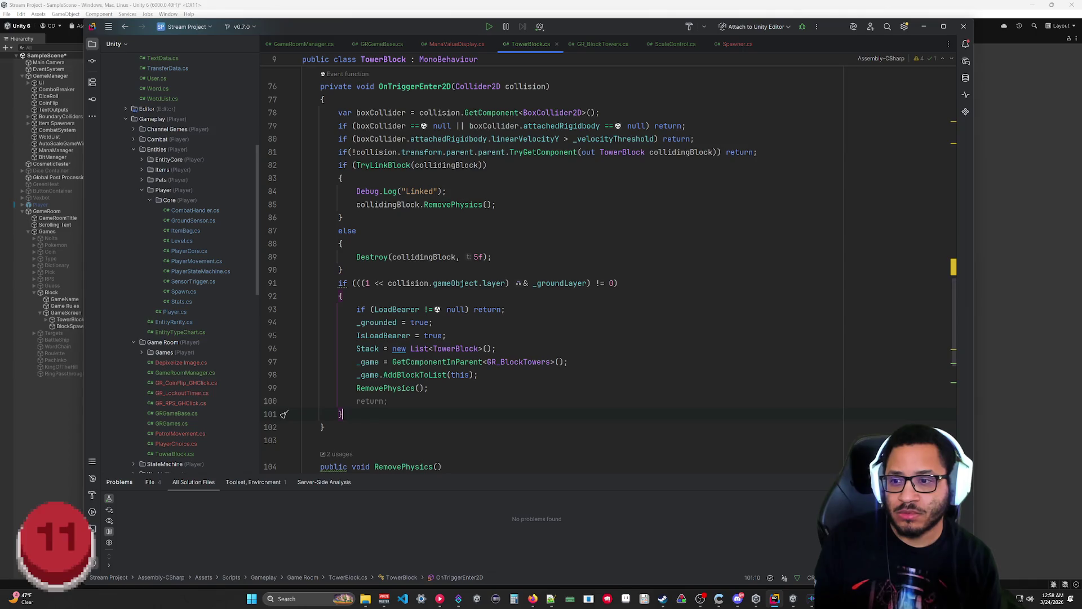
pyautogui.click(757, 152)
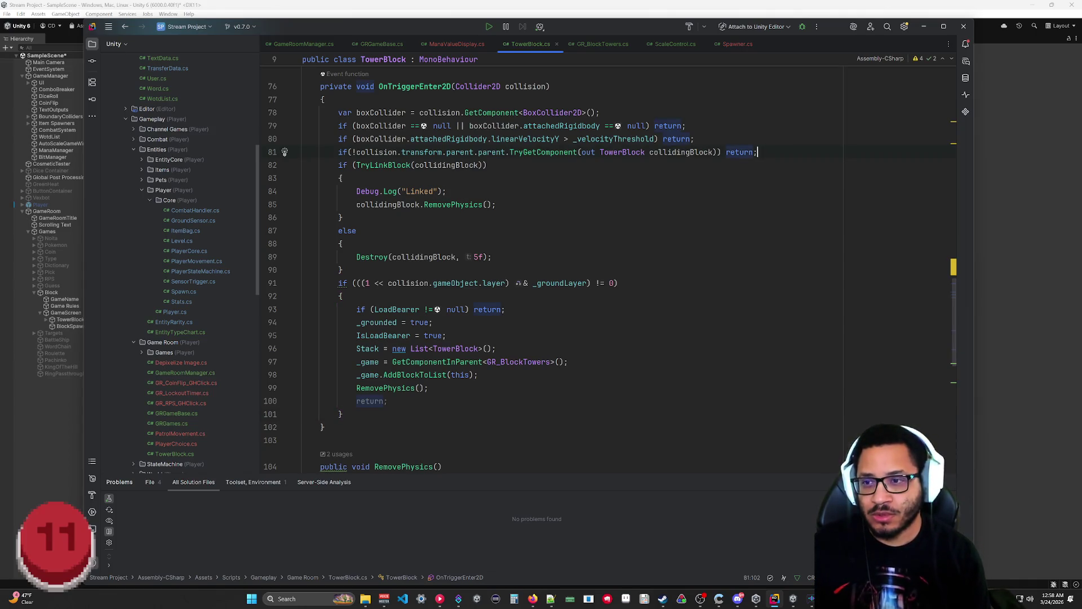
# Step: Declare 'bool linkCheck = TryLinkBlock(collidingBlock);' and use linkCheck as the if condition
pyautogui.press('Return')
pyautogui.write('bool ')
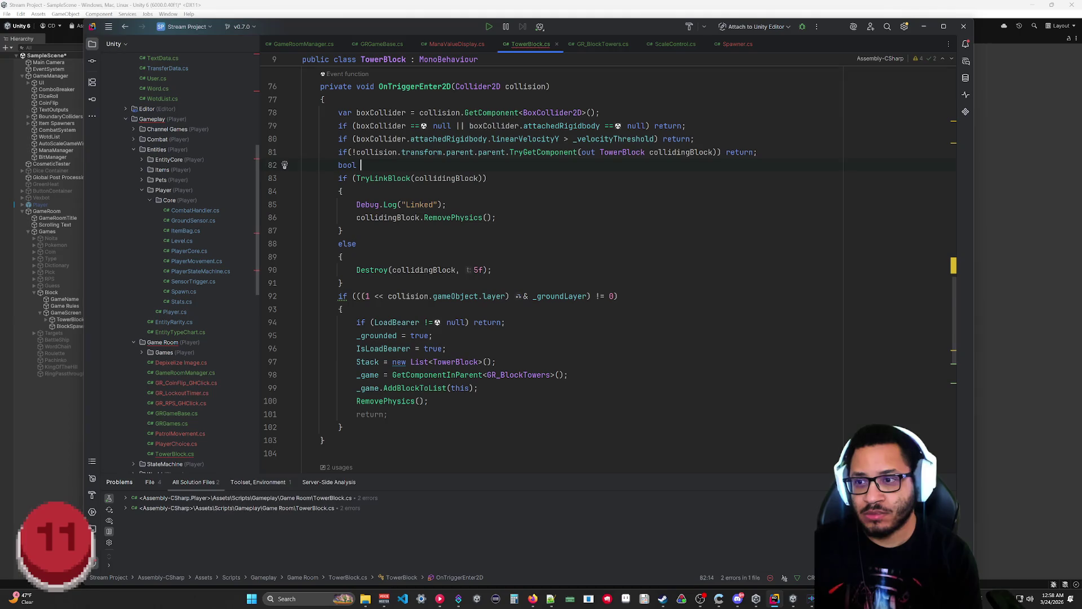
pyautogui.write('linkCheck =')
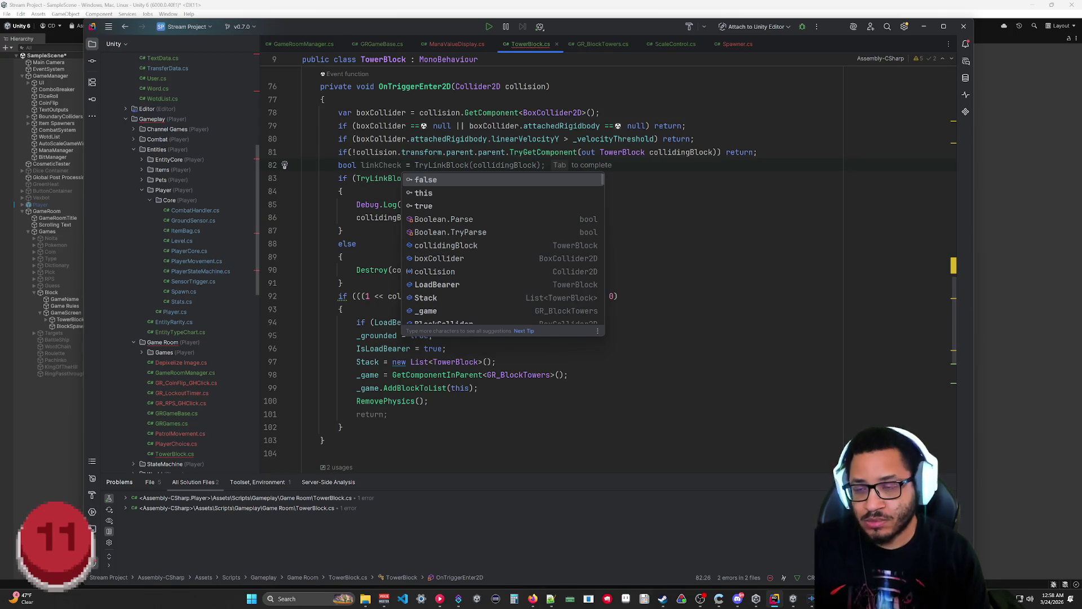
pyautogui.press('Tab')
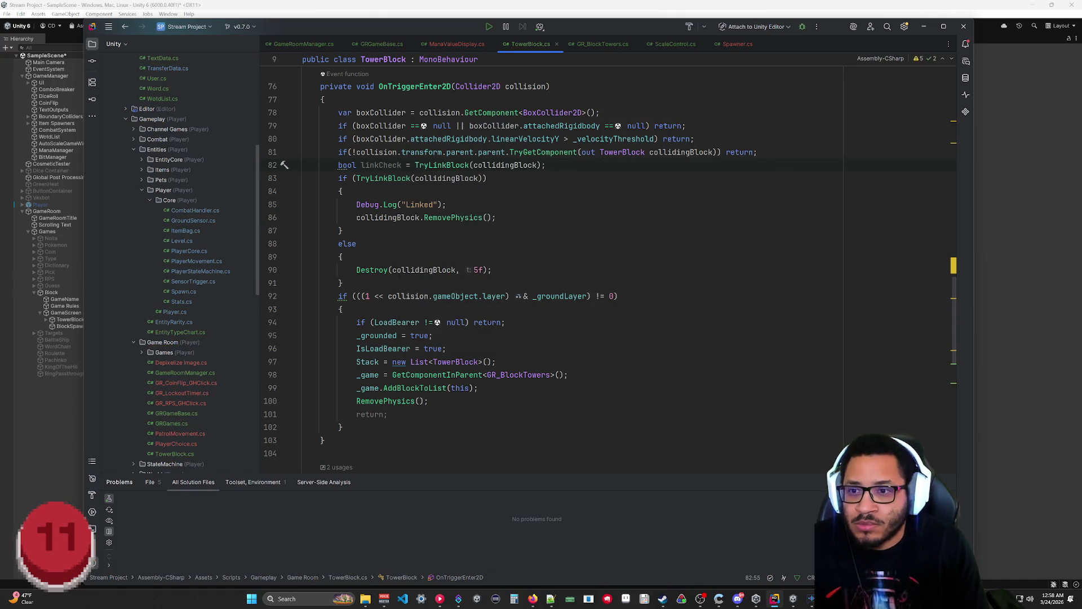
pyautogui.moveTo(485, 178); pyautogui.dragTo(355, 178)
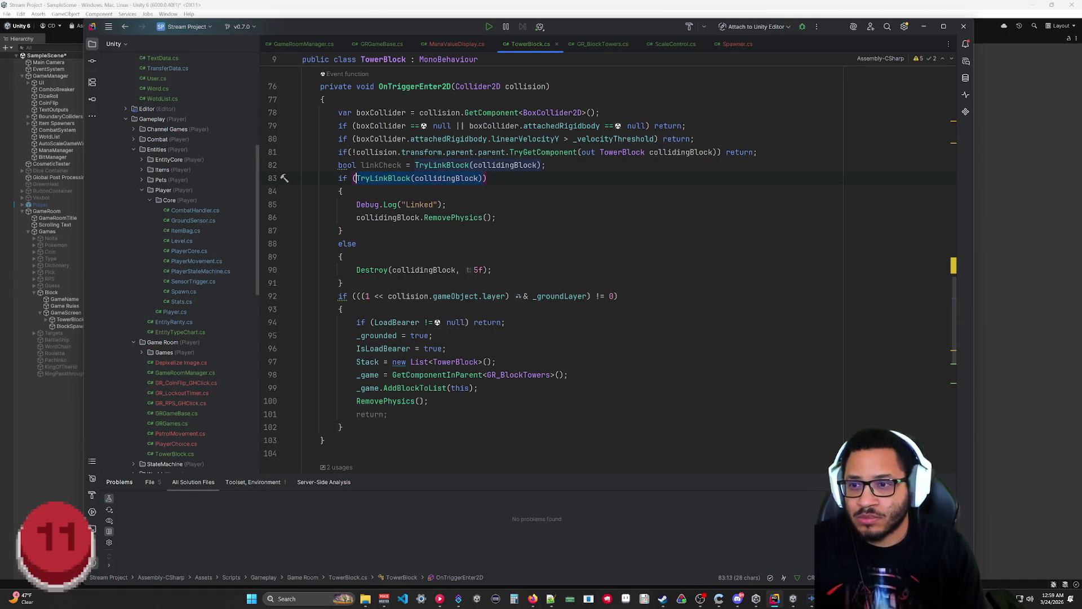
pyautogui.write('linkCheck')
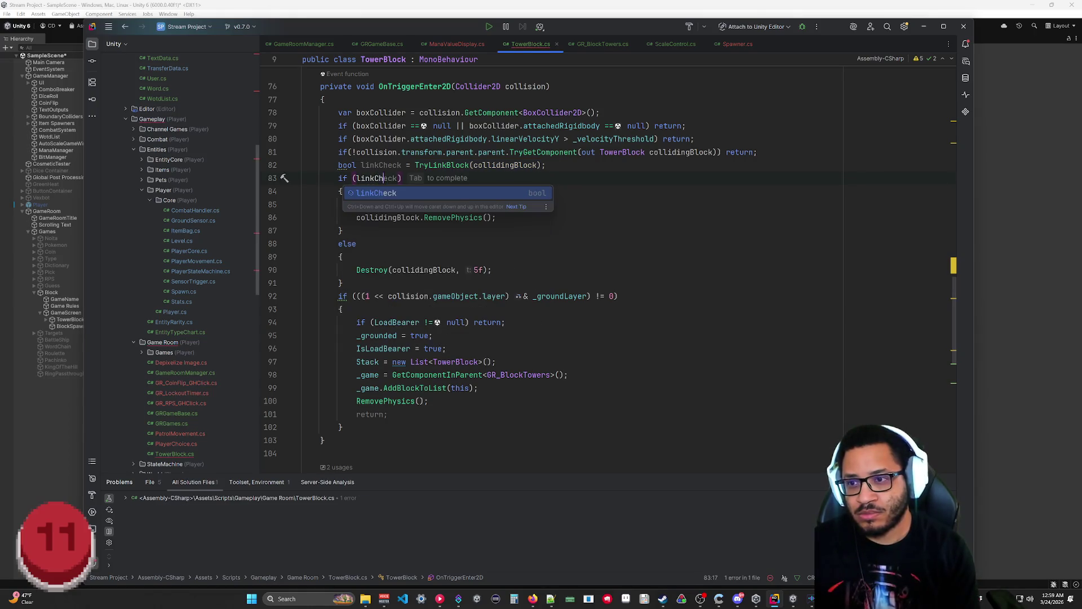
pyautogui.click(342, 283)
# Step: Delete the Debug.Log line and the Destroy else block, and add 'return;' after RemovePhysics()
pyautogui.moveTo(447, 205); pyautogui.dragTo(342, 192)
pyautogui.press('BackSpace')
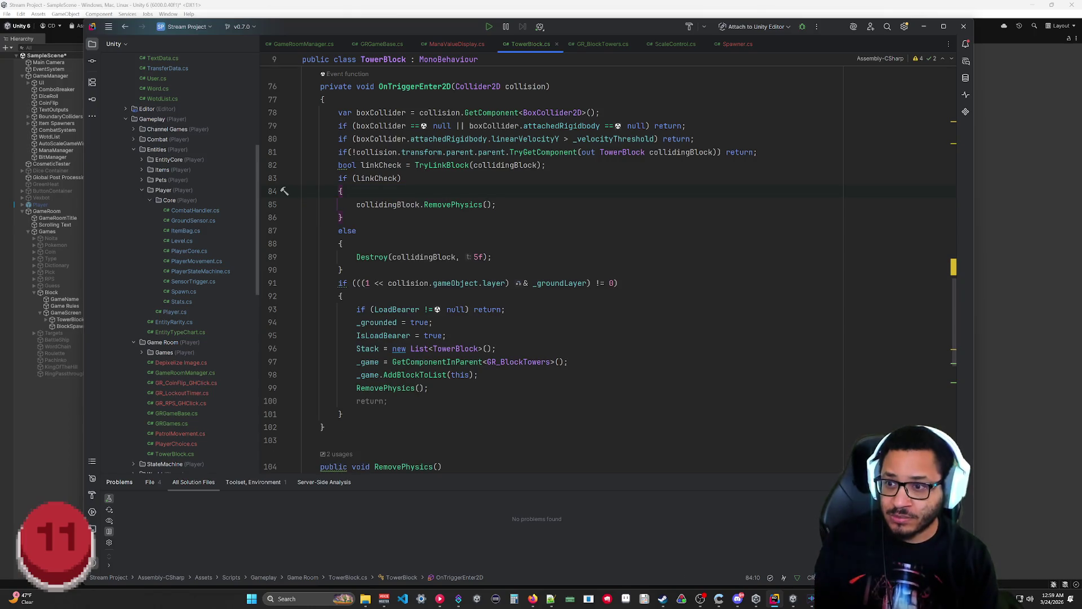
pyautogui.moveTo(492, 257)
pyautogui.mouseDown()
pyautogui.moveTo(356, 257)
pyautogui.moveTo(342, 218)
pyautogui.mouseUp()
pyautogui.press('BackSpace')
pyautogui.press('BackSpace')
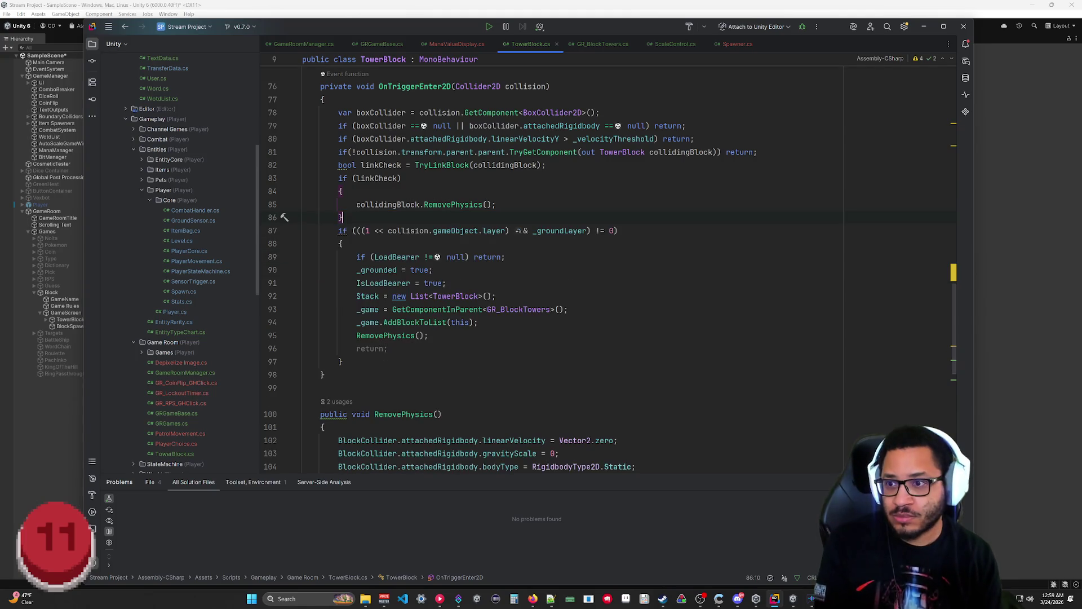
pyautogui.click(496, 204)
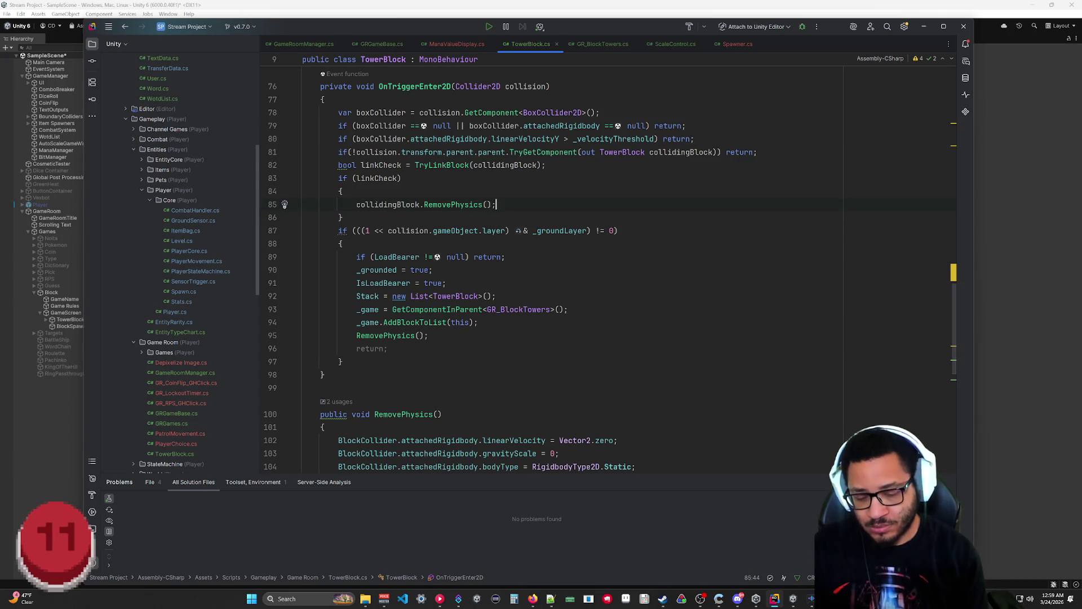
pyautogui.press('Return')
pyautogui.write('return')
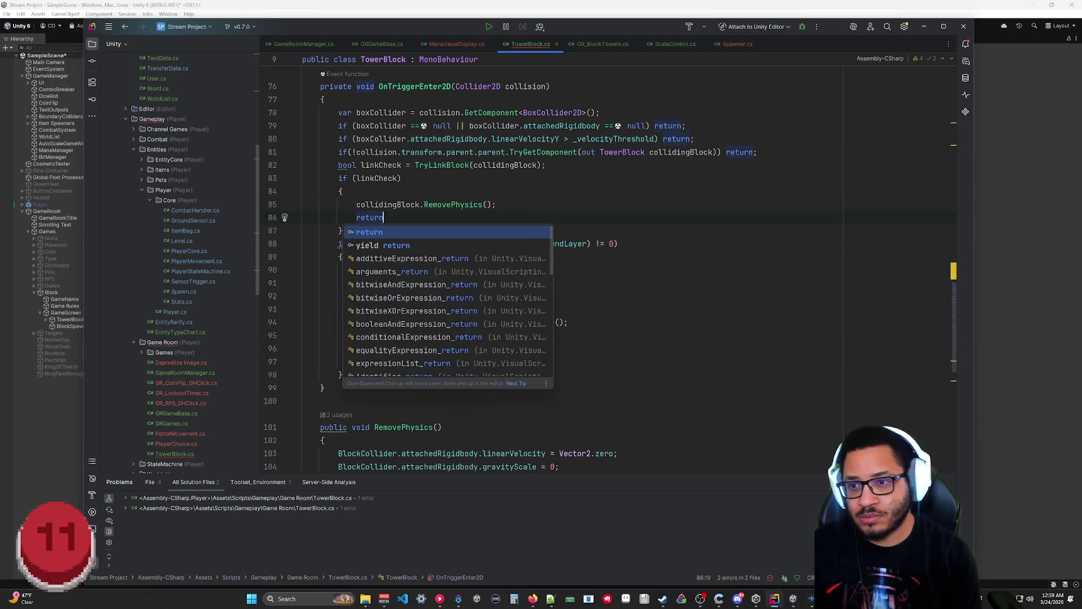
pyautogui.write(';')
pyautogui.click(324, 388)
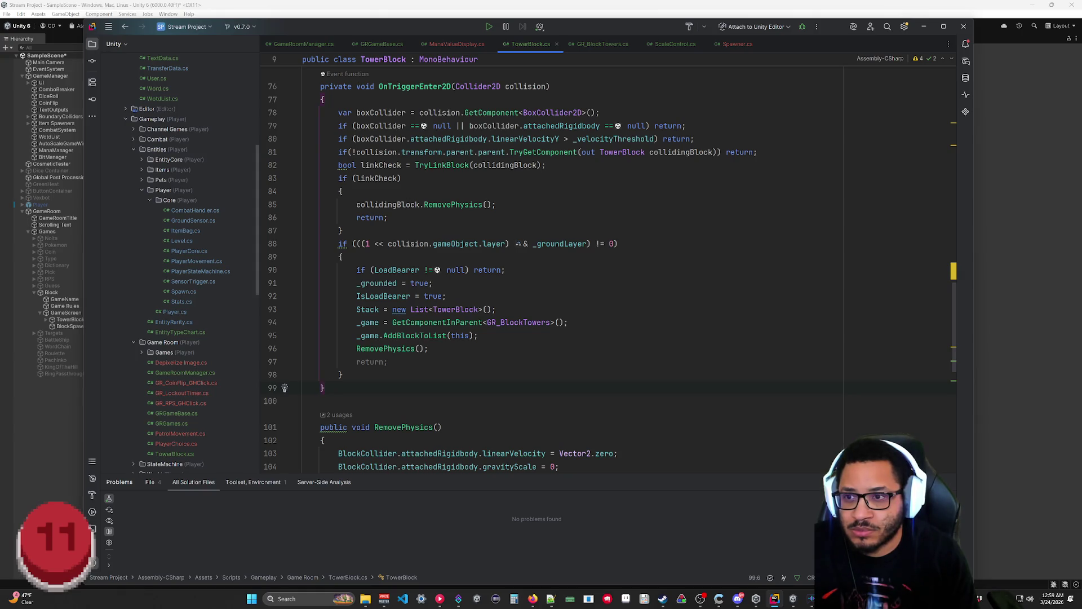
pyautogui.click(546, 165)
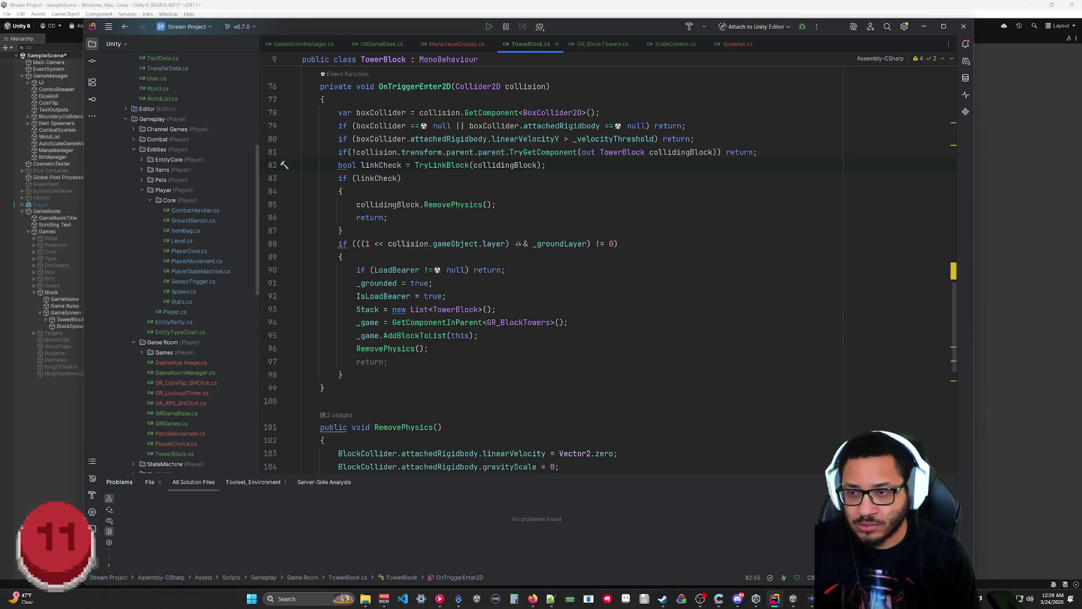
# Step: Declare 'bool groundCheck' initialized with the ground-layer test via Tab completion, below linkCheck
pyautogui.press('Return')
pyautogui.write('bool grou')
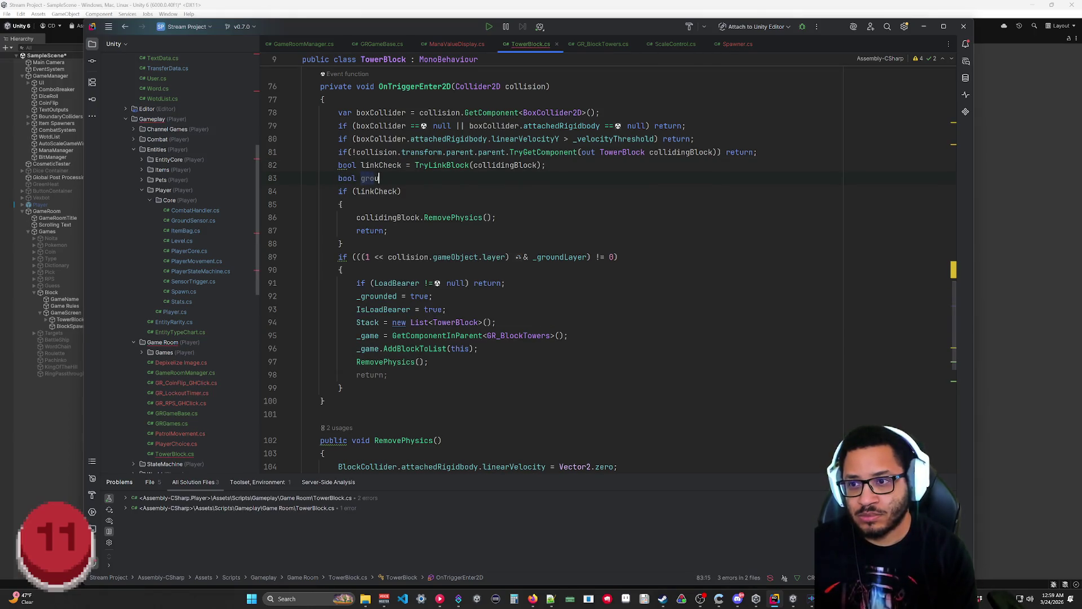
pyautogui.write('ndCheck =')
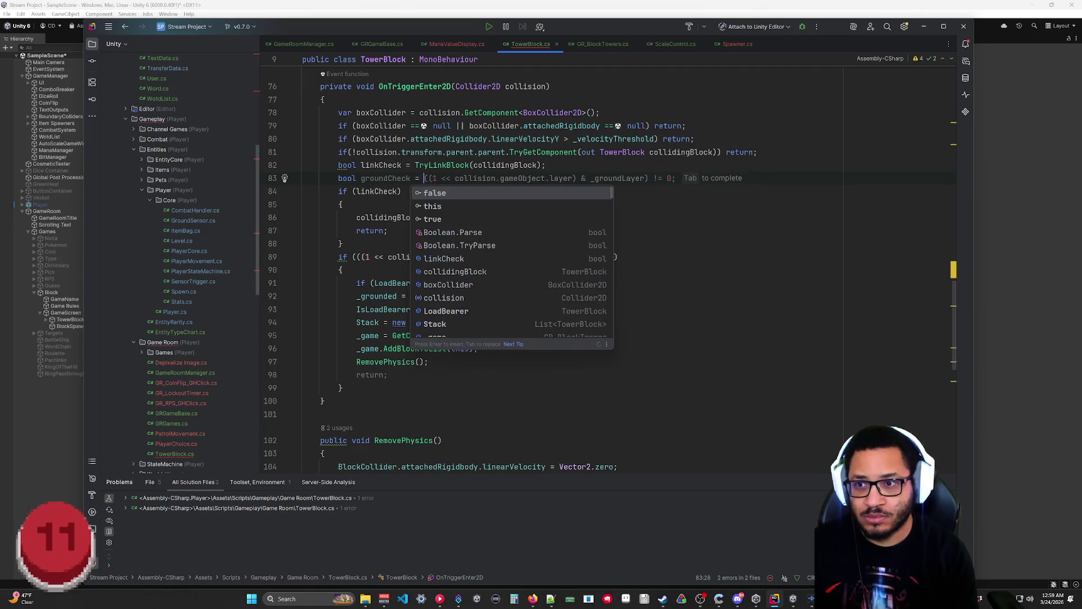
pyautogui.press('Tab')
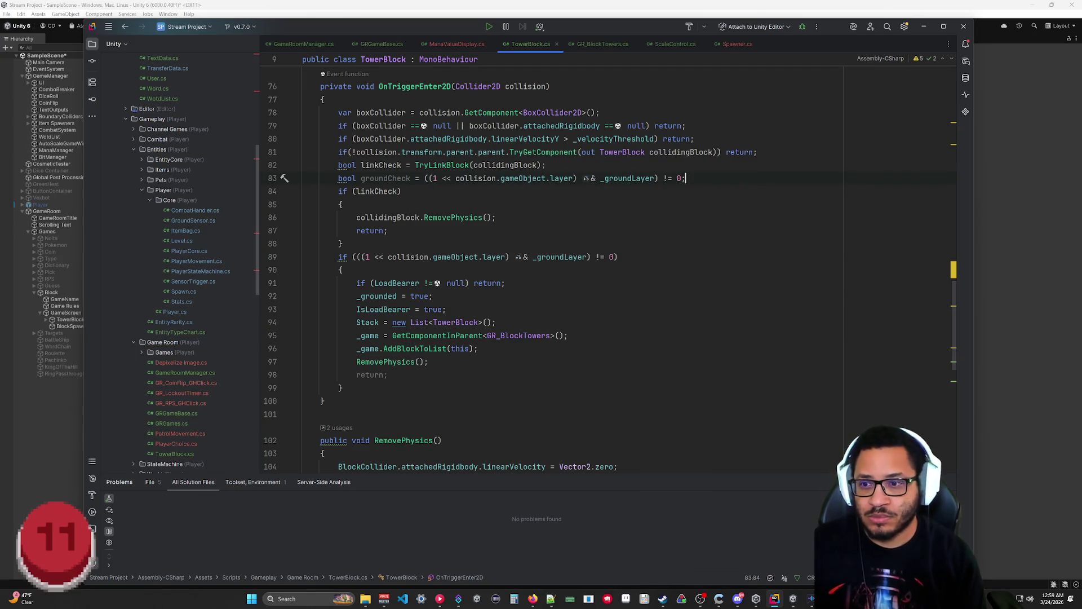
# Step: Replace the ground-layer condition on line 89 with 'groundCheck &&'
pyautogui.moveTo(613, 256); pyautogui.dragTo(355, 256)
pyautogui.write('groundCheck')
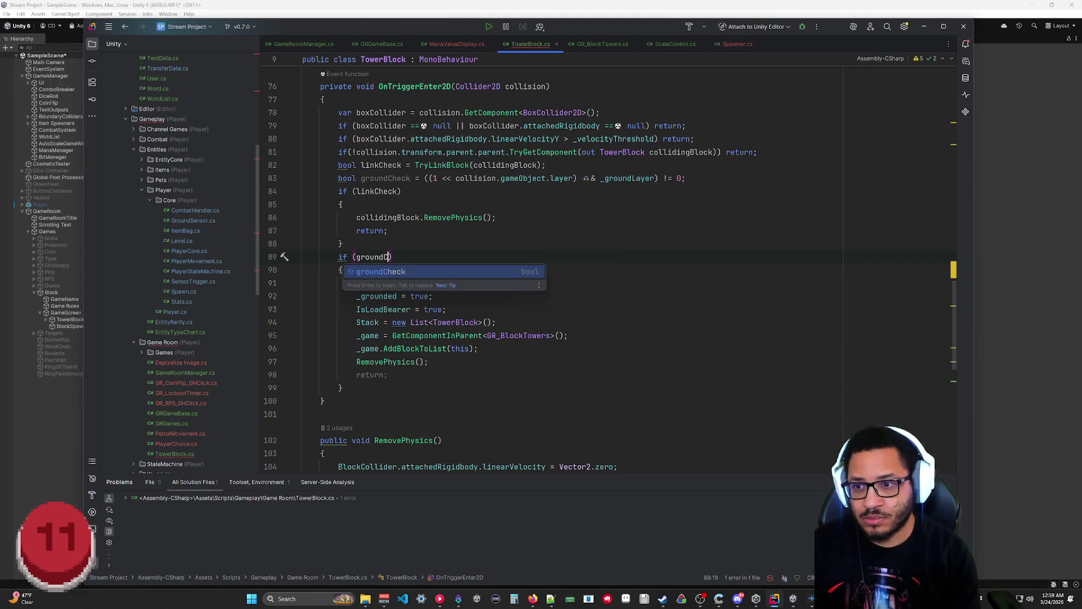
pyautogui.write(' and')
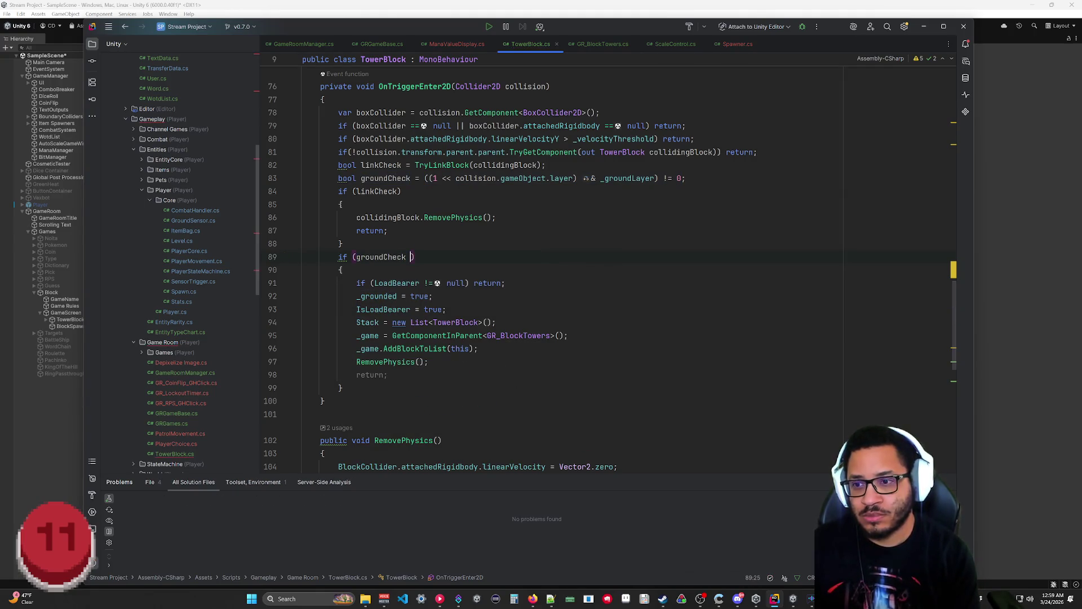
pyautogui.press('BackSpace')
pyautogui.press('BackSpace')
pyautogui.press('BackSpace')
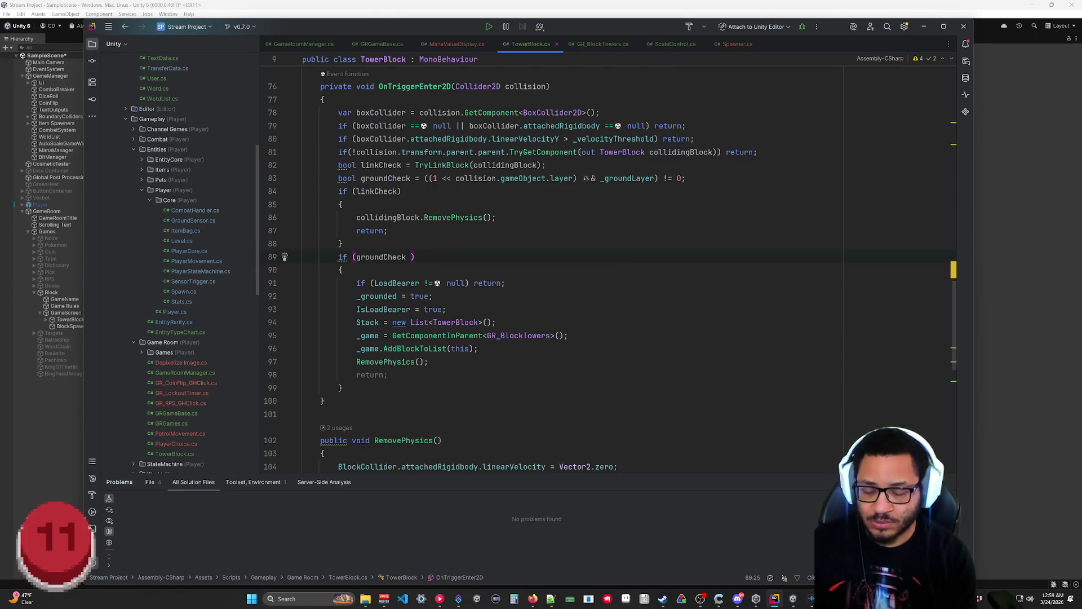
pyautogui.press('BackSpace')
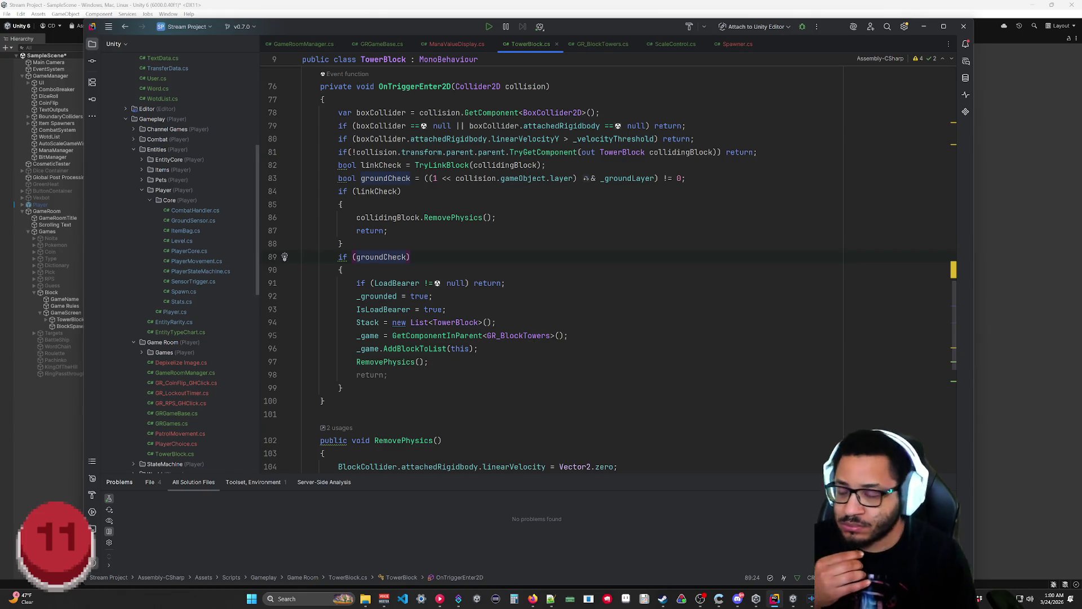
pyautogui.write('&&')
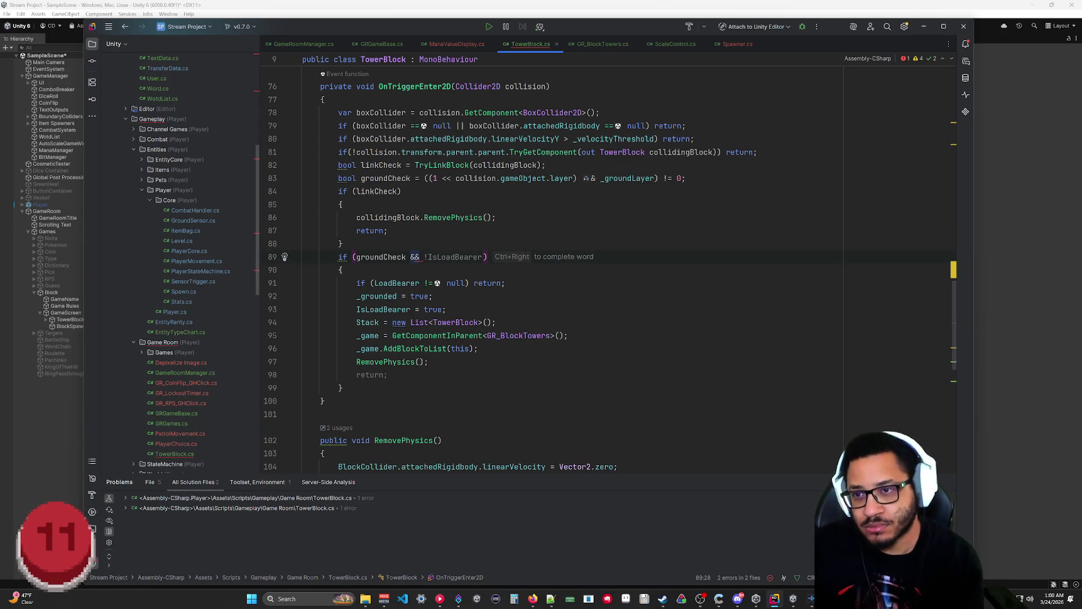
pyautogui.write('collision.')
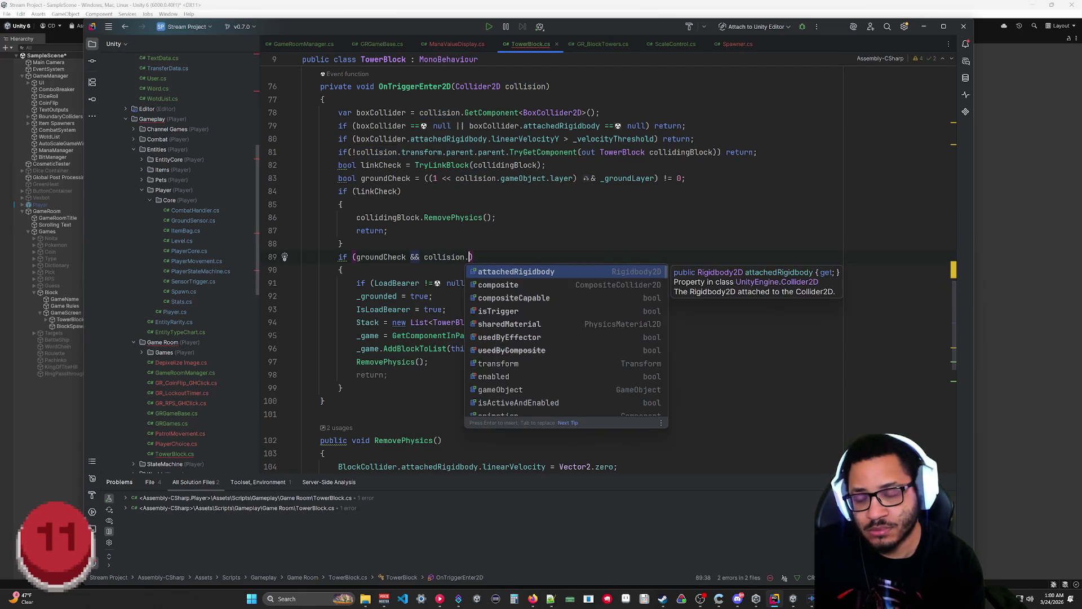
pyautogui.press('Escape')
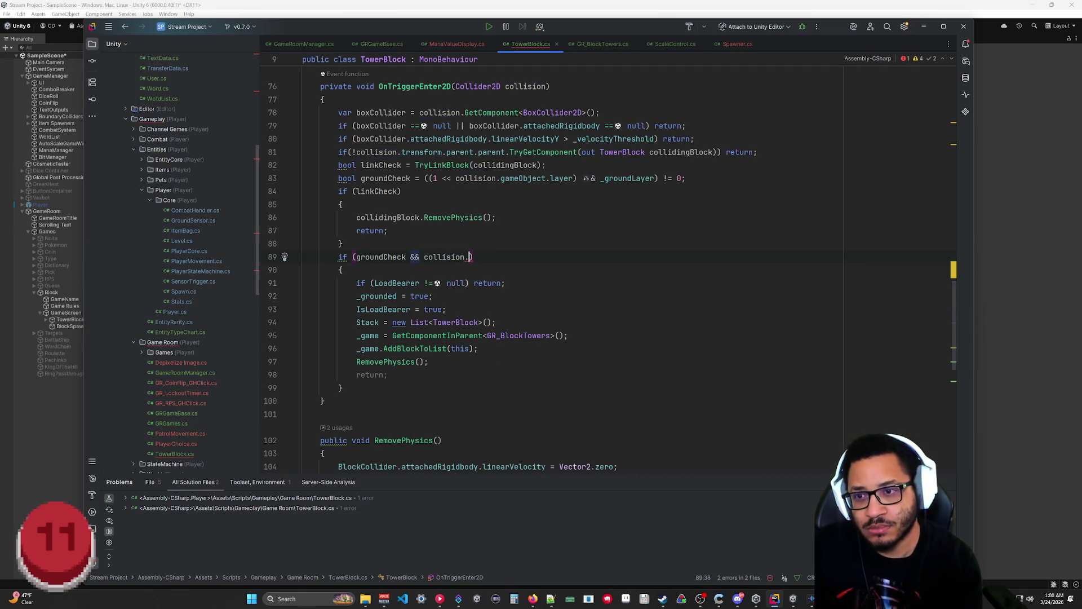
pyautogui.hotkey('ctrl', 'space')
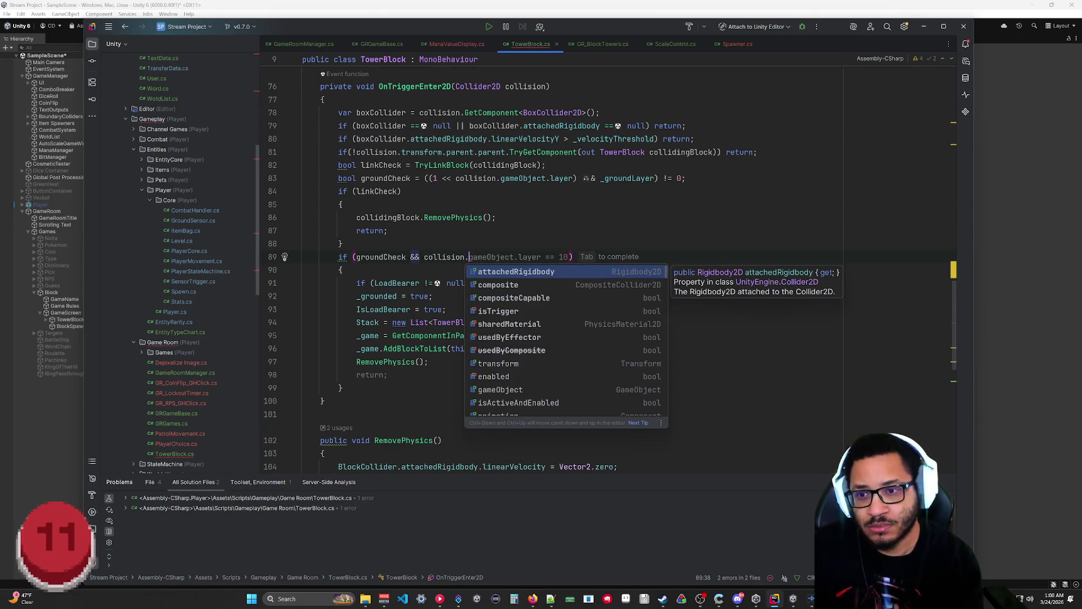
pyautogui.press('Down')
pyautogui.press('Down')
pyautogui.press('Down')
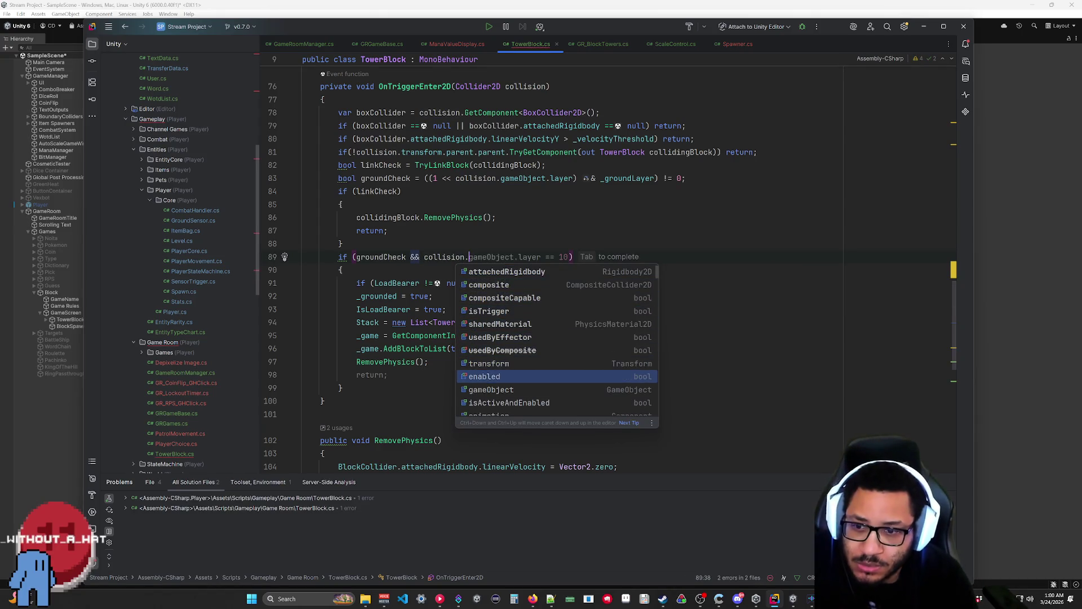
pyautogui.press('Down')
pyautogui.press('Down')
pyautogui.press('Down')
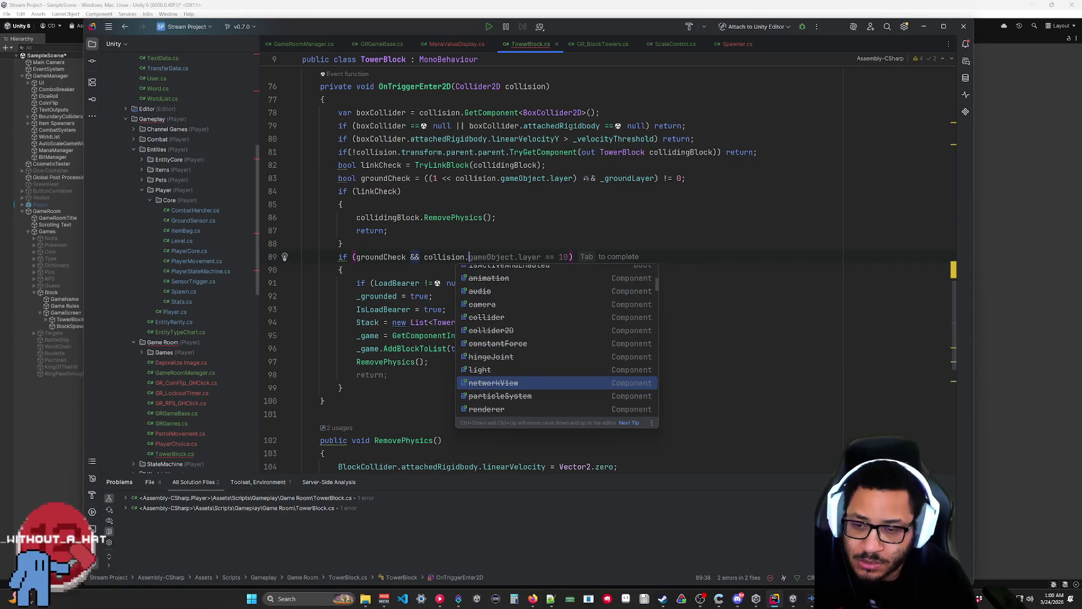
pyautogui.press('Up')
pyautogui.press('Up')
pyautogui.press('Up')
pyautogui.press('Down')
pyautogui.press('Down')
pyautogui.press('Down')
pyautogui.press('Up')
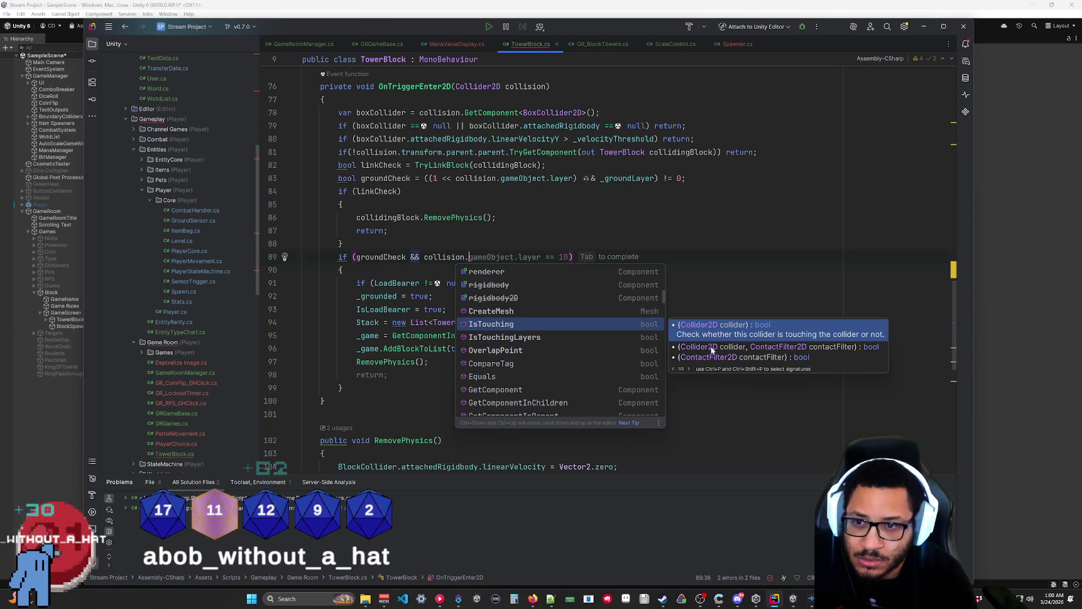
pyautogui.click(406, 257)
pyautogui.moveTo(471, 257); pyautogui.dragTo(407, 258)
pyautogui.press('BackSpace')
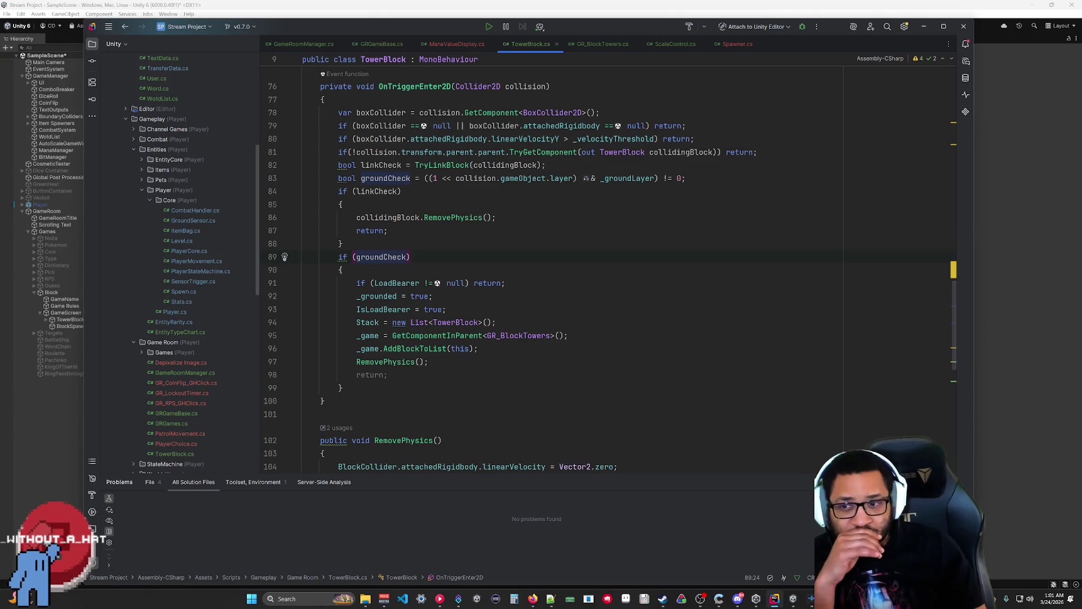
# Step: Delete the redundant 'return;' after RemovePhysics() and leave a blank line after the grounding branch
pyautogui.click(388, 374)
pyautogui.hotkey('shift', 'Home')
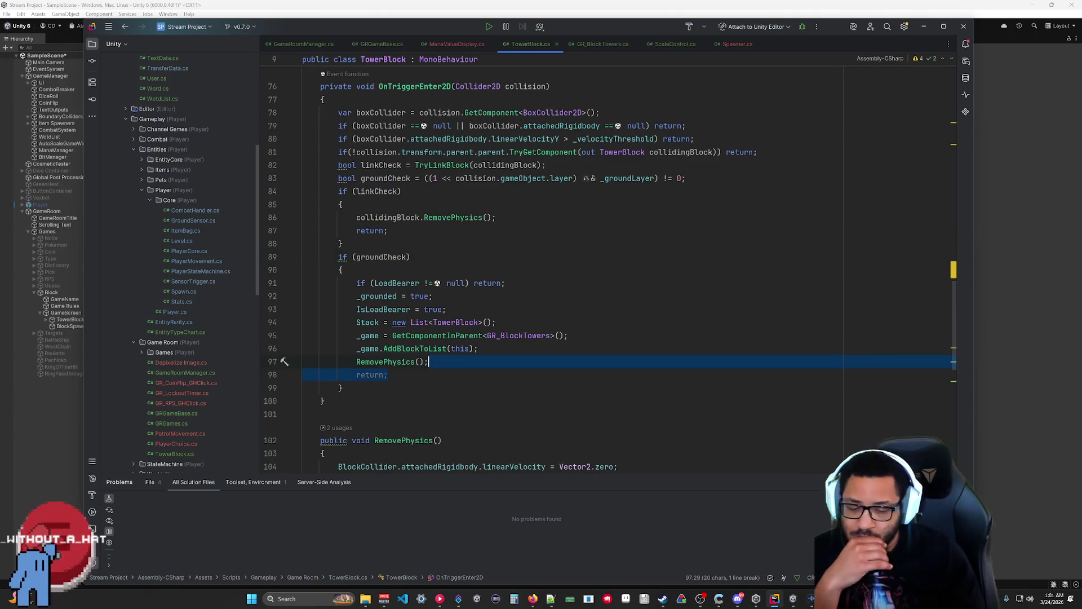
pyautogui.press('BackSpace')
pyautogui.press('BackSpace')
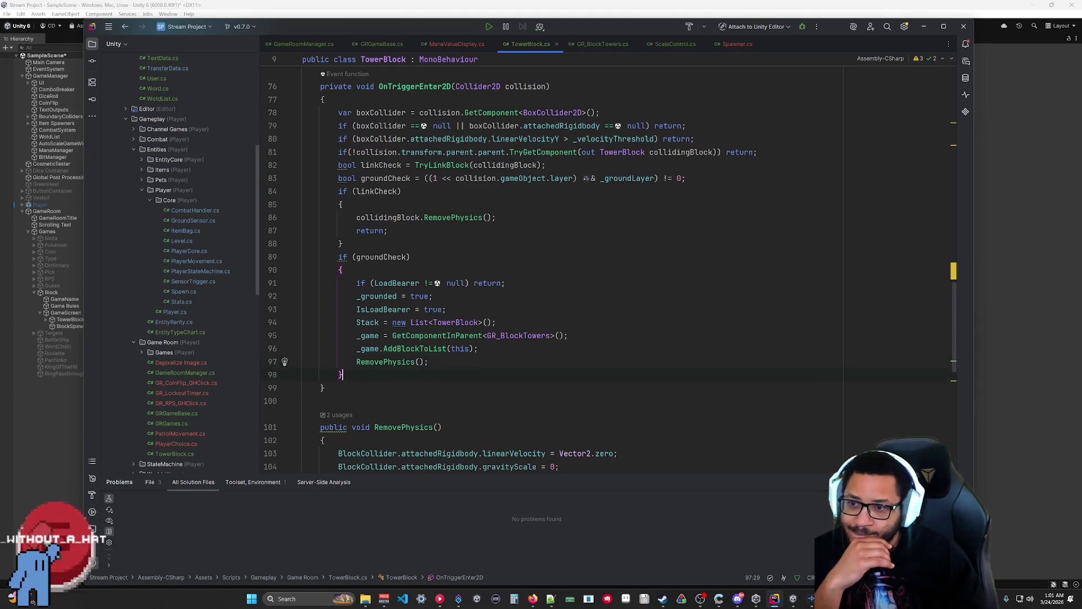
pyautogui.press('Return')
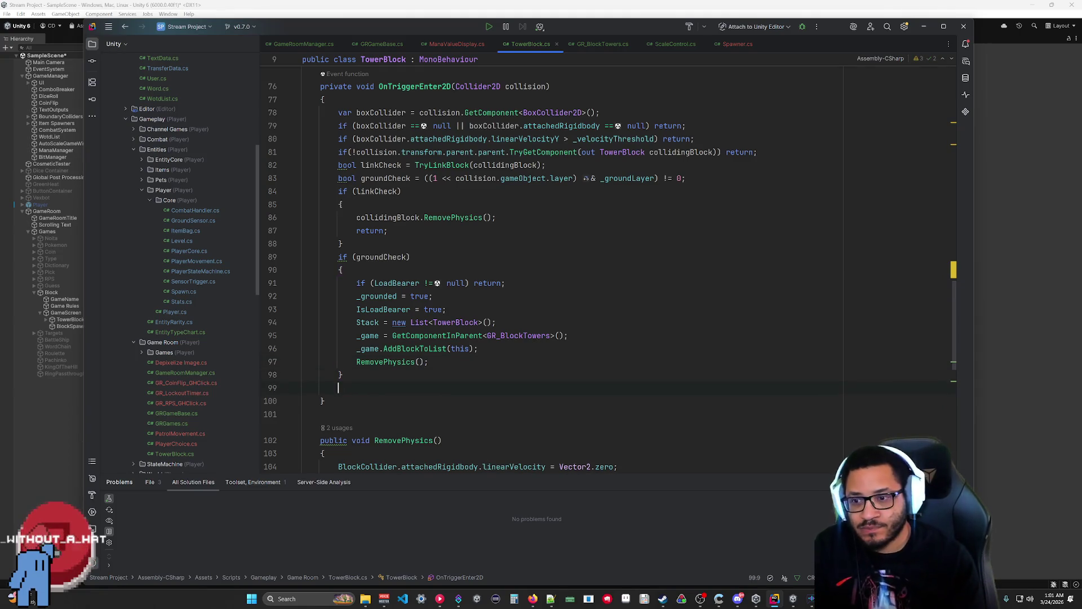